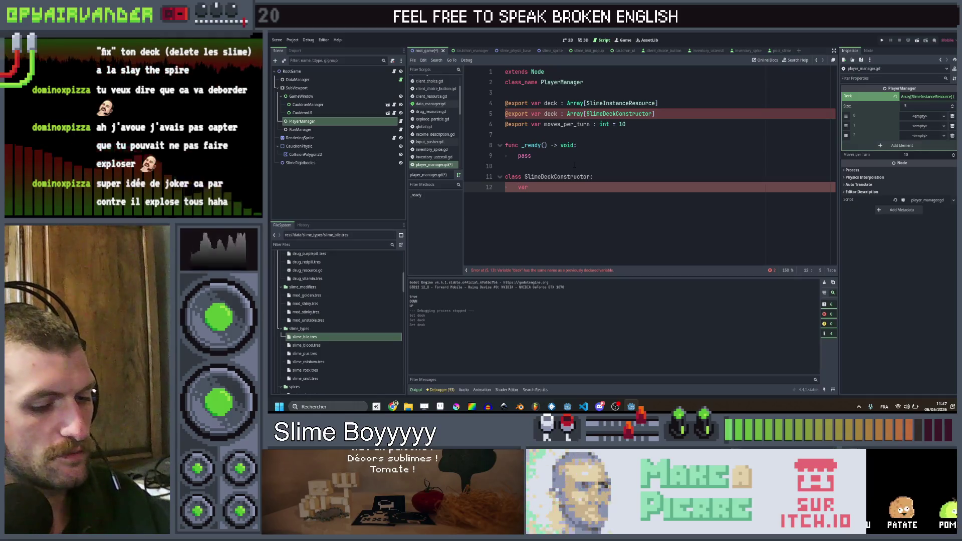
- Start an export annotation on line 12, rename line 5's variable to deck_constructor, and save
key("Delete")
key("Delete")
key("Delete")
type("export")
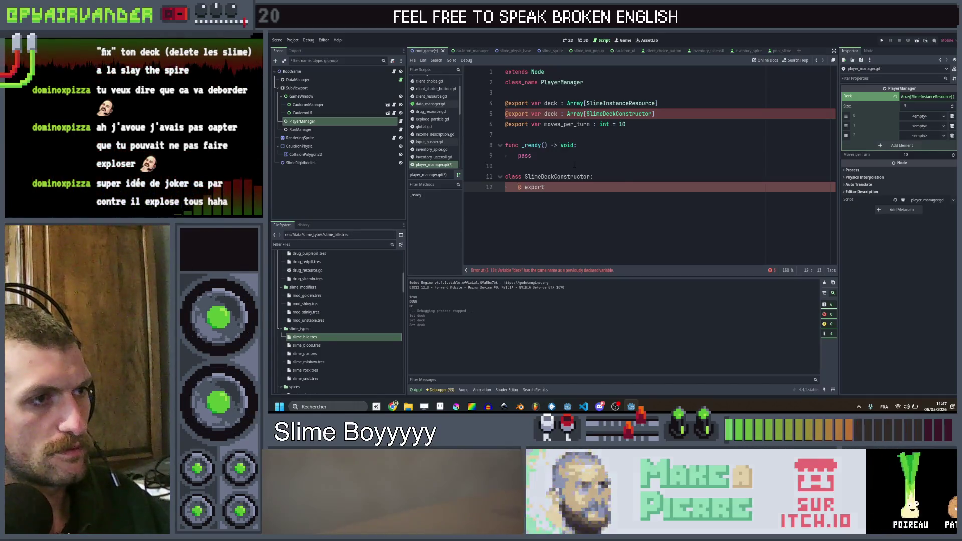
key("ctrl+Left")
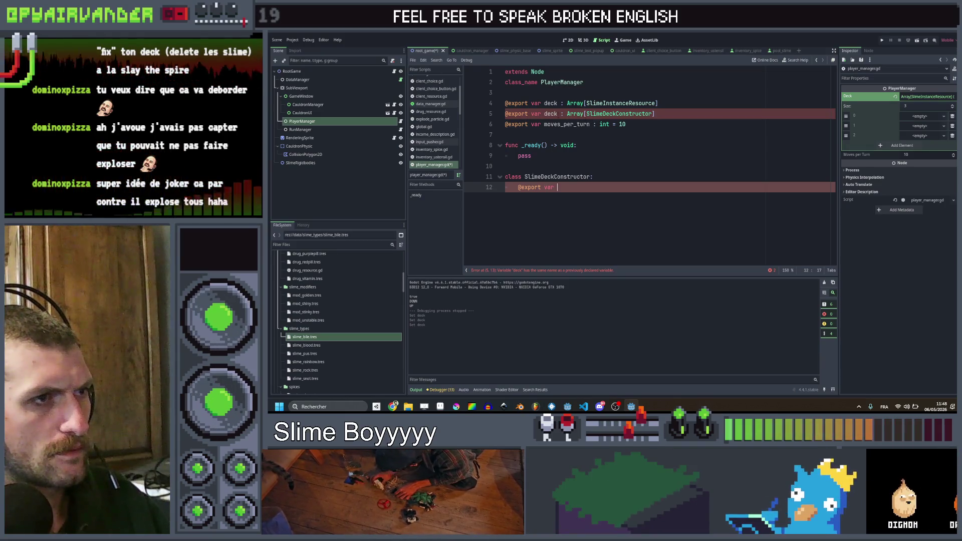
left_click(557, 114)
type("_construct")
key("ctrl+s")
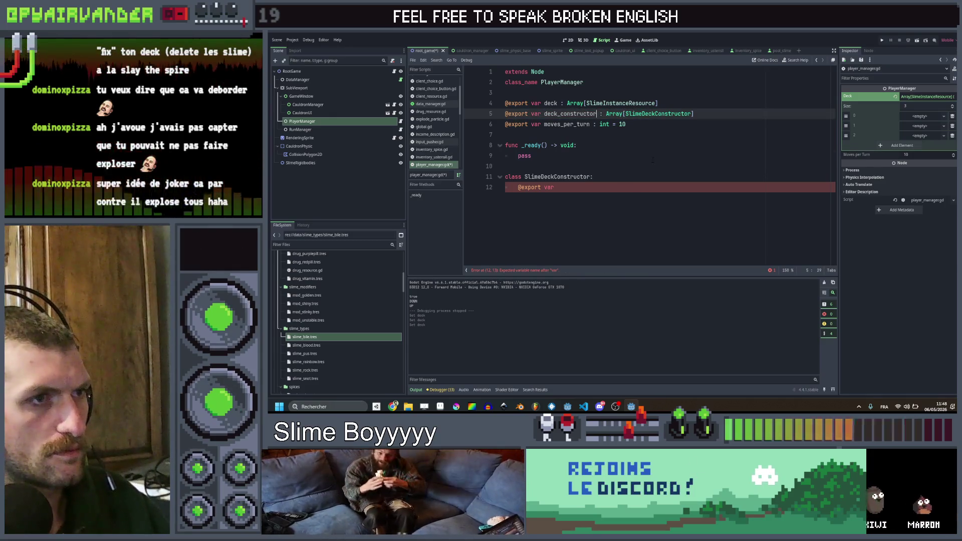
- Add an exported slime_type : SlimeTypeResource field on line 12 of the SlimeDeckConstructor class
left_click(569, 155)
left_click(569, 188)
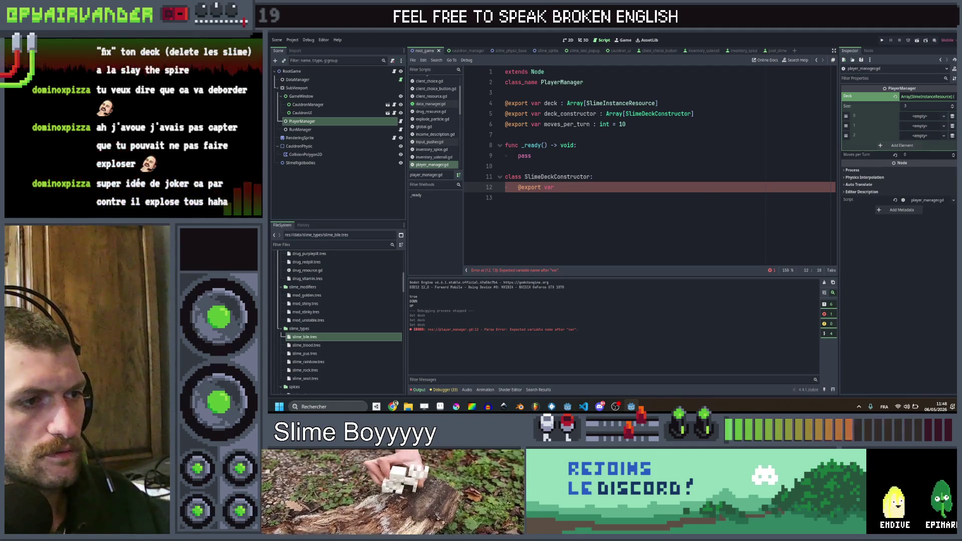
key("BackSpace")
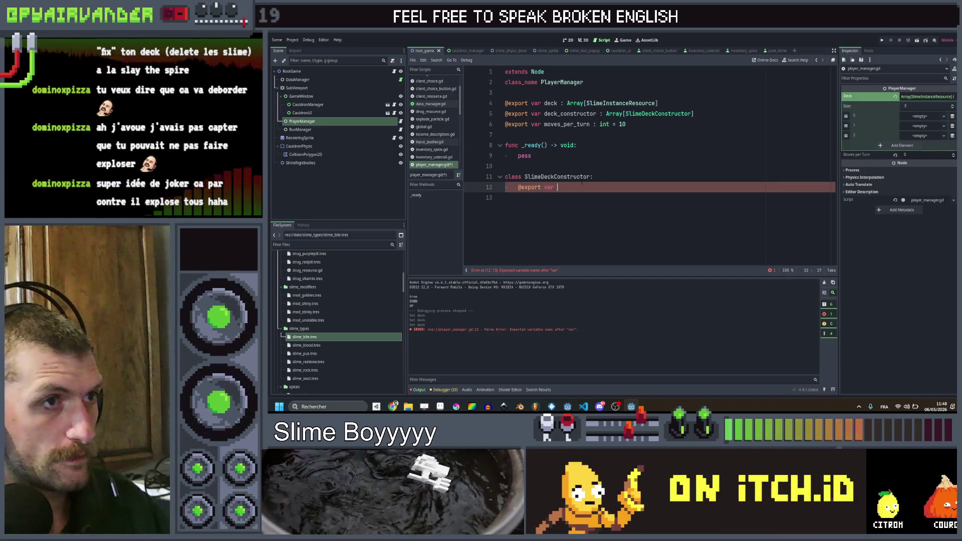
type("t")
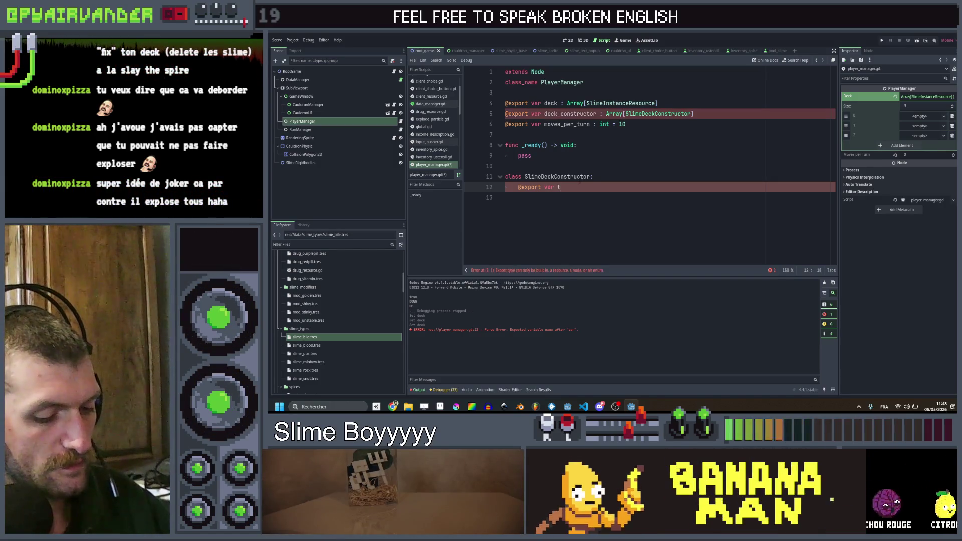
key("BackSpace")
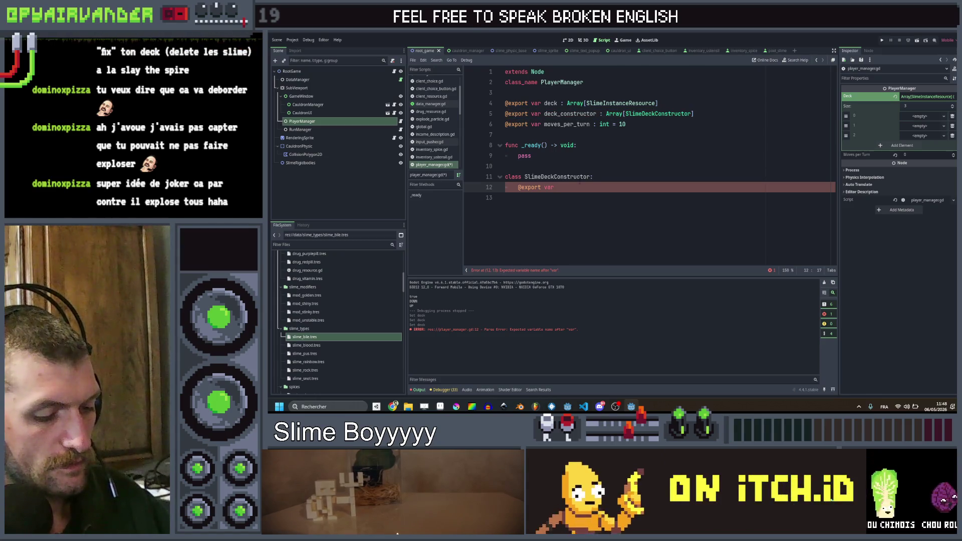
type("dob")
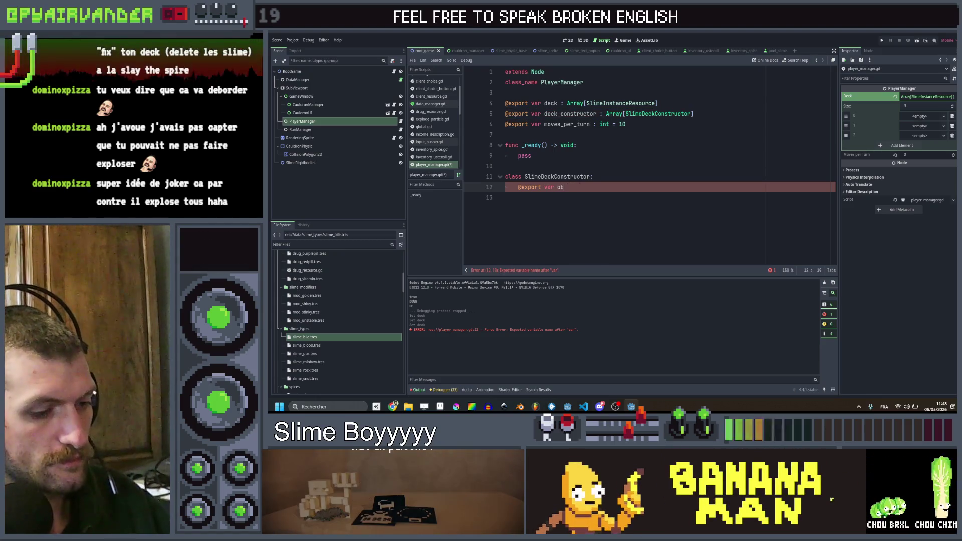
key("BackSpace")
key("BackSpace")
type("slime_type")
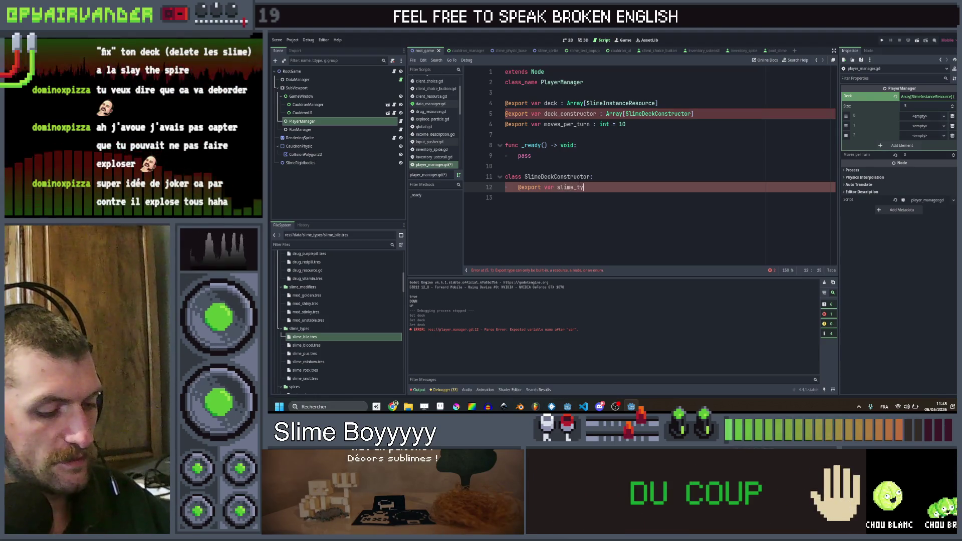
type(" : S")
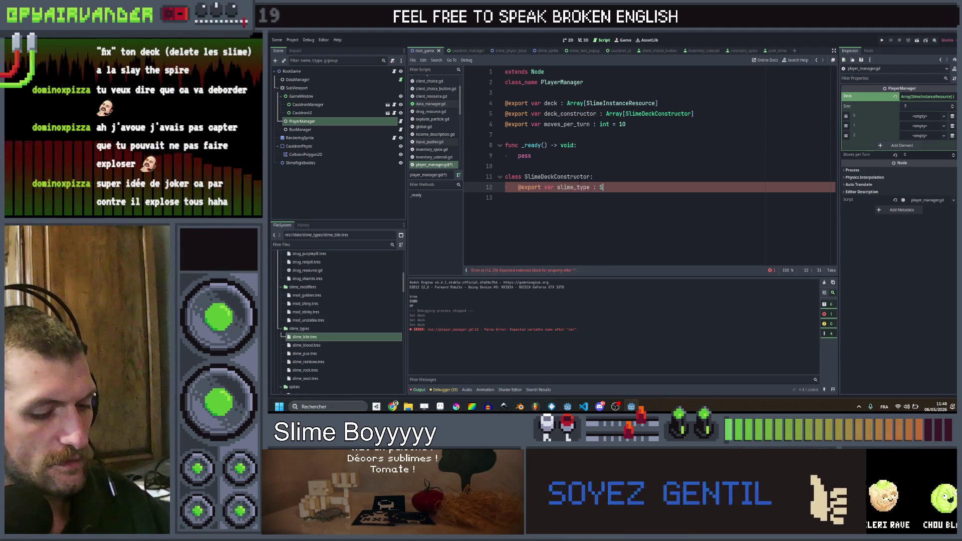
type("lime")
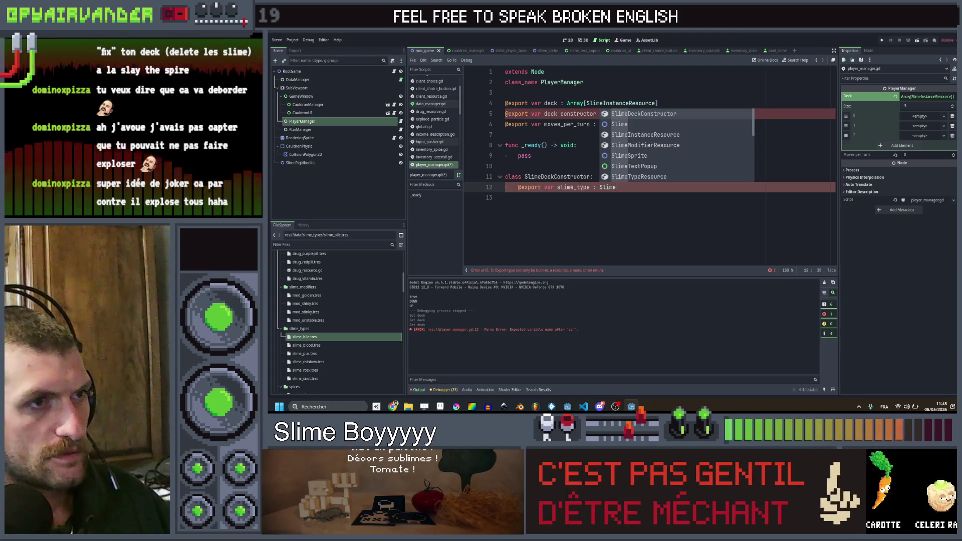
type("TypeResource")
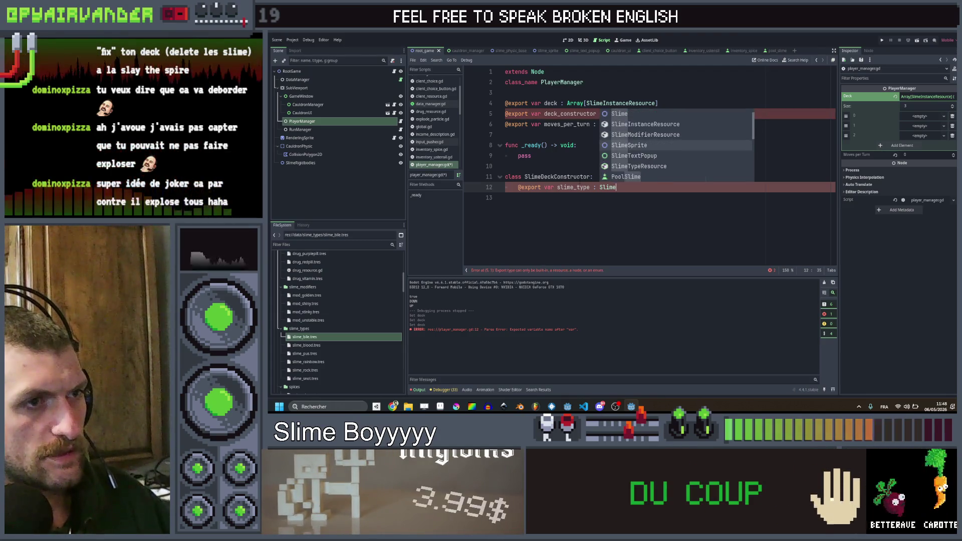
key("Return")
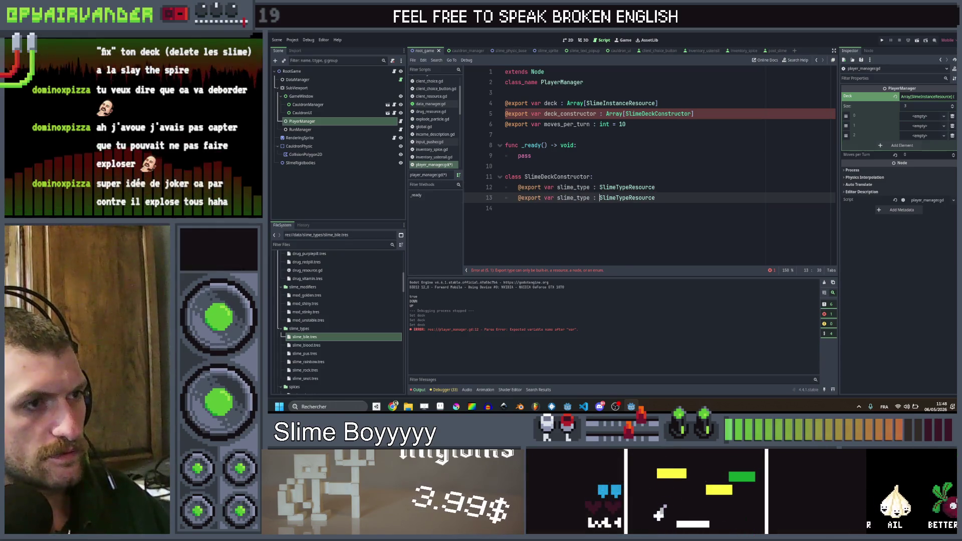
- Duplicate the field line into level and amount fields below it
key("ctrl+alt+Down")
double_click(573, 198)
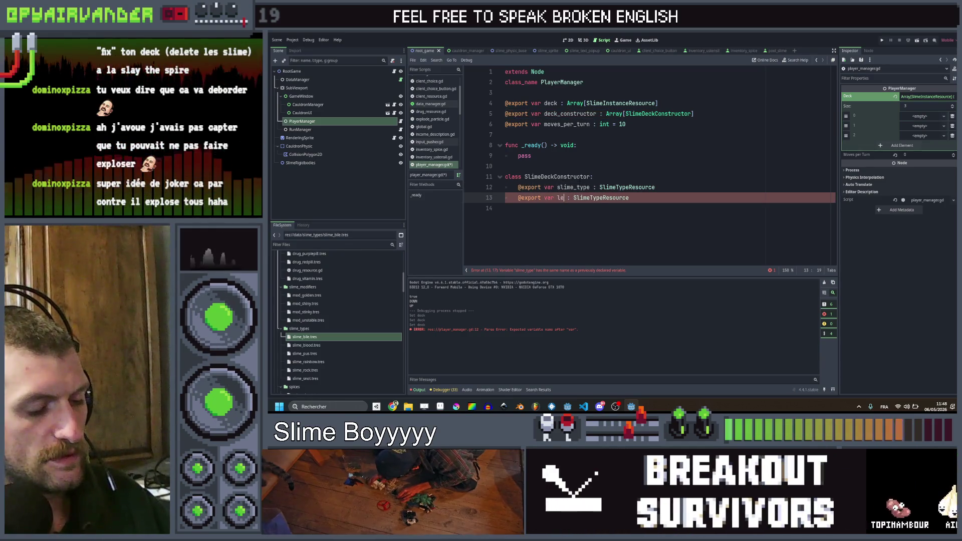
type("vel")
double_click(610, 197)
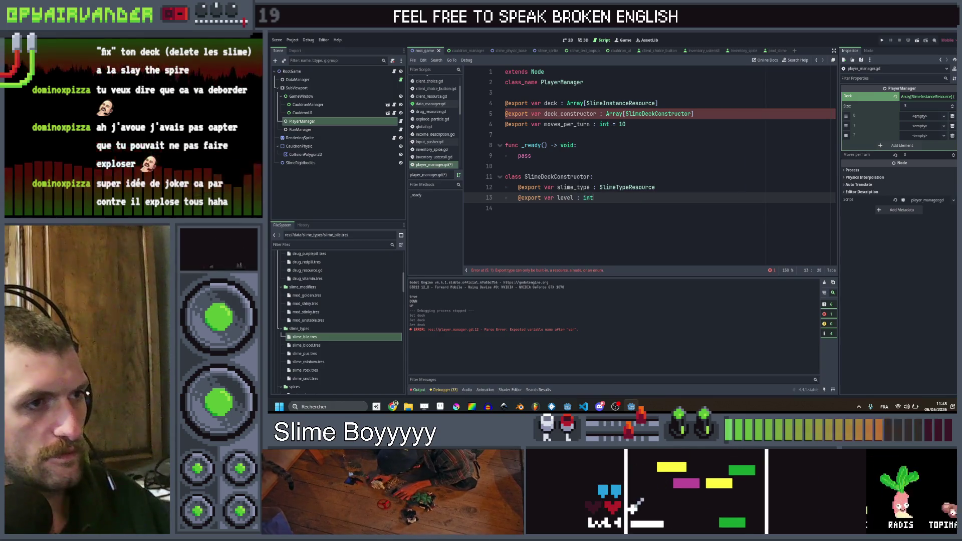
key("ctrl+alt+Down")
double_click(565, 208)
type("a")
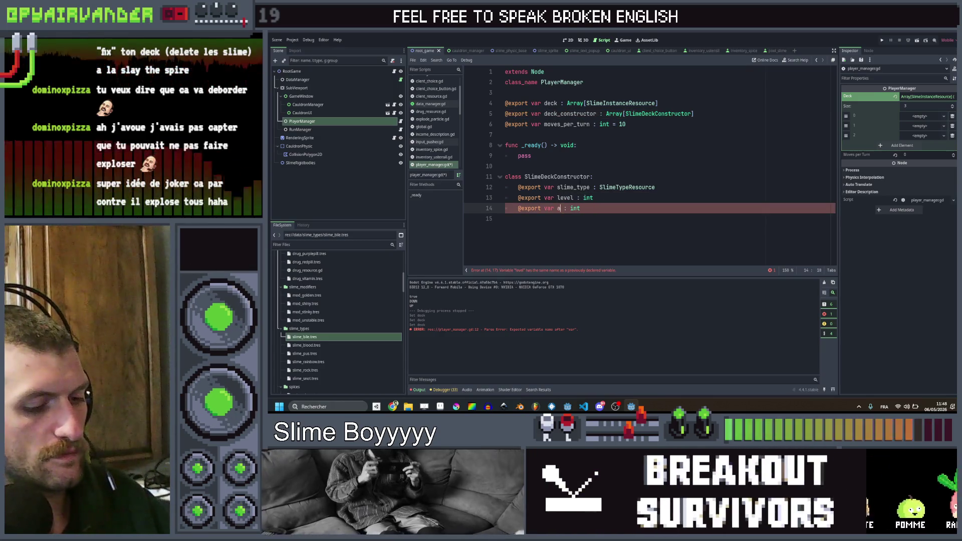
type("mount")
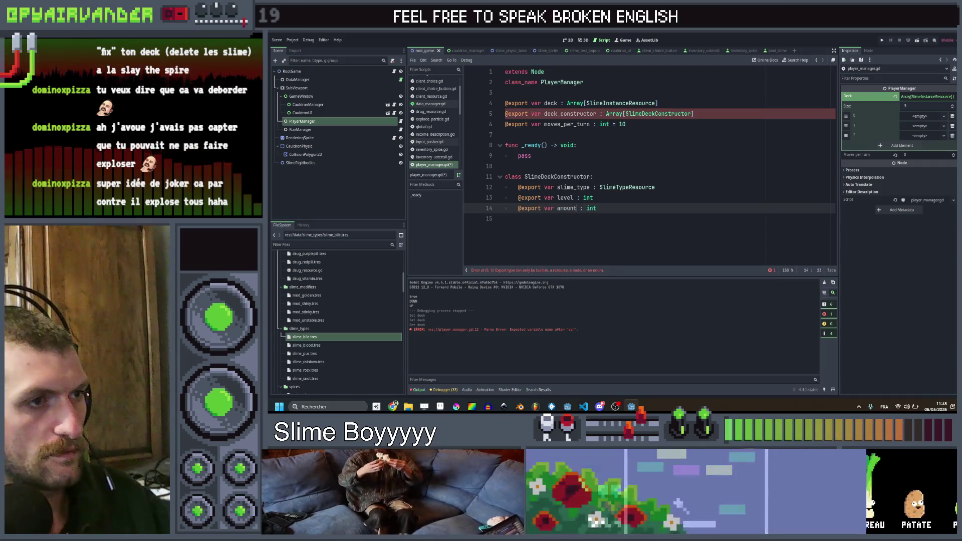
left_click(624, 197)
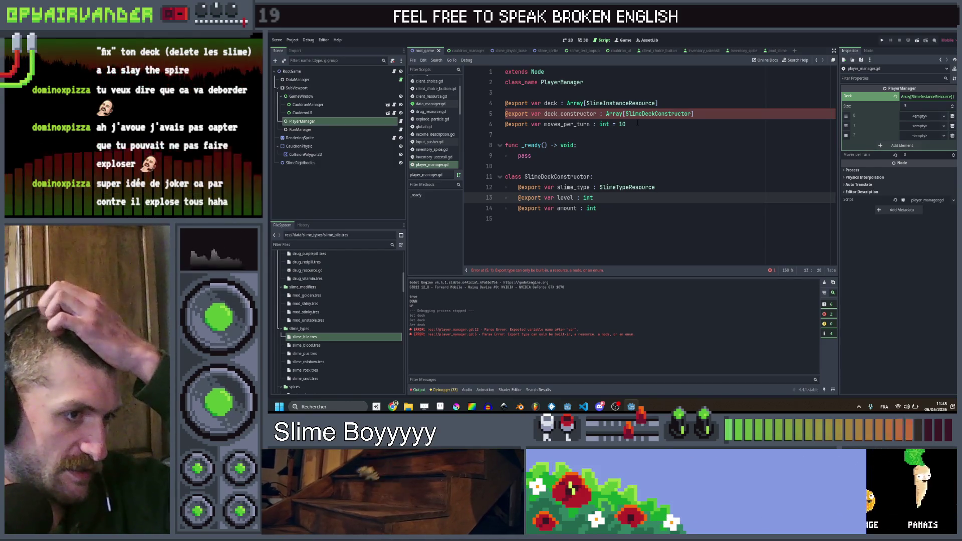
- Select and delete the whole SlimeDeckConstructor class
key("Down")
key("shift+Home")
key("shift+Up")
key("shift+Up")
key("shift+Up")
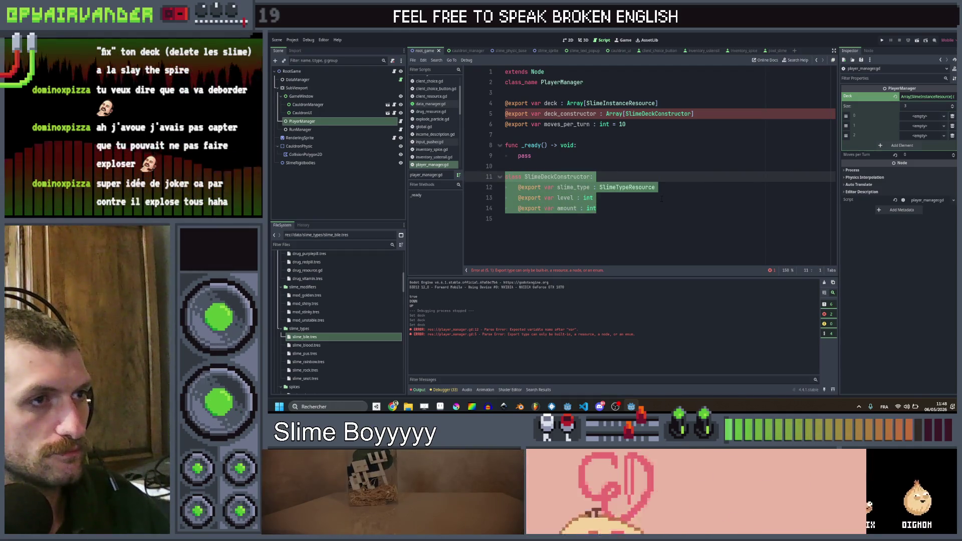
key("BackSpace")
- Change deck_constructor's array element type from SlimeDeckConstructor to int
scroll(330, 309, "up", 10)
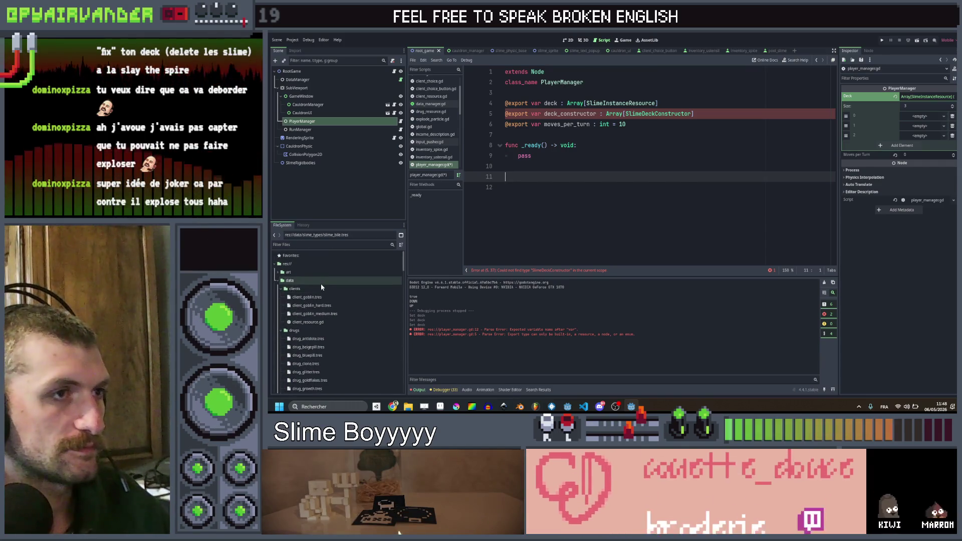
left_click_drag(693, 114, 545, 114)
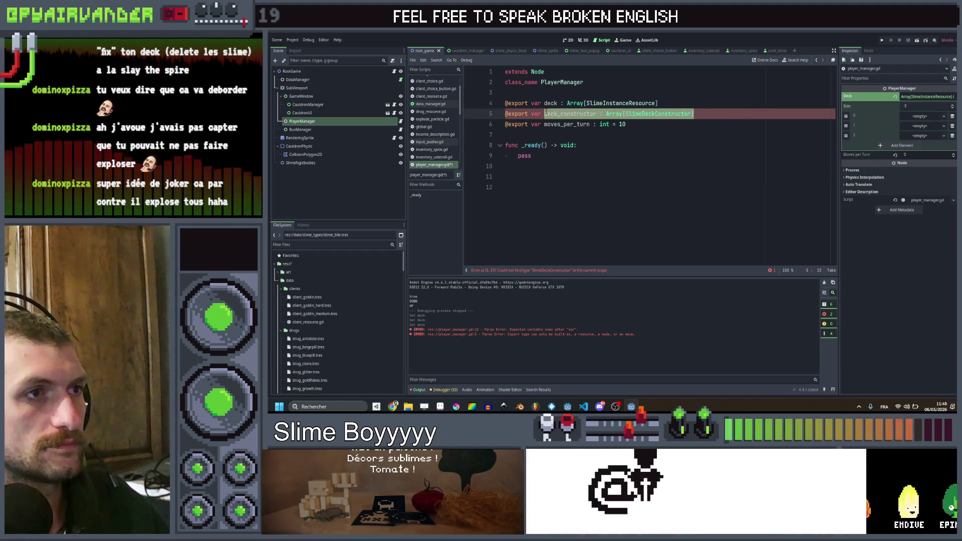
double_click(655, 114)
type("int")
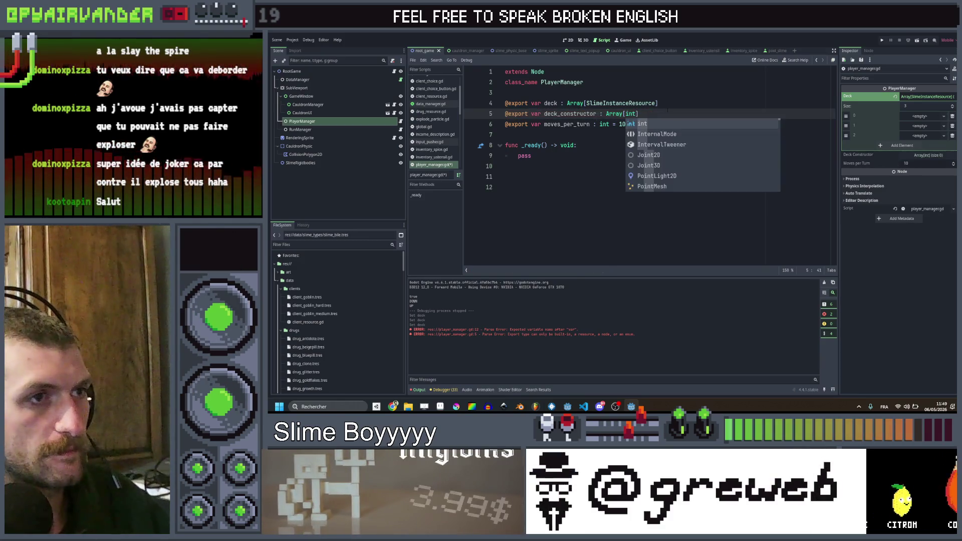
type("]")
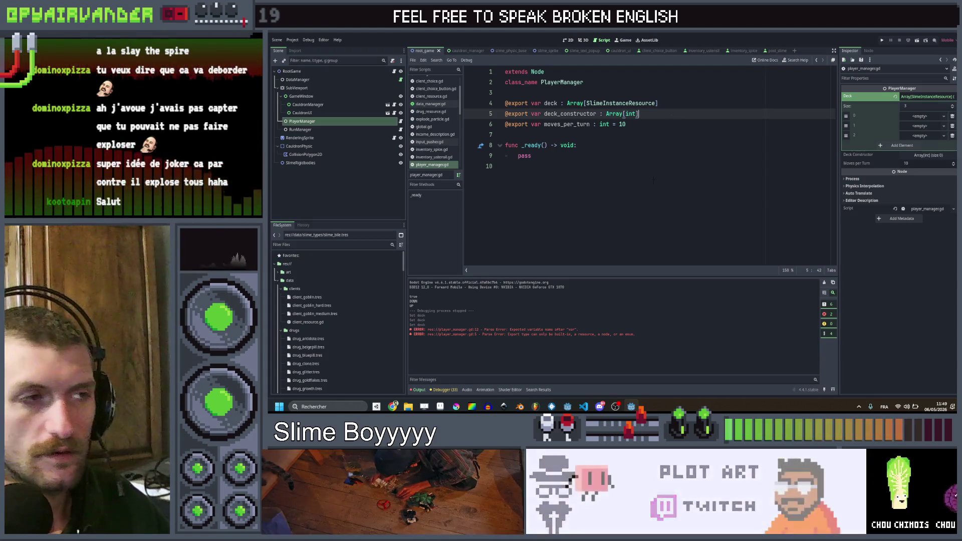
- Insert a blank line above pass in _ready()
left_click(655, 135)
left_click(624, 162)
left_click(621, 134)
left_click(569, 155)
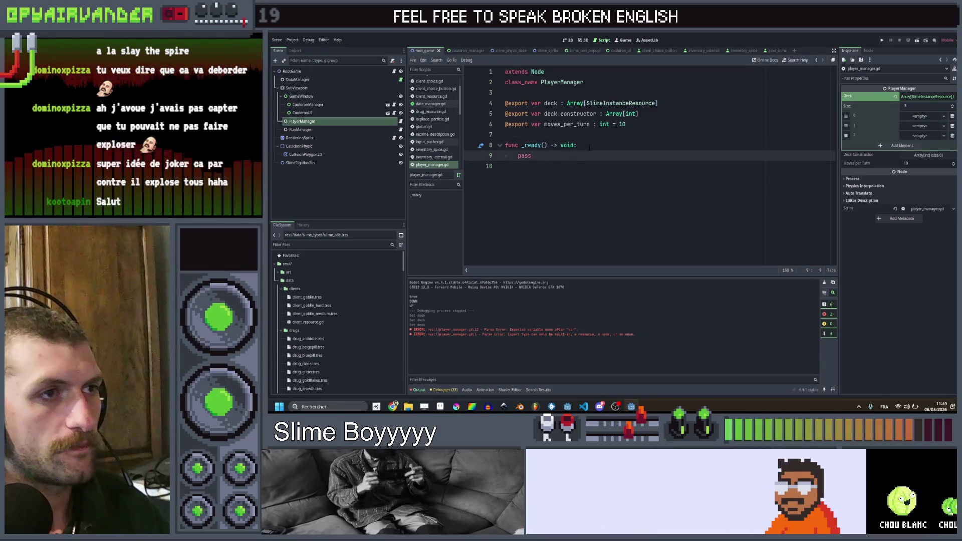
key("ctrl+shift+Return")
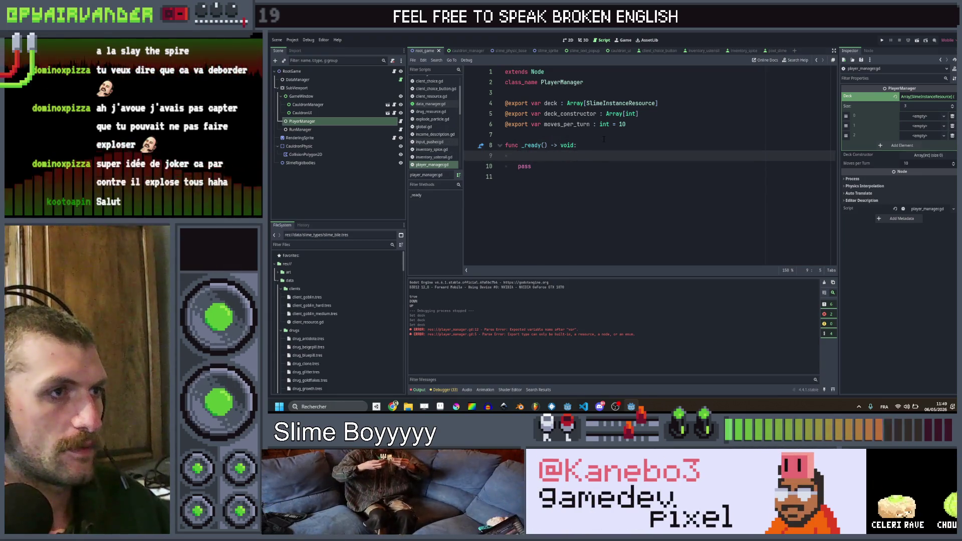
- Declare var new_deck : Array[SlimeInstanceResource] = [] in _ready()
type("deck =")
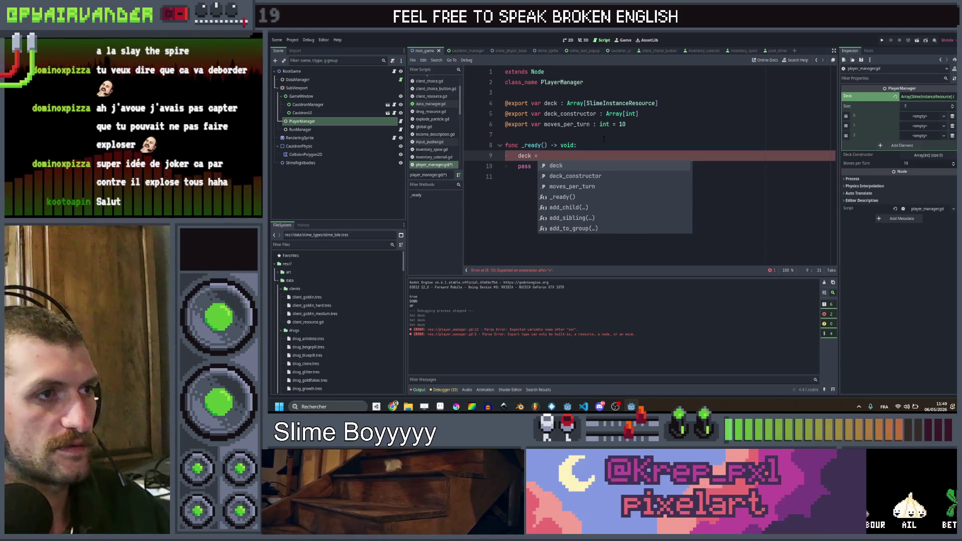
key("BackSpace")
key("BackSpace")
key("BackSpace")
type("c")
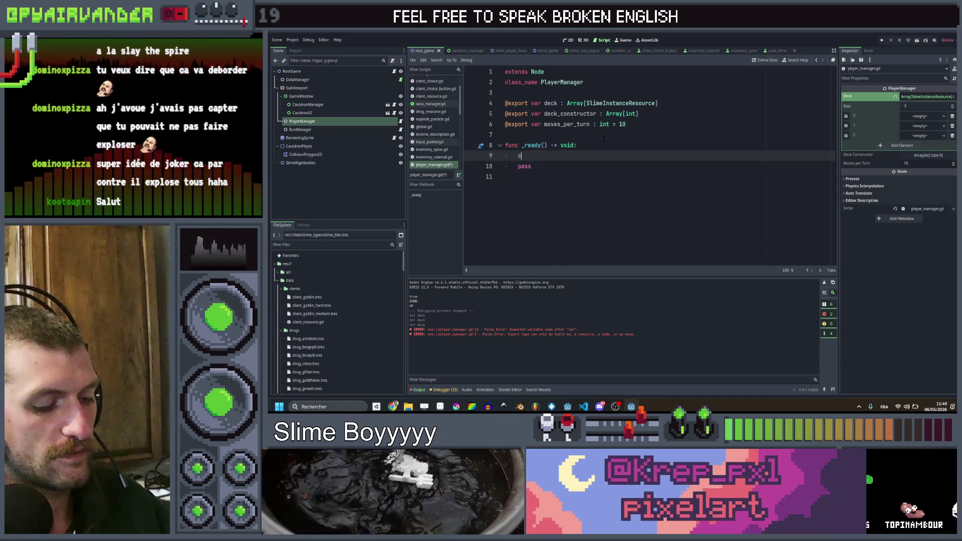
key("BackSpace")
type("var new_deck = ")
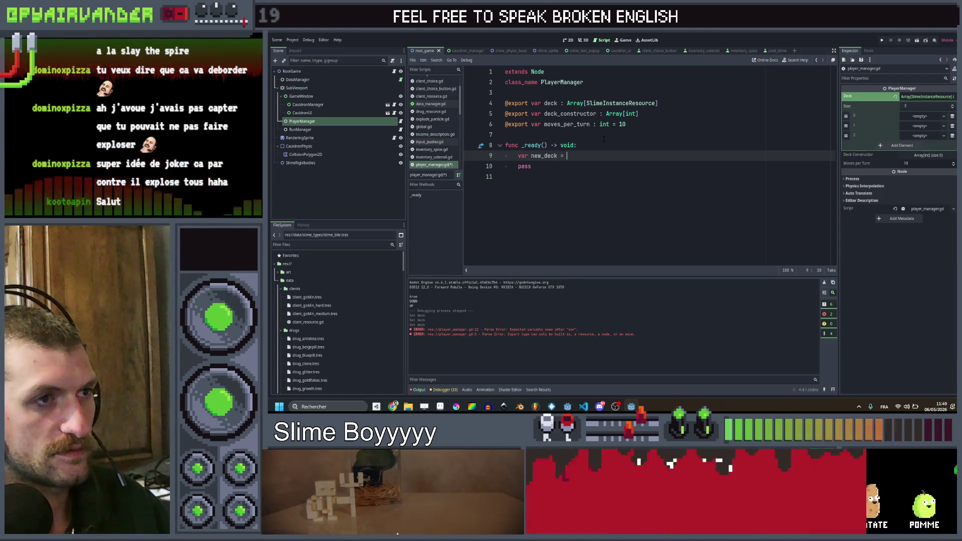
type("[")
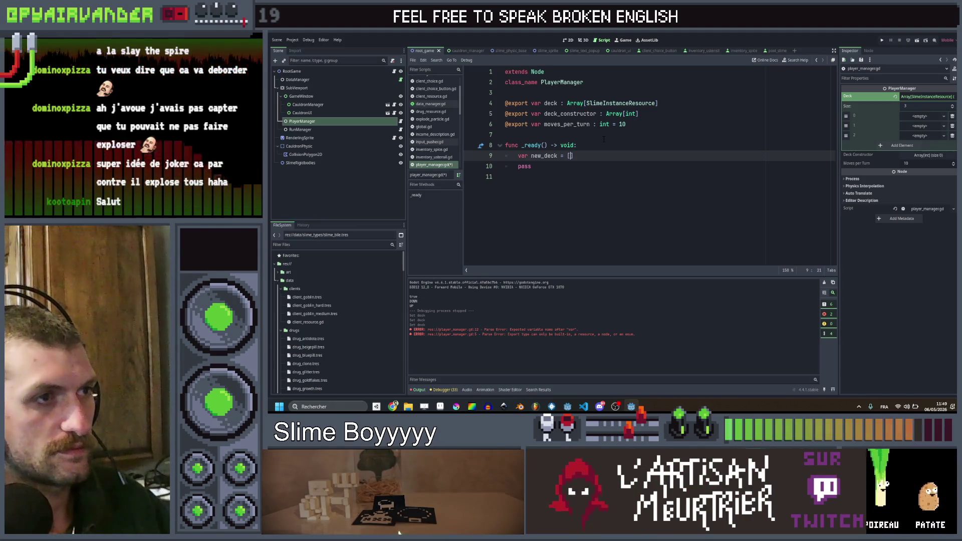
key("Up")
key("Up")
key("Up")
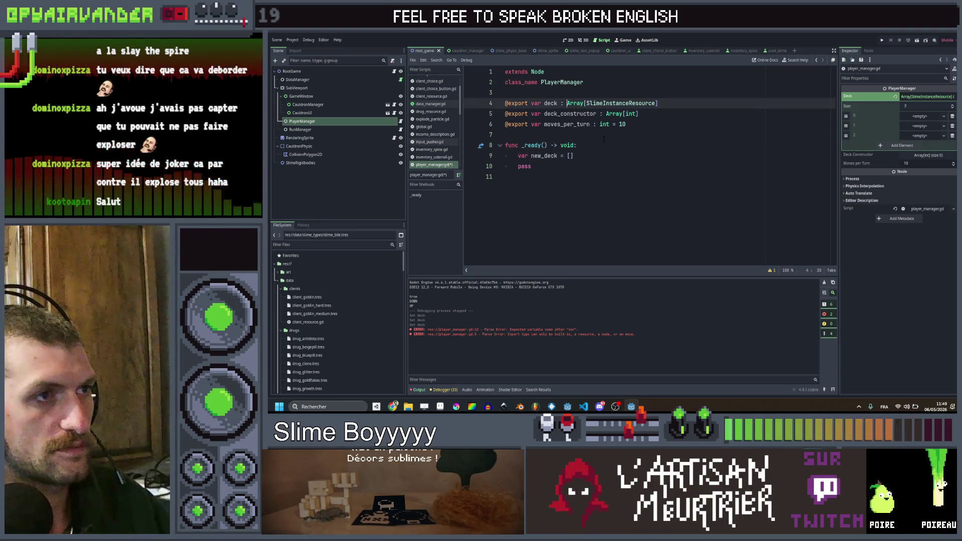
key("ctrl+c")
key("Down")
key("Down")
key("Down")
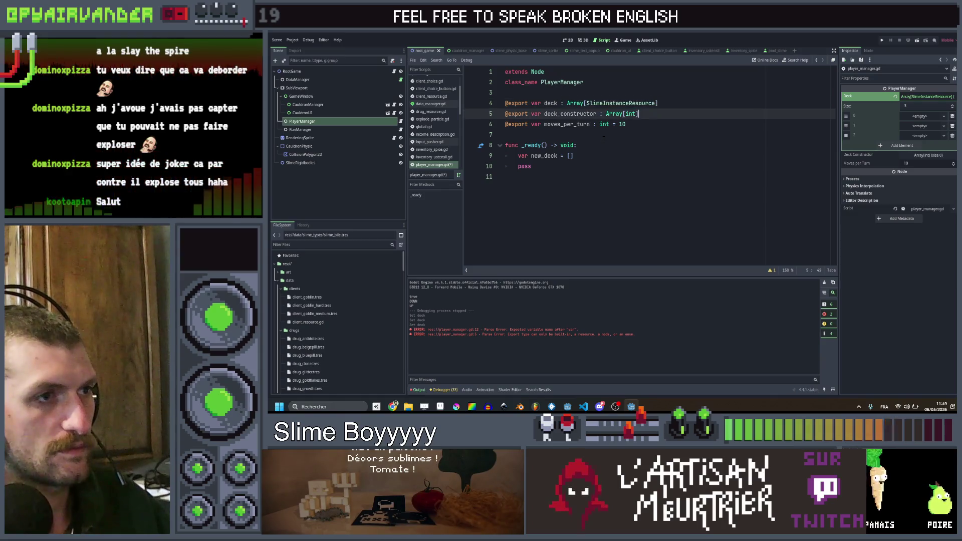
key("ctrl+v")
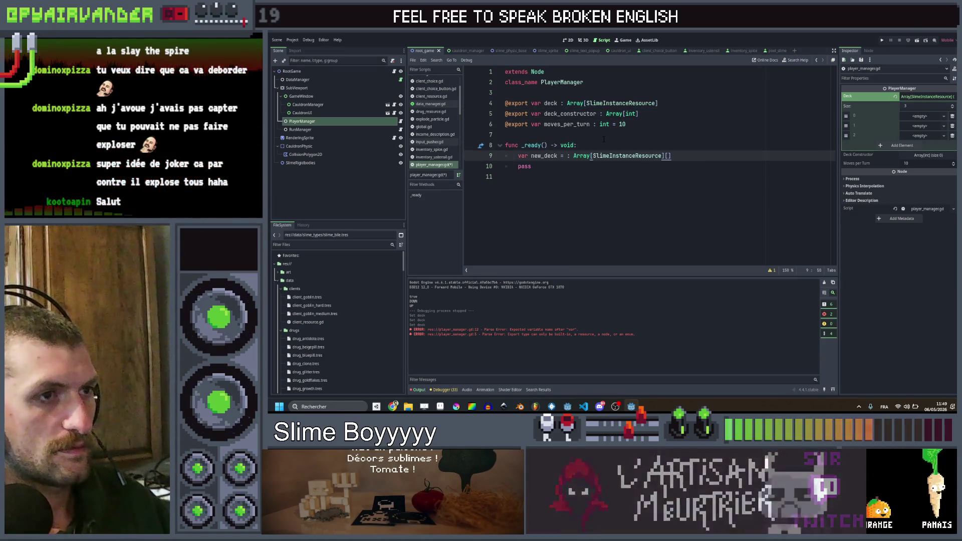
key("End")
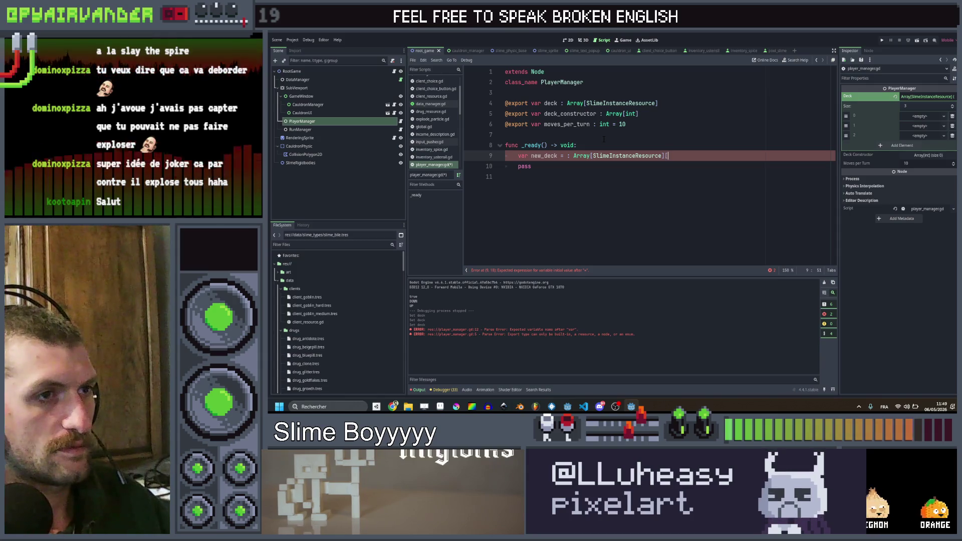
type("=")
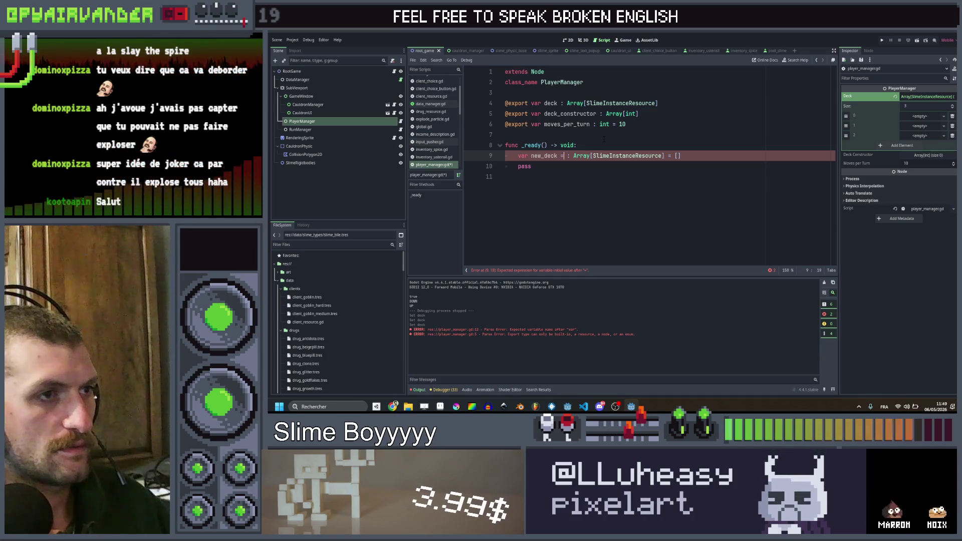
key("BackSpace")
type(":")
key("ctrl+Right")
key("ctrl+Right")
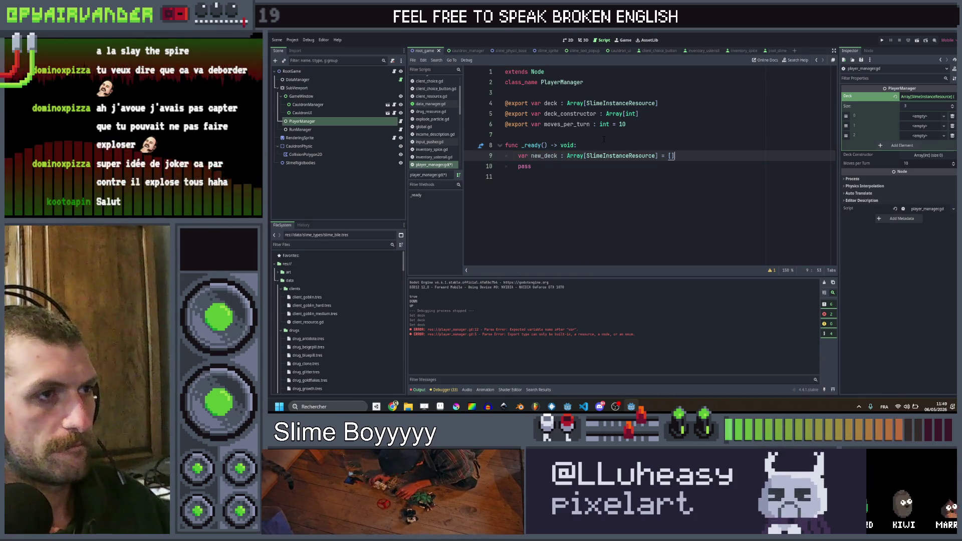
- Add nested loops over deck and deck_constructor appending s.duplicate() to new_deck, then save
key("Return")
type("for s")
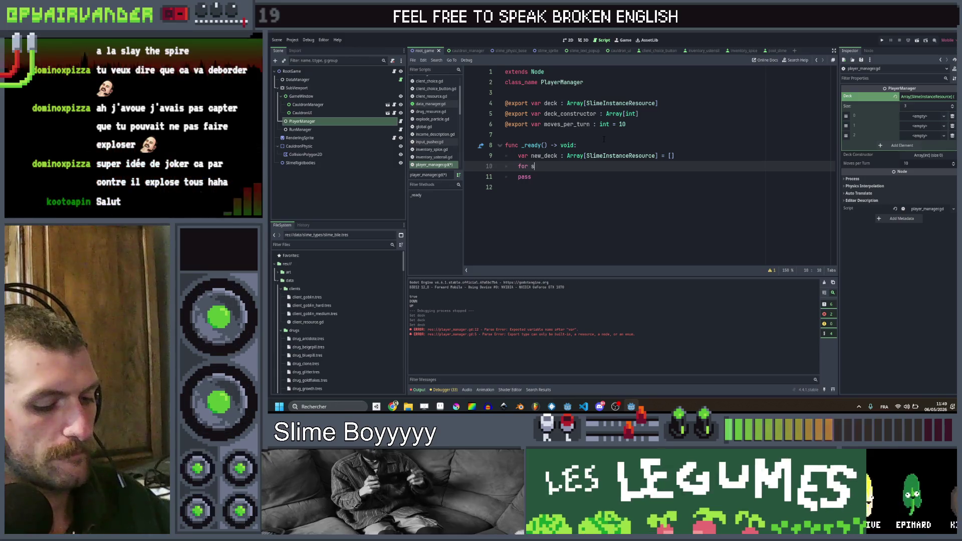
type(" in deck:")
key("Return")
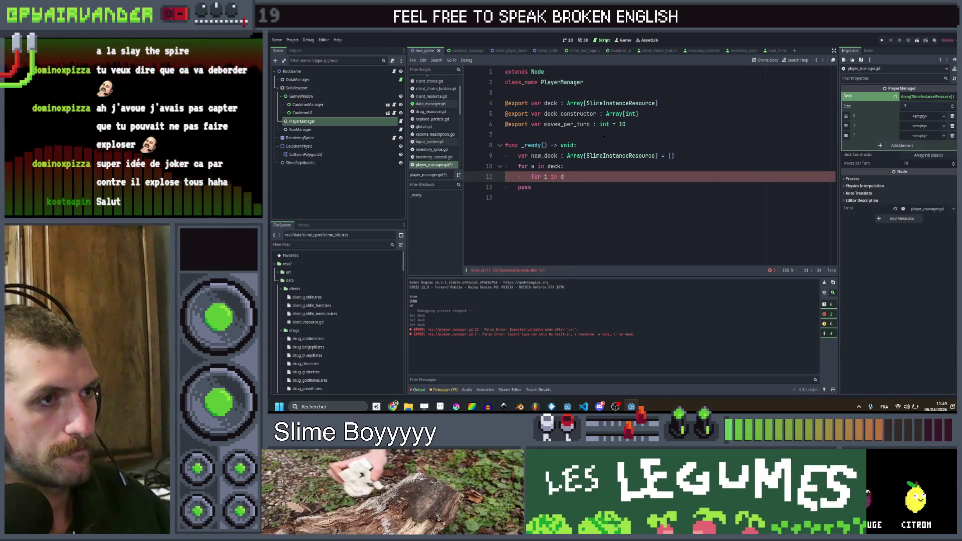
type("i in de")
key("Return")
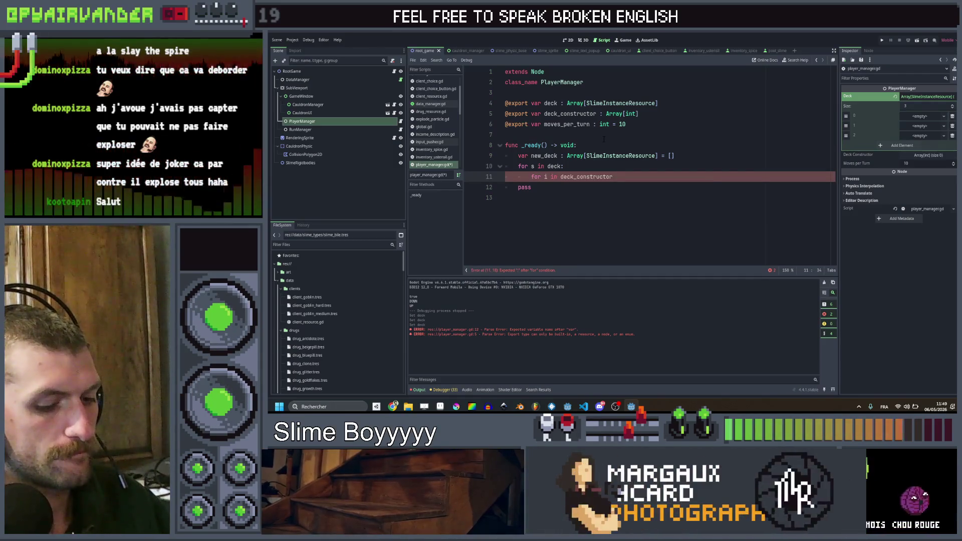
type(":")
key("Return")
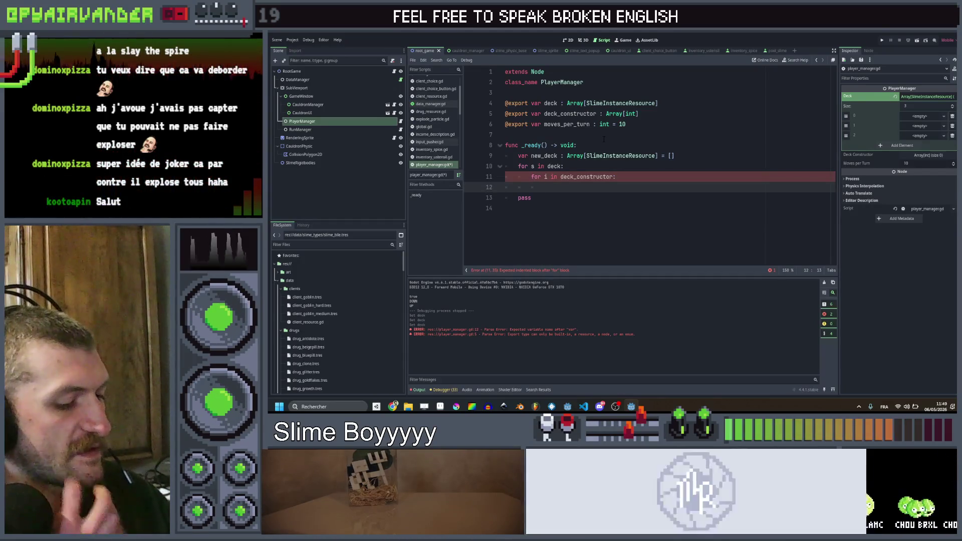
type("new_deck.app")
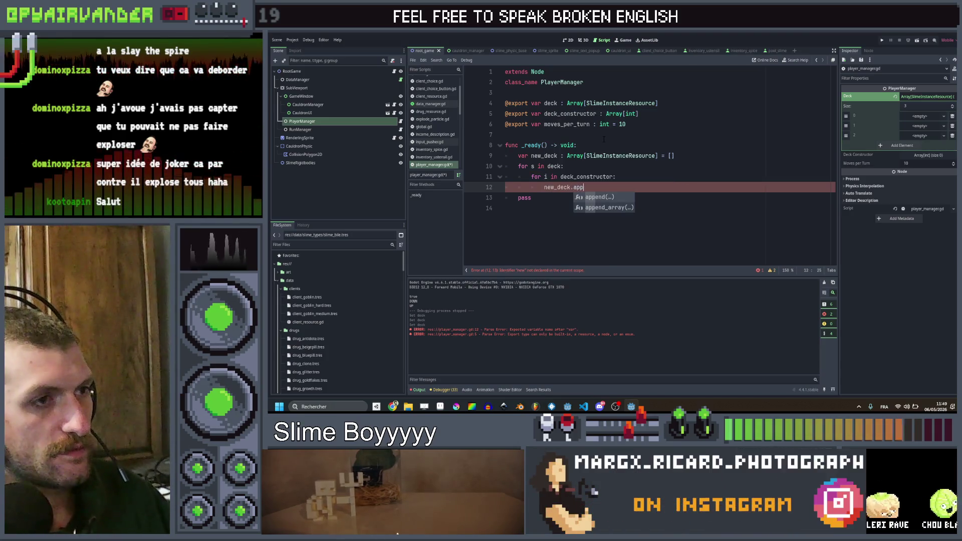
key("Return")
type("s.")
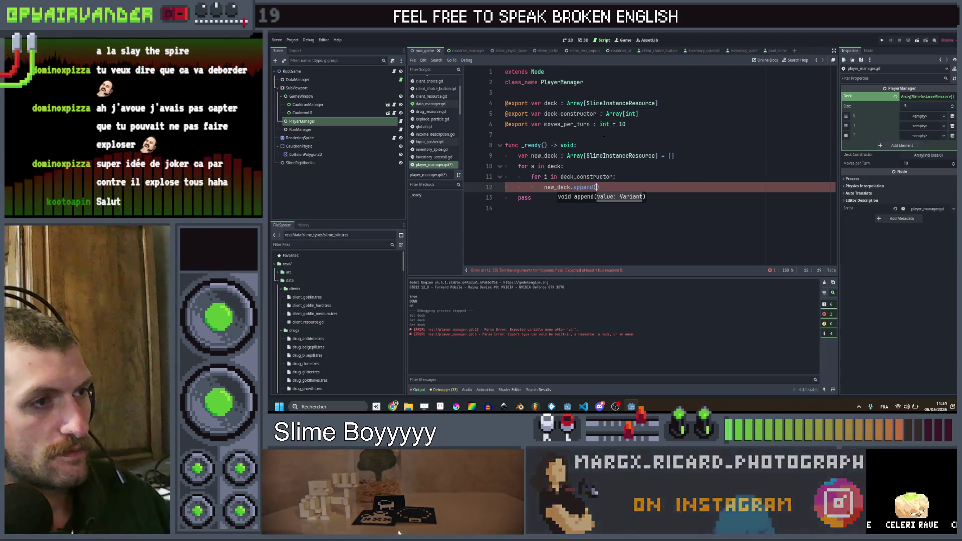
type("dup")
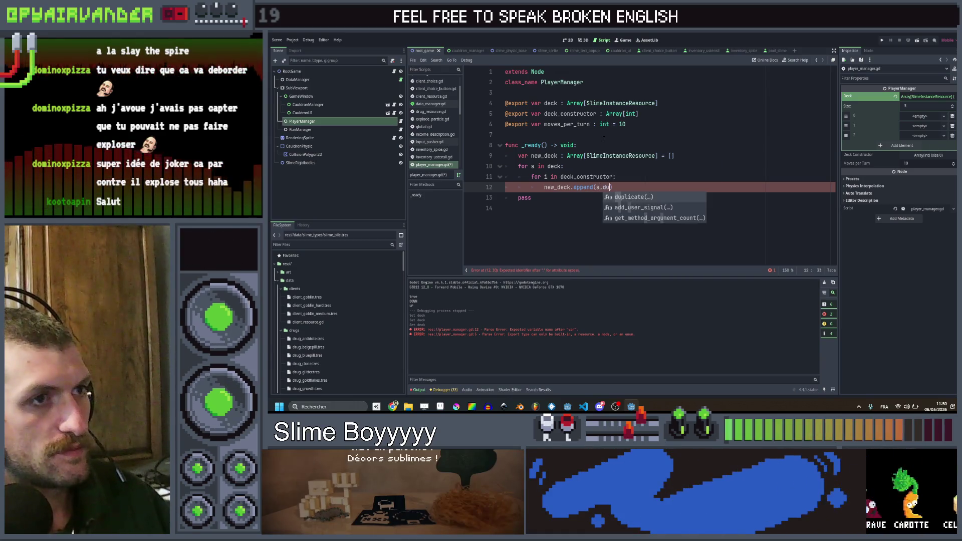
key("Return")
key("ctrl+s")
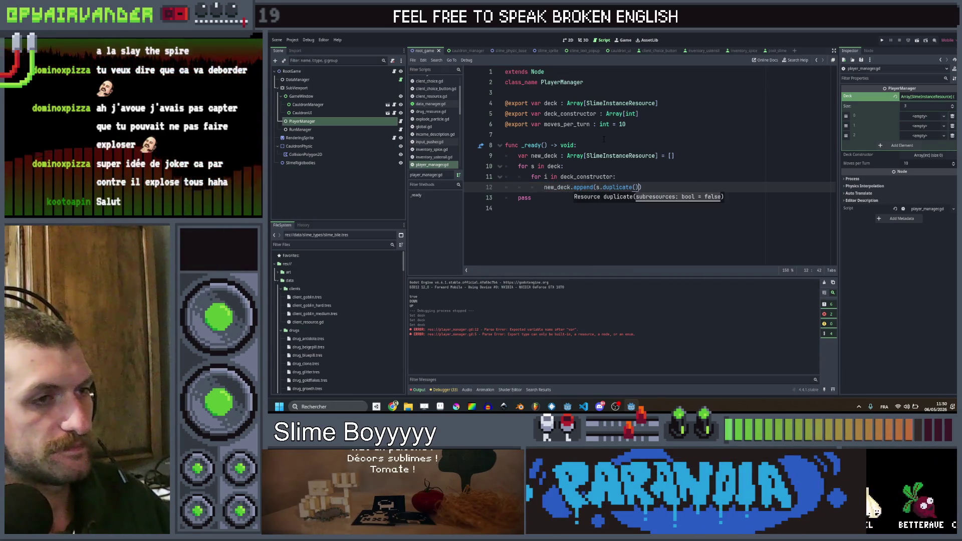
- Add deck = new_deck after the loops and save the script
key("Up")
key("Up")
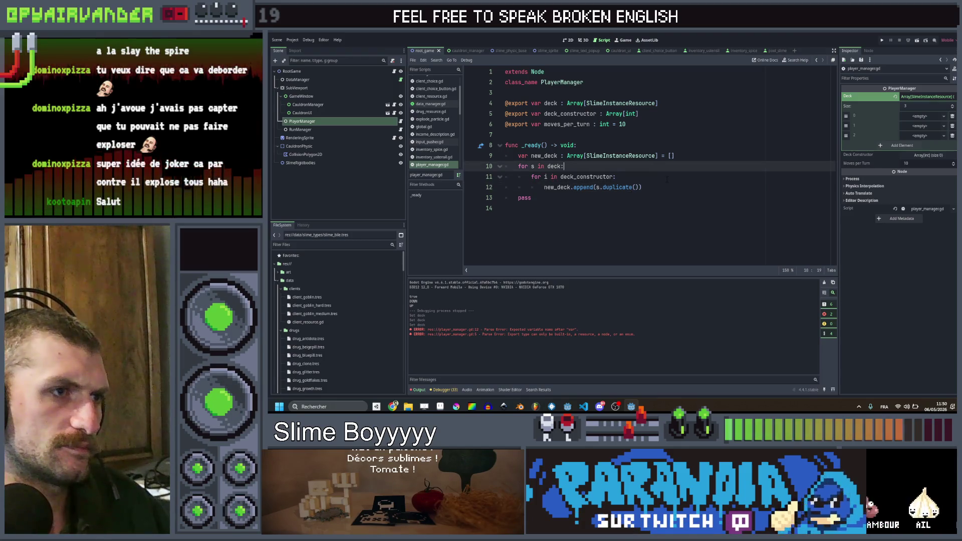
left_click(658, 187)
key("Return")
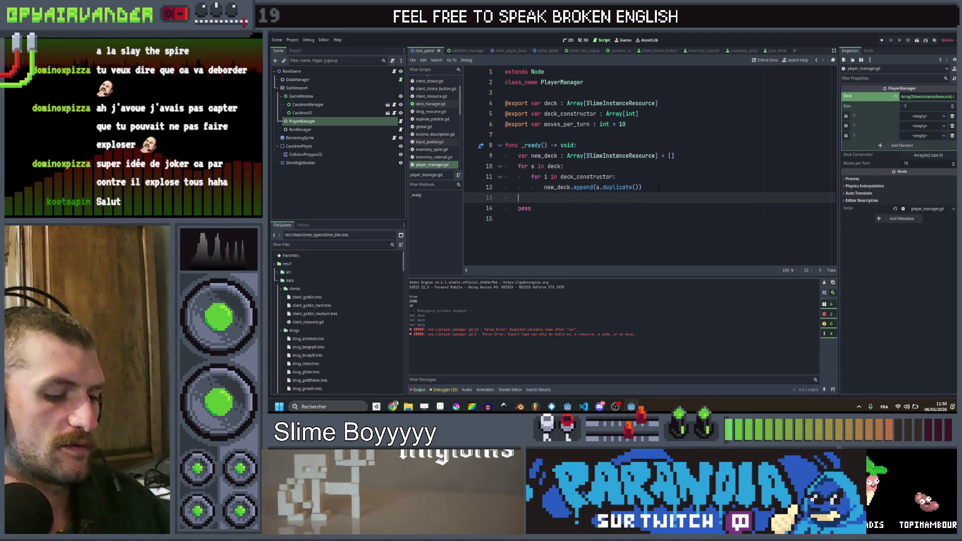
type("ne")
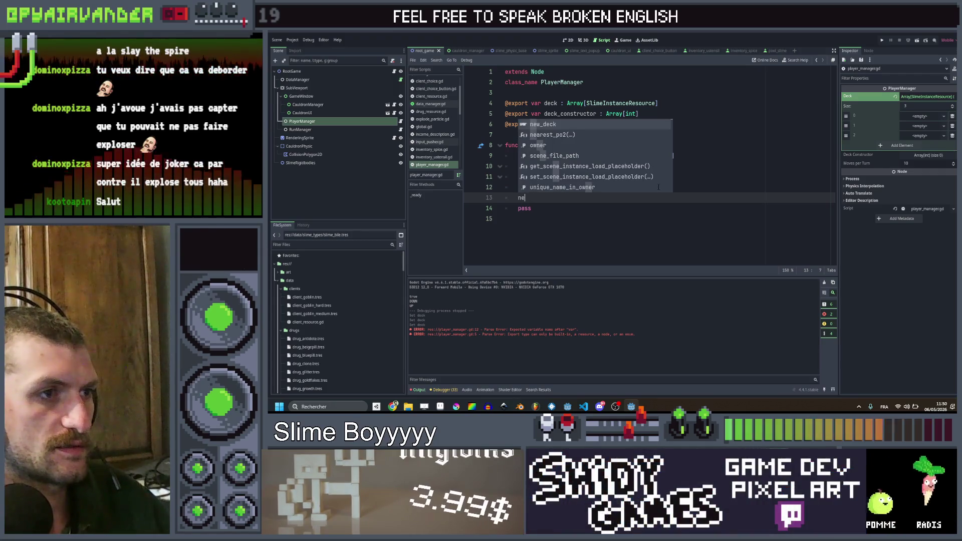
key("BackSpace")
key("BackSpace")
type("deck")
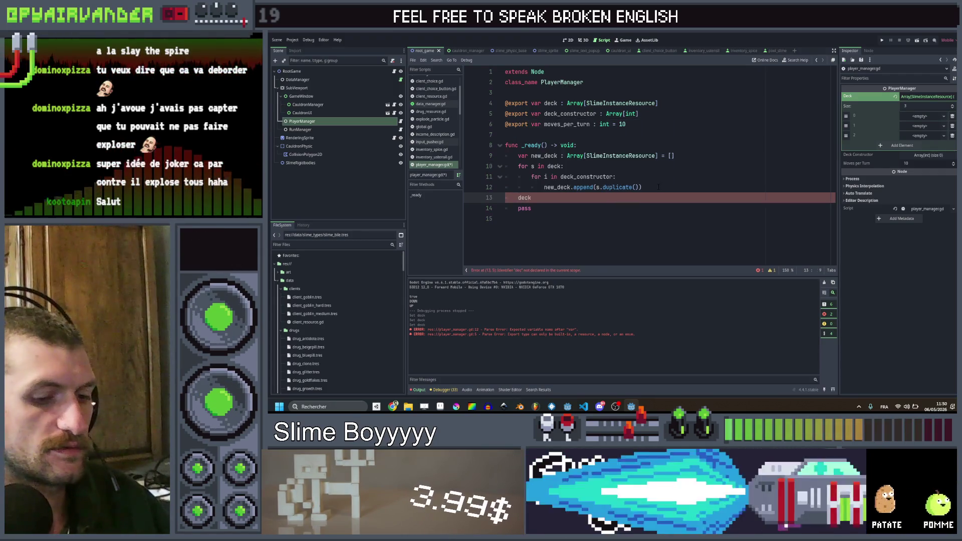
type(" = new_deck")
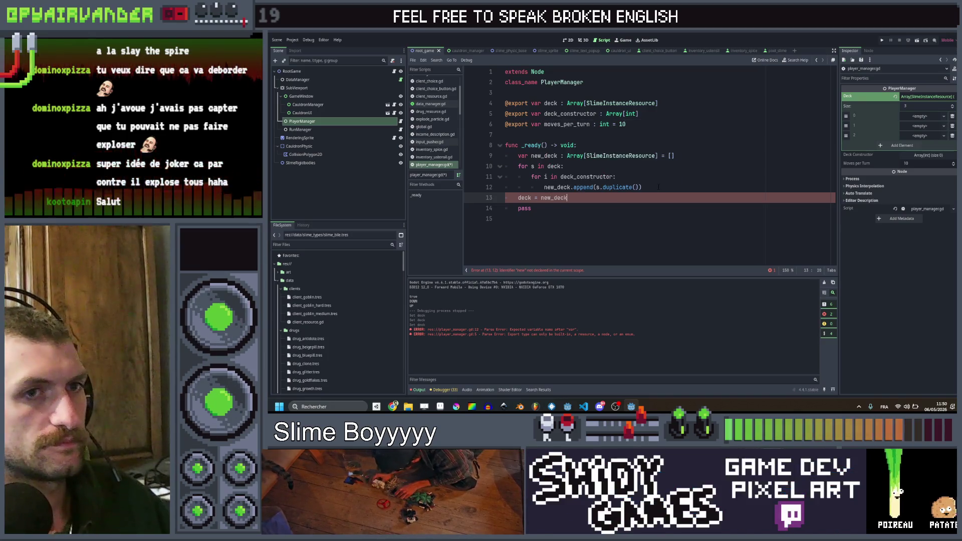
key("ctrl+s")
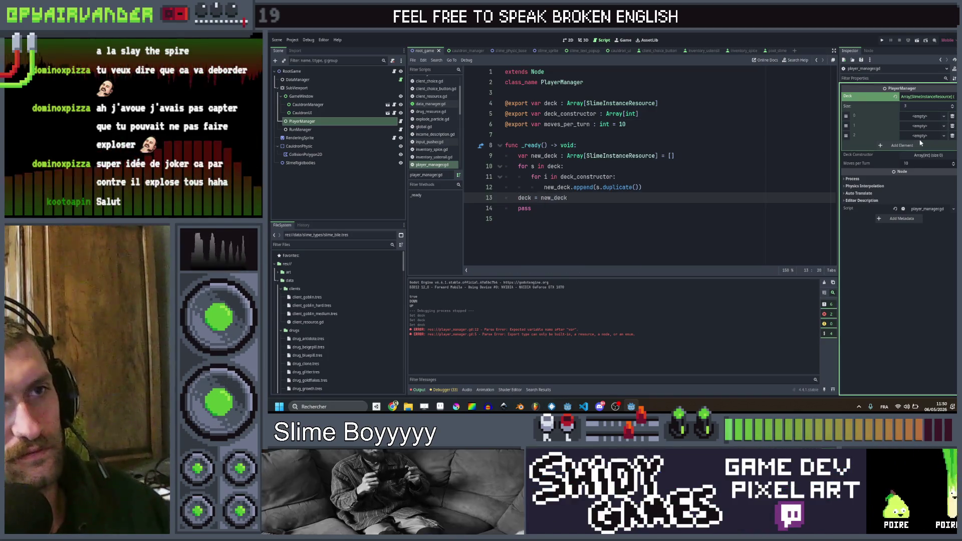
- Resize the Deck array to 8 and fill elements with new SlimeInstanceResources
left_click(924, 106)
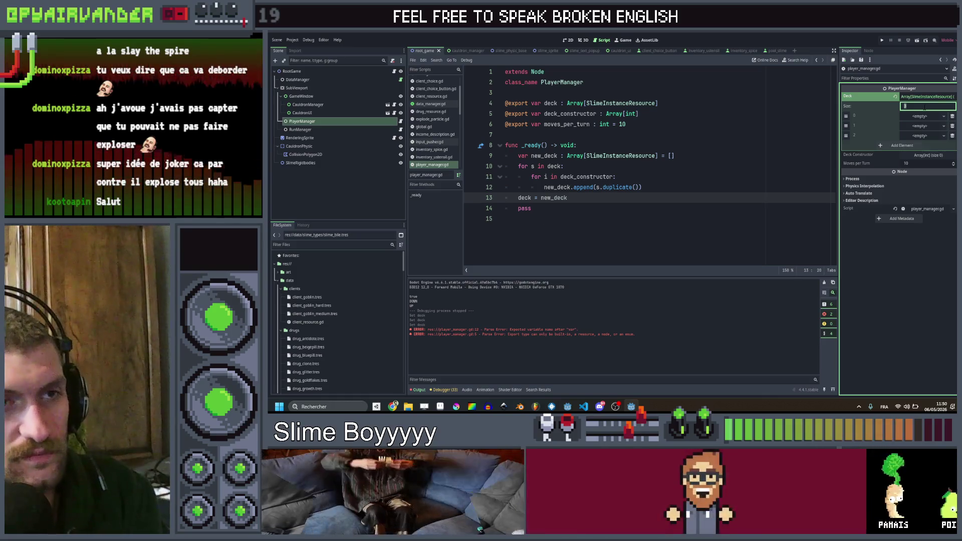
type("4")
key("Return")
left_click(921, 109)
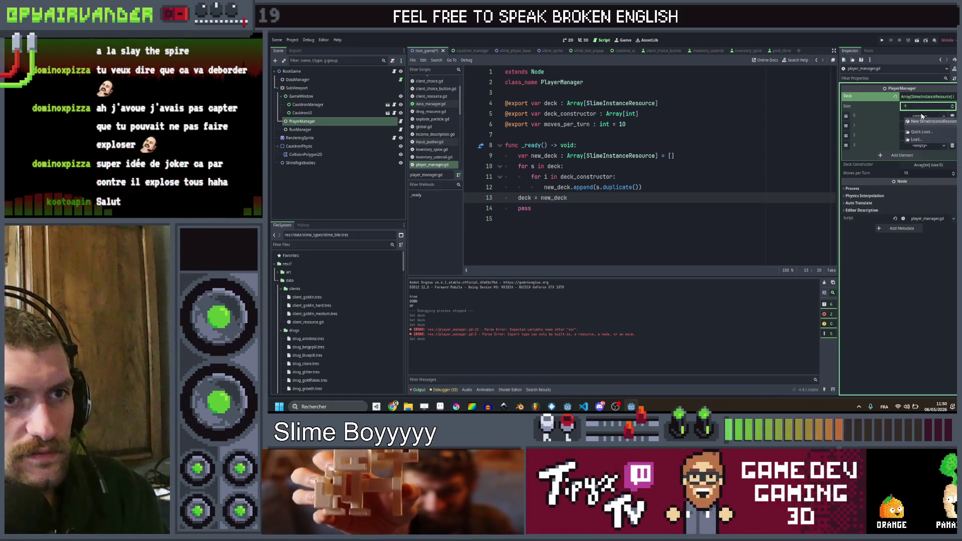
key("Return")
left_click(925, 116)
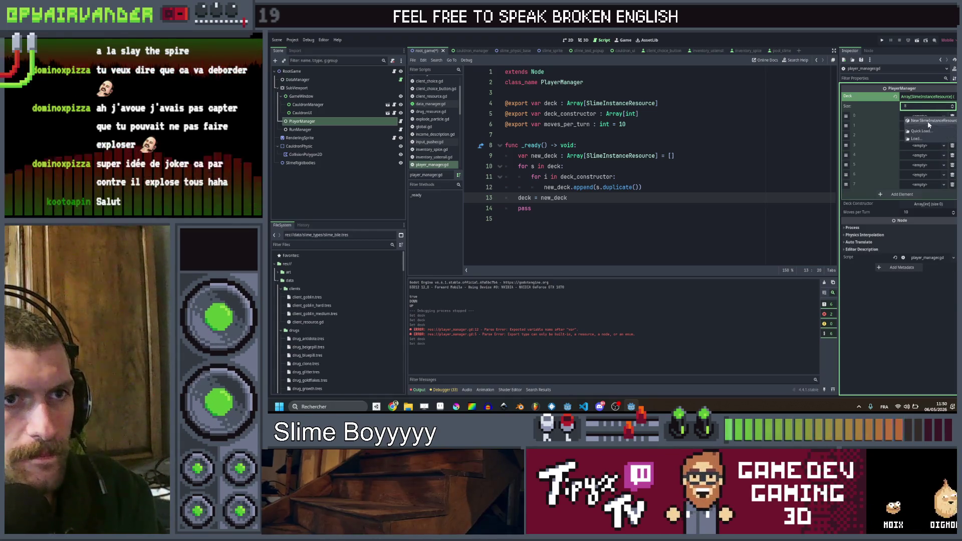
left_click(930, 143)
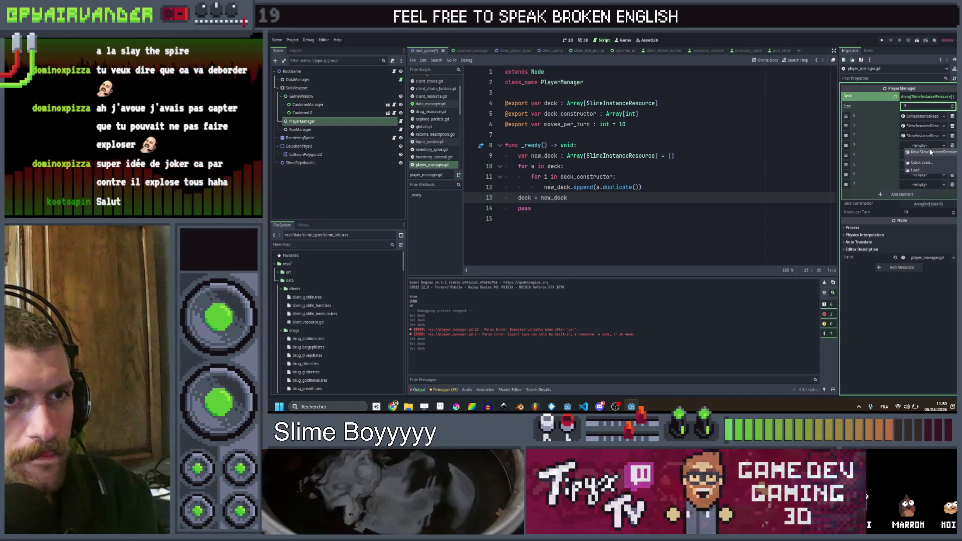
left_click(930, 165)
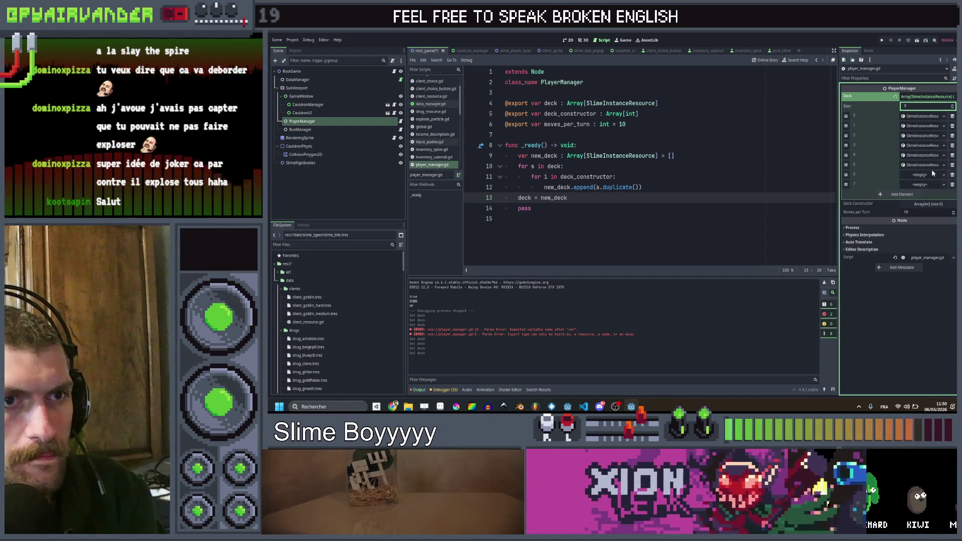
left_click(931, 173)
left_click(932, 175)
left_click(933, 186)
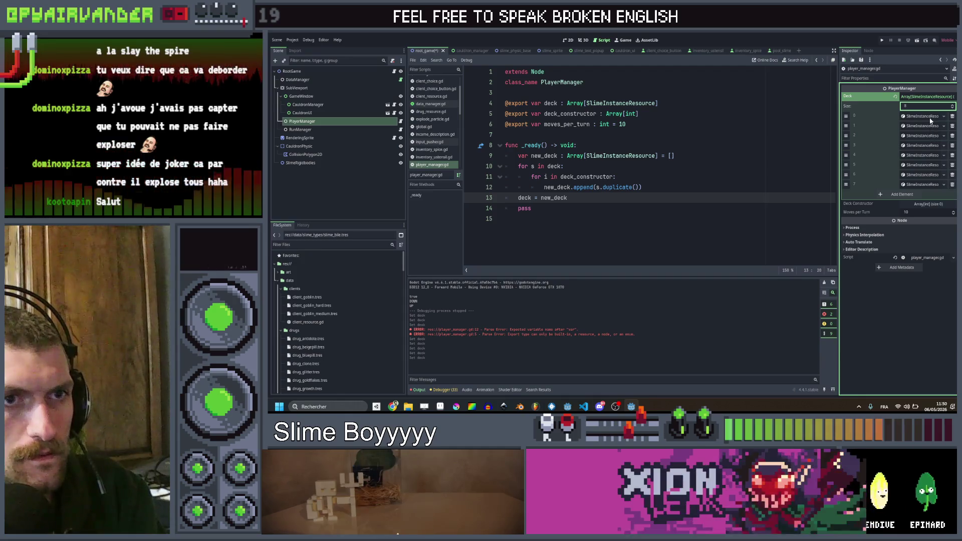
- Quick Load slime_bile.tres as deck element 0's Slime Type
left_click(930, 116)
left_click(922, 126)
left_click(925, 142)
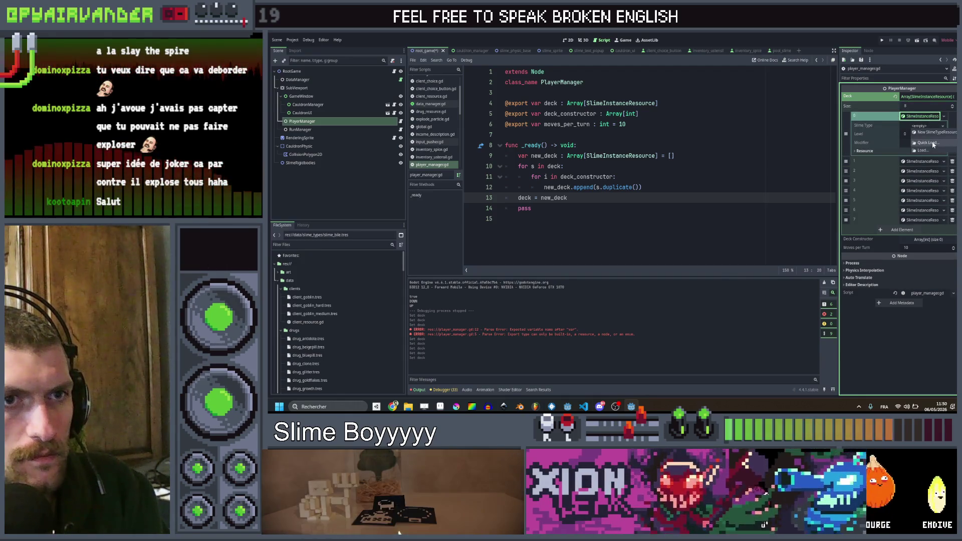
double_click(580, 161)
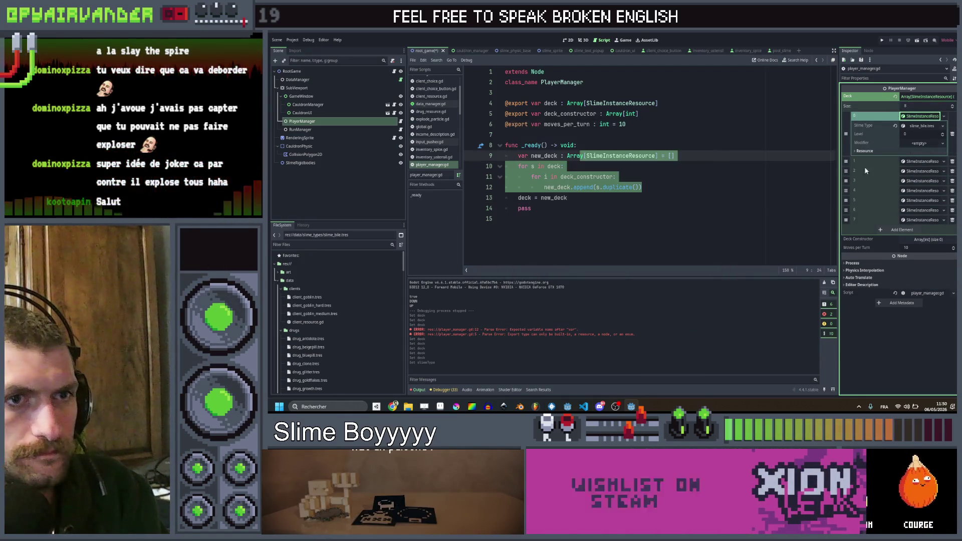
- Give deck element 1 the slime_bile.tres slime type
left_click(917, 161)
left_click(922, 172)
left_click(926, 187)
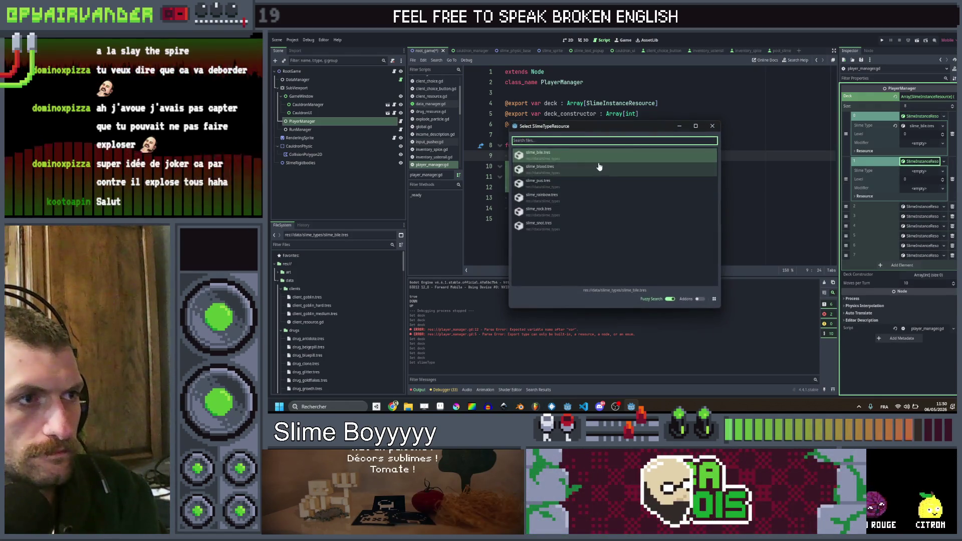
double_click(599, 166)
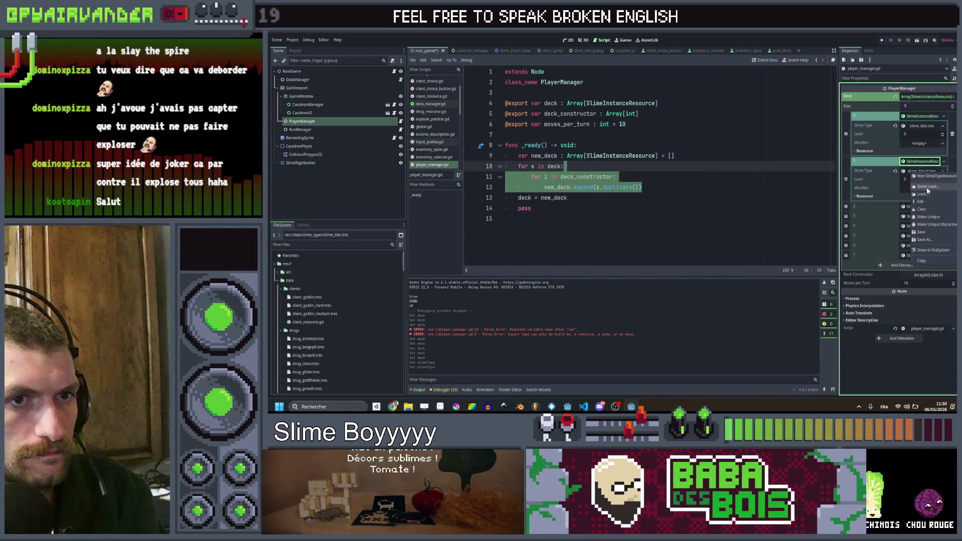
left_click(927, 187)
double_click(621, 156)
- Cancel the Quick Load for element 2 and set the Deck size to 12
left_click(922, 207)
left_click(924, 207)
left_click(920, 224)
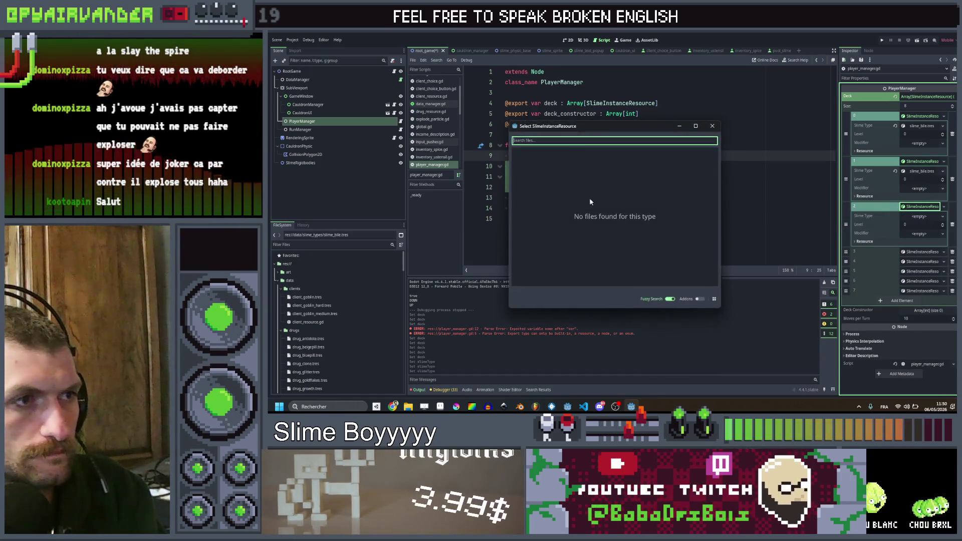
key("Escape")
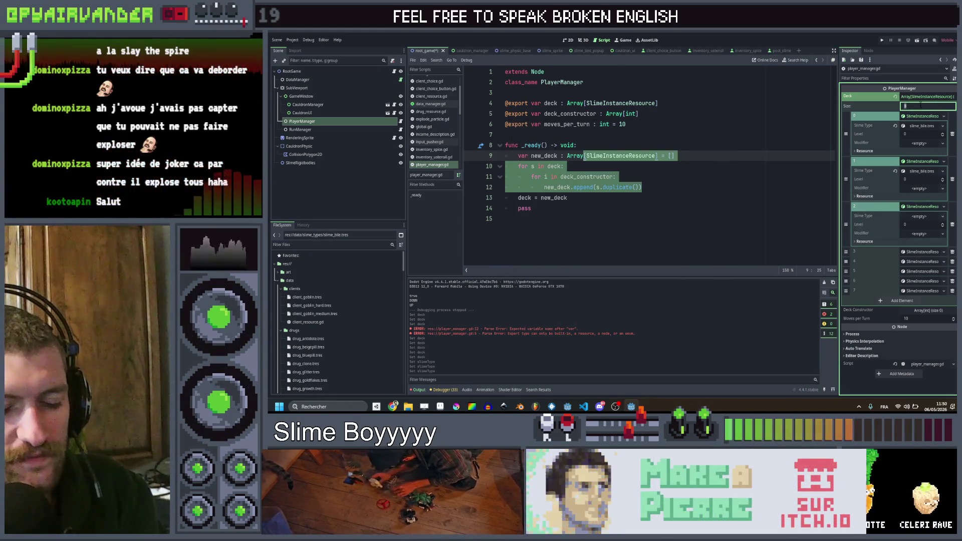
type("12")
key("Return")
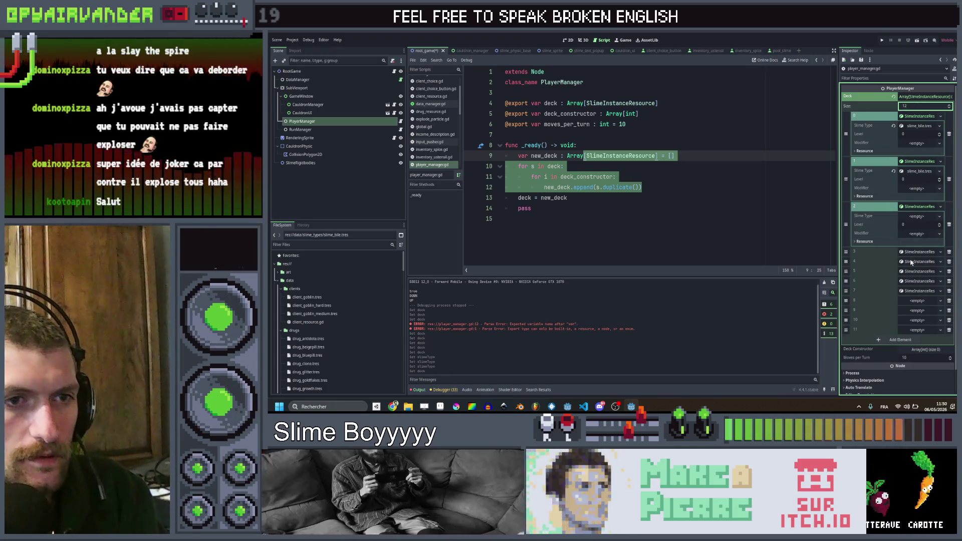
- Create new SlimeInstanceResources in deck elements 8 through 11
left_click(921, 304)
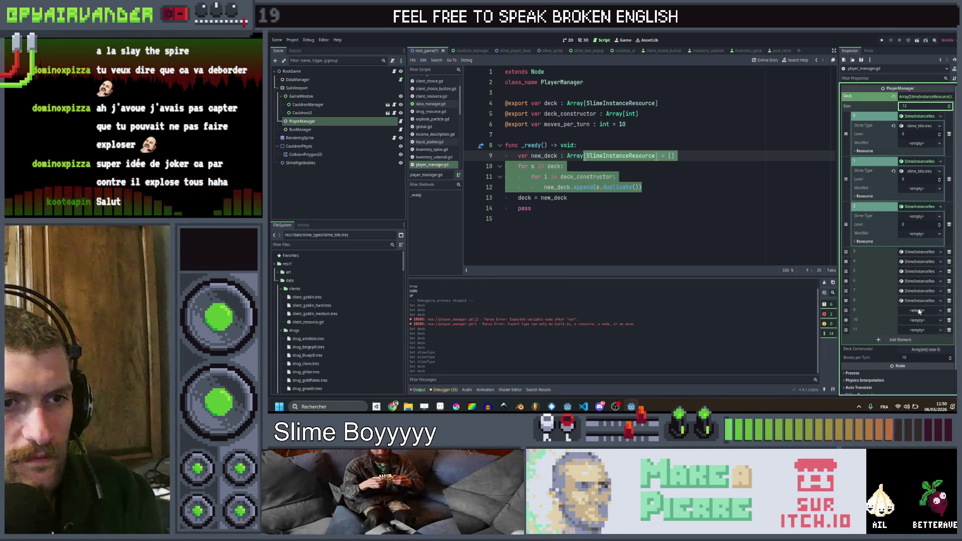
left_click(919, 310)
left_click(924, 314)
left_click(925, 320)
left_click(929, 325)
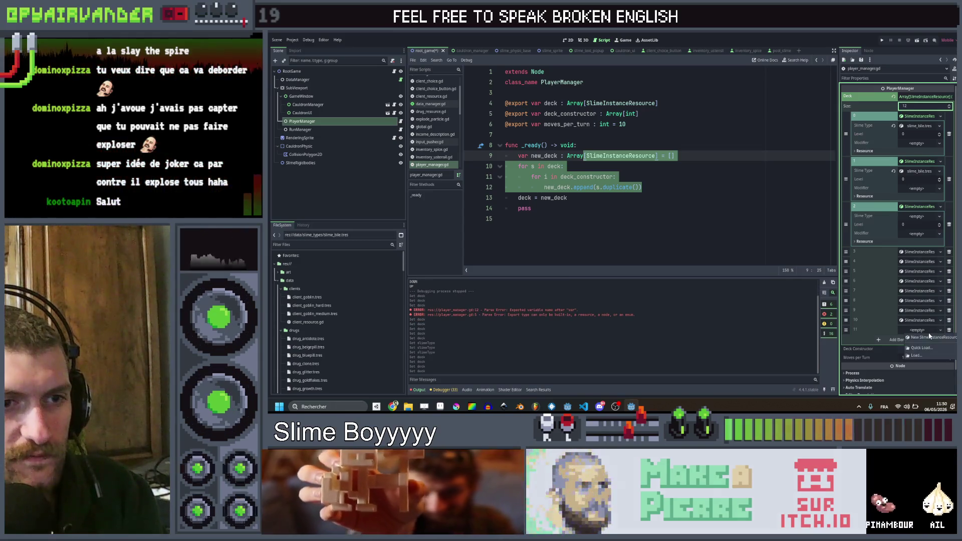
left_click(917, 330)
left_click(927, 335)
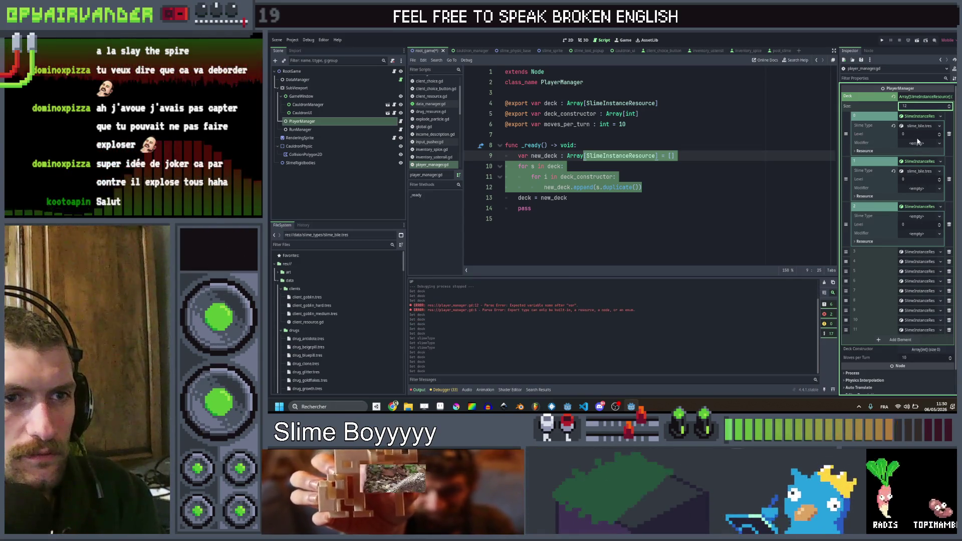
- Quick Load a slime type for deck element 2 and set its Level to 2
left_click(918, 216)
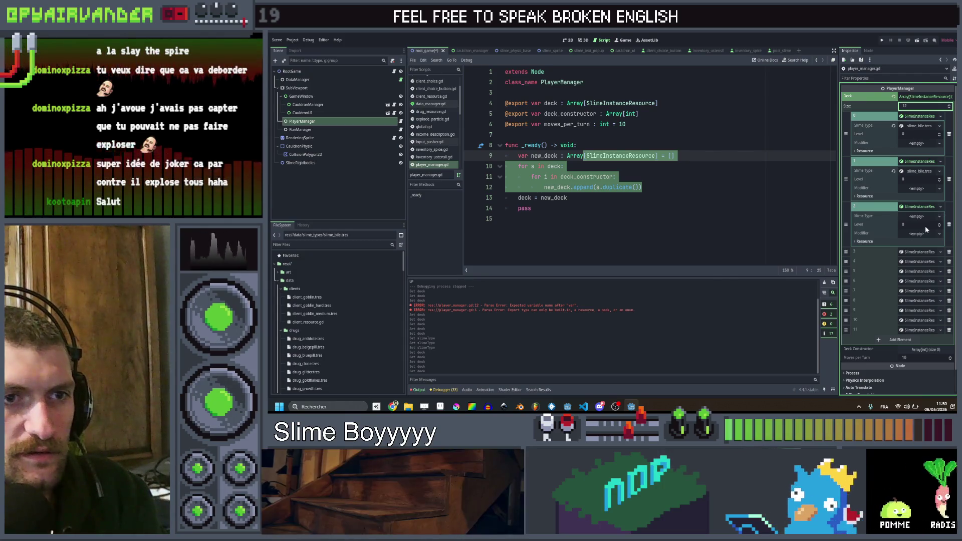
left_click(927, 227)
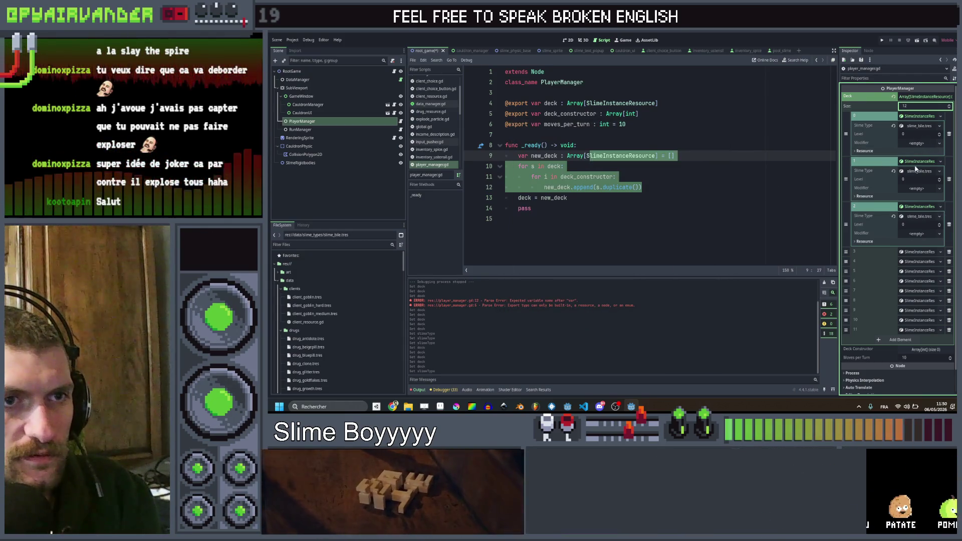
left_click(920, 224)
type("2")
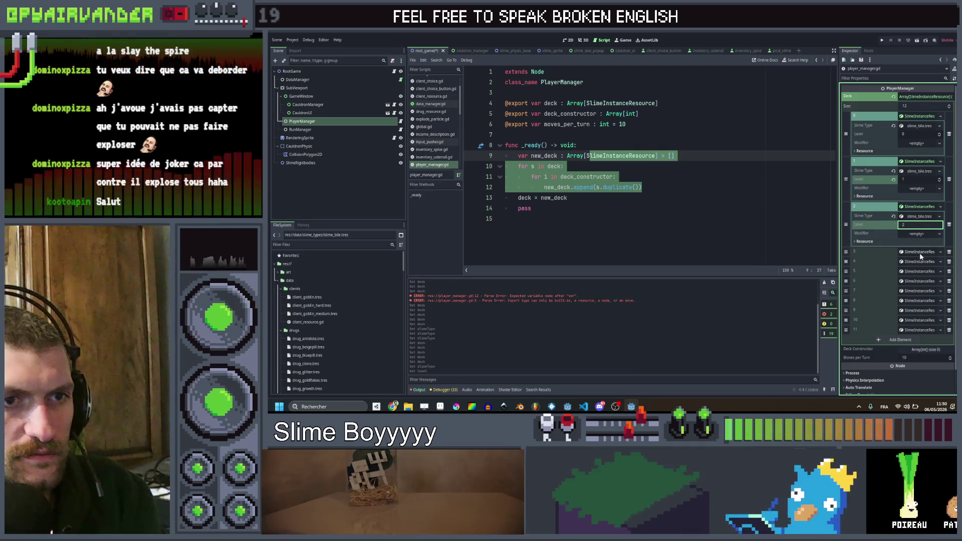
left_click(920, 252)
- Assign slime_blood.tres to elements 3 and 4 and slime_bile.tres to element 5
left_click(918, 264)
left_click(926, 277)
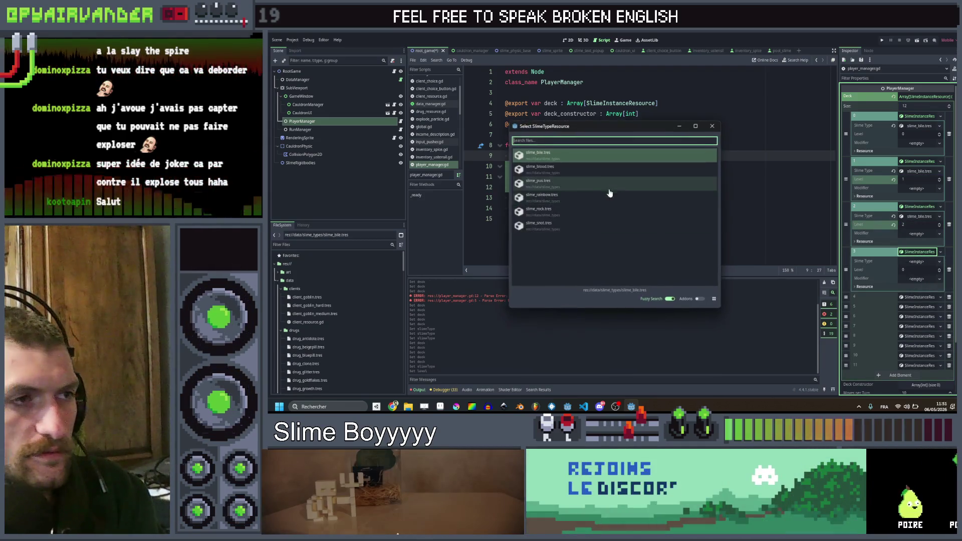
double_click(596, 176)
left_click(920, 297)
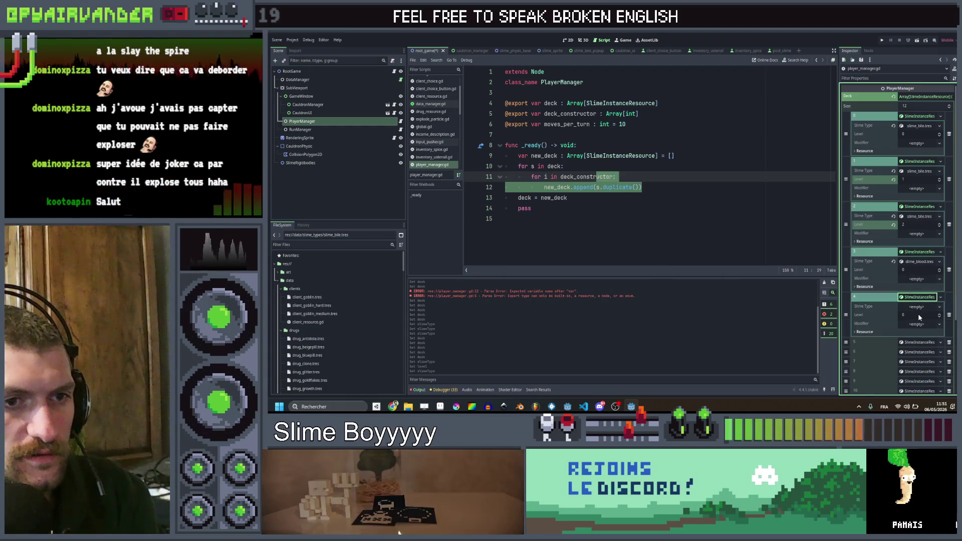
left_click(919, 306)
left_click(921, 321)
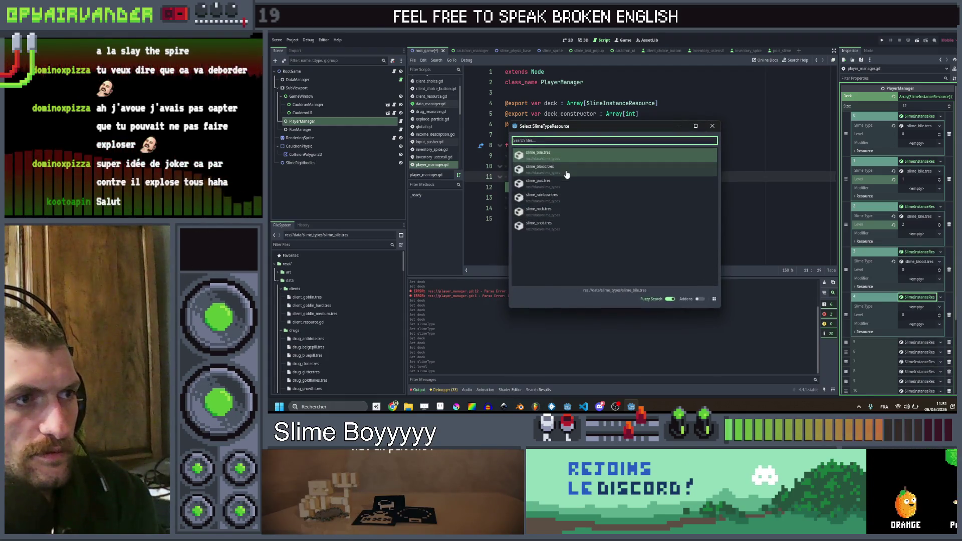
double_click(627, 153)
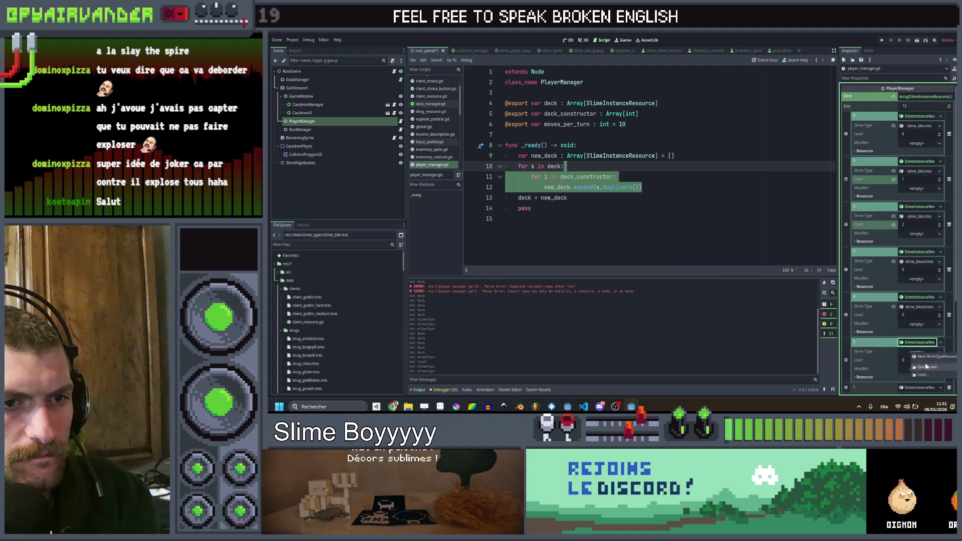
left_click(926, 366)
double_click(627, 150)
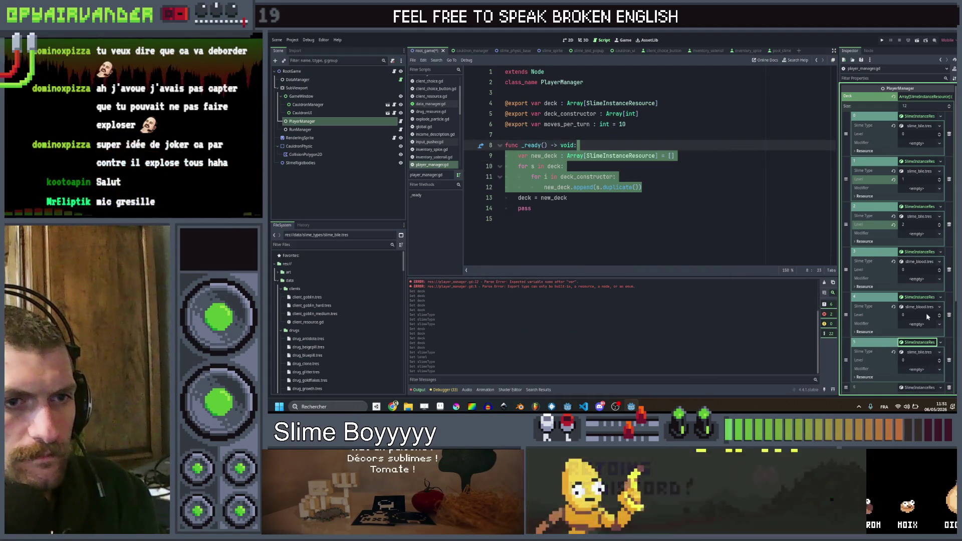
left_click(921, 306)
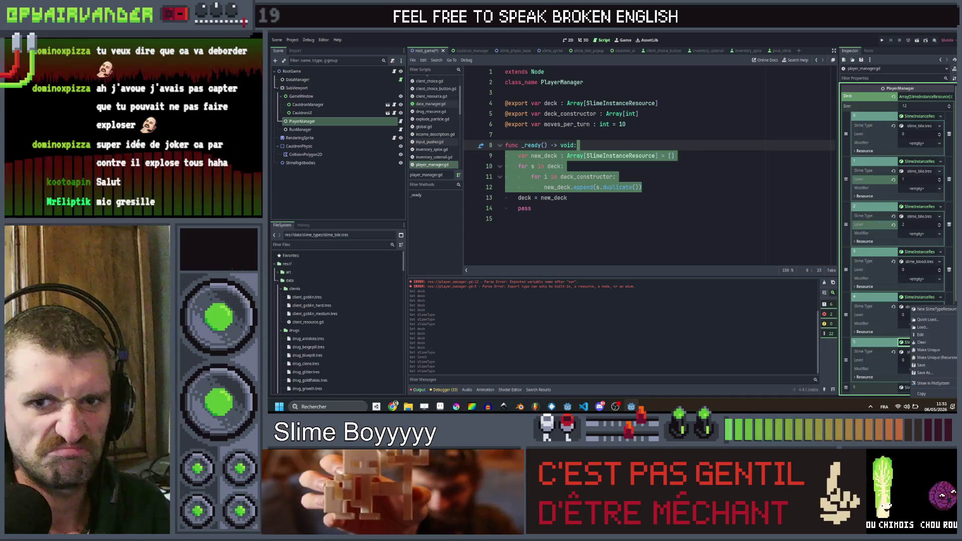
key("Escape")
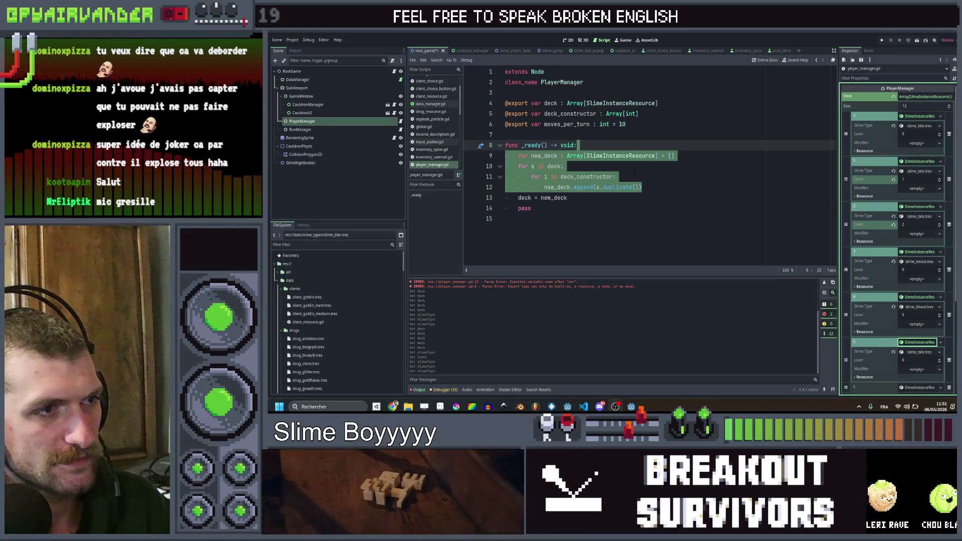
- Set deck item 5 to slime_blood.tres and items 6, 7 and 8 to slime_pus.tres
left_click(634, 174)
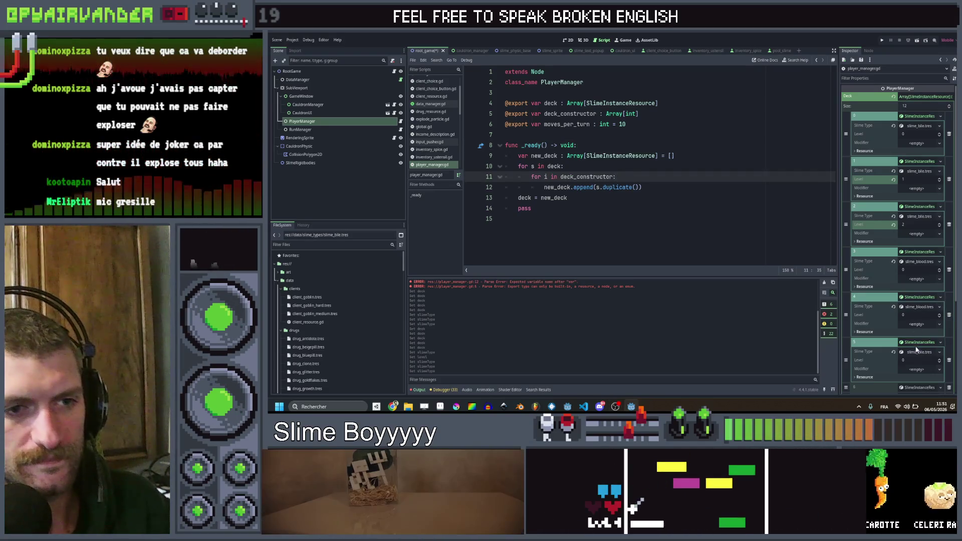
scroll(927, 322, "down", 2)
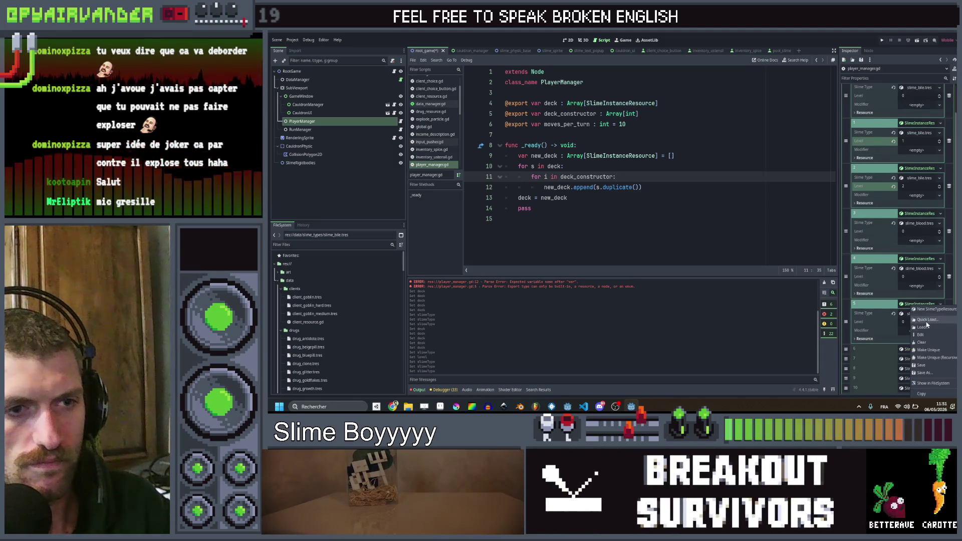
left_click(921, 313)
left_click(540, 170)
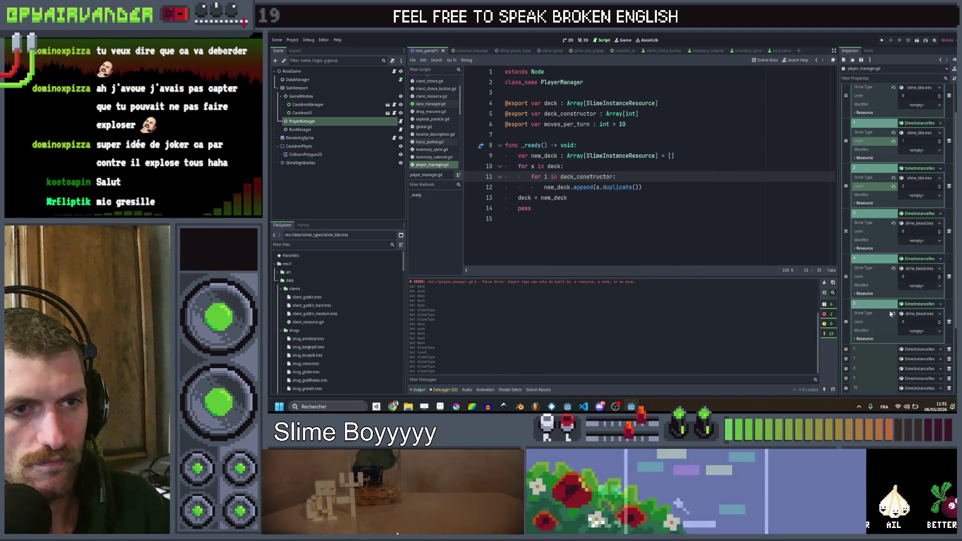
scroll(910, 315, "down", 2)
left_click(924, 320)
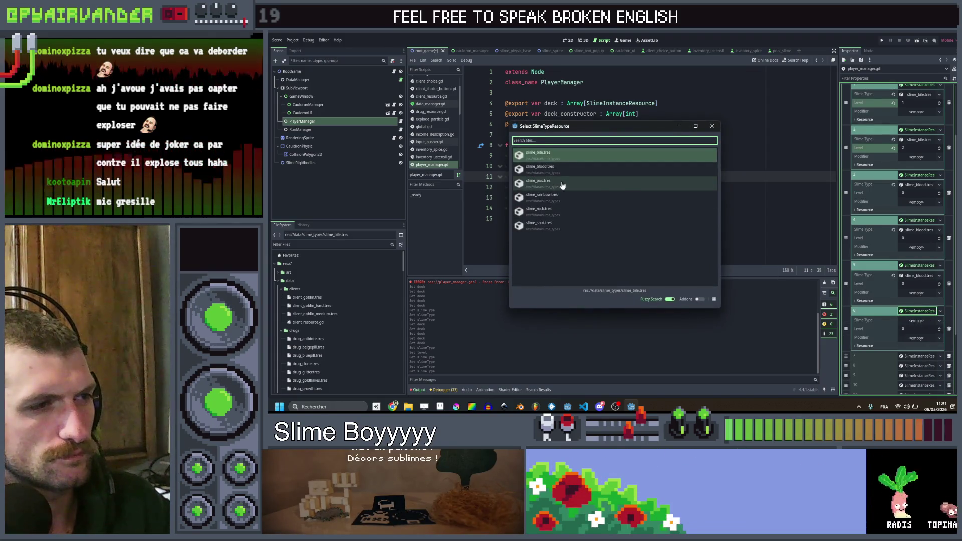
left_click(540, 183)
left_click(917, 357)
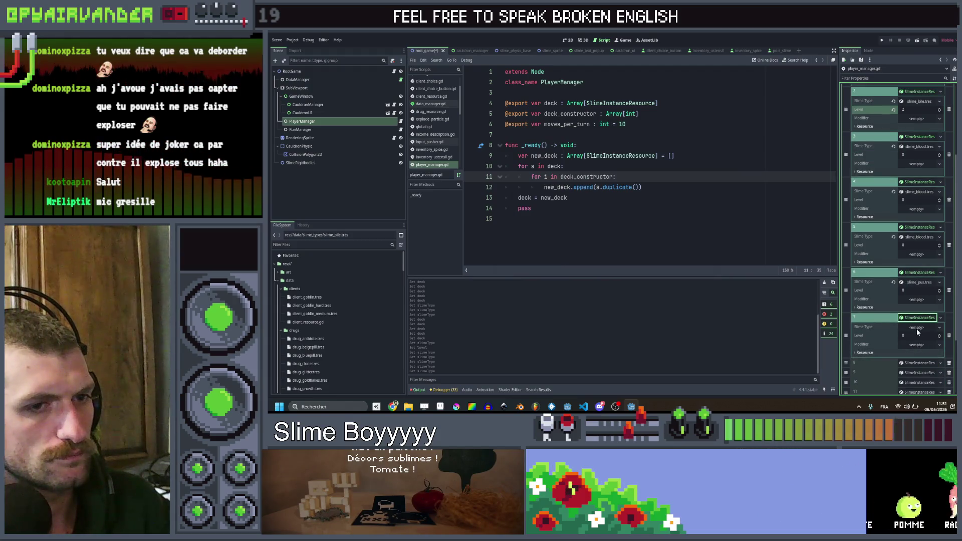
left_click(916, 327)
left_click(539, 182)
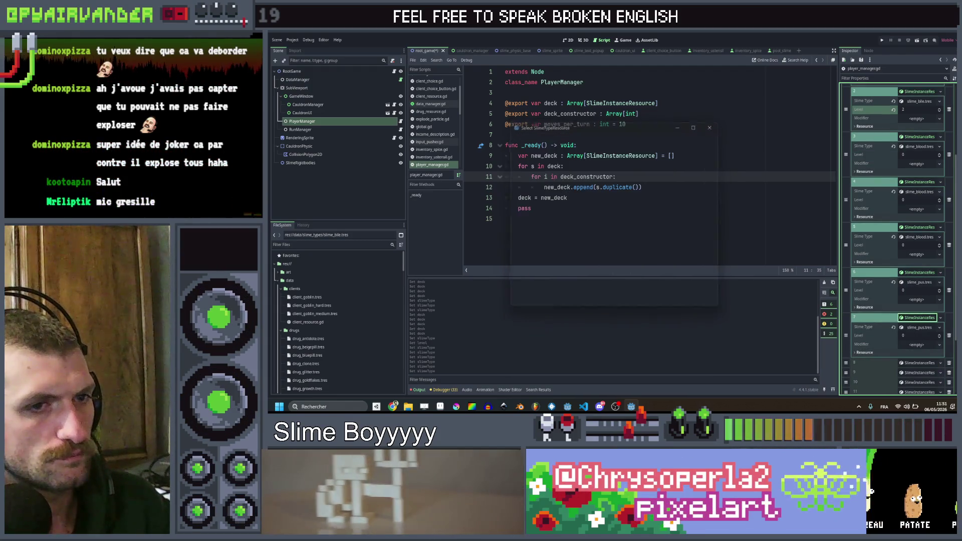
scroll(922, 329, "down", 1)
left_click(921, 325)
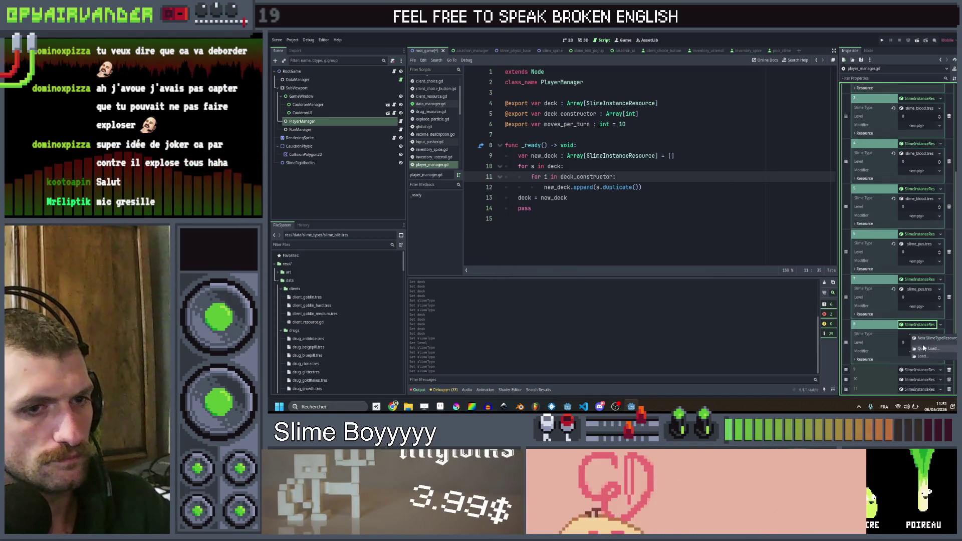
left_click(921, 334)
left_click(626, 182)
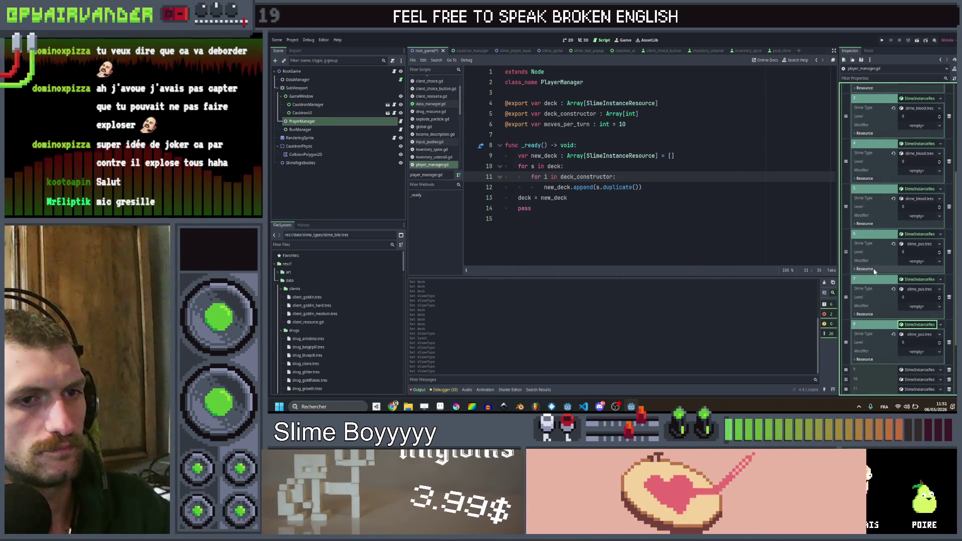
- Quick Load slime_snot.tres into deck slots 9, 10 and 11
scroll(925, 334, "down", 1)
left_click(920, 331)
scroll(921, 331, "down", 1)
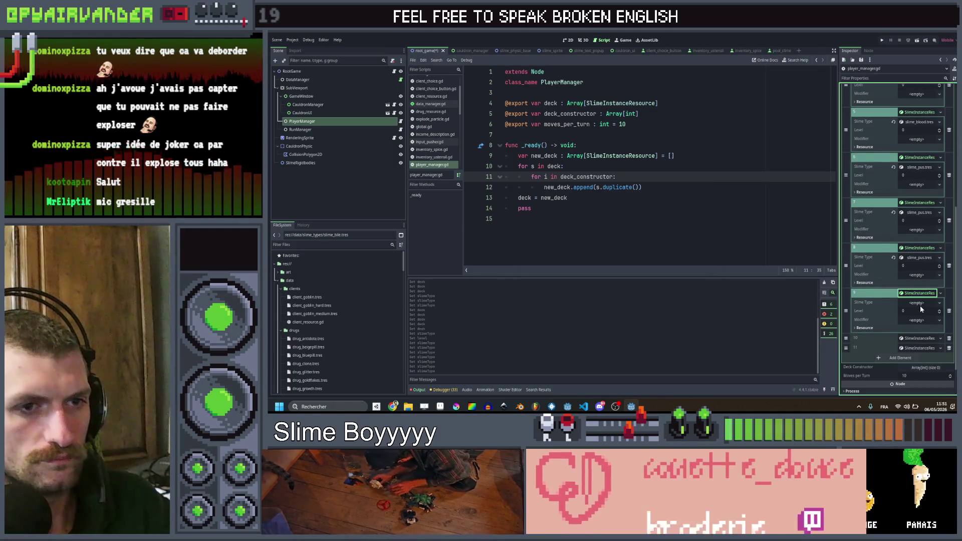
left_click(920, 304)
left_click(923, 321)
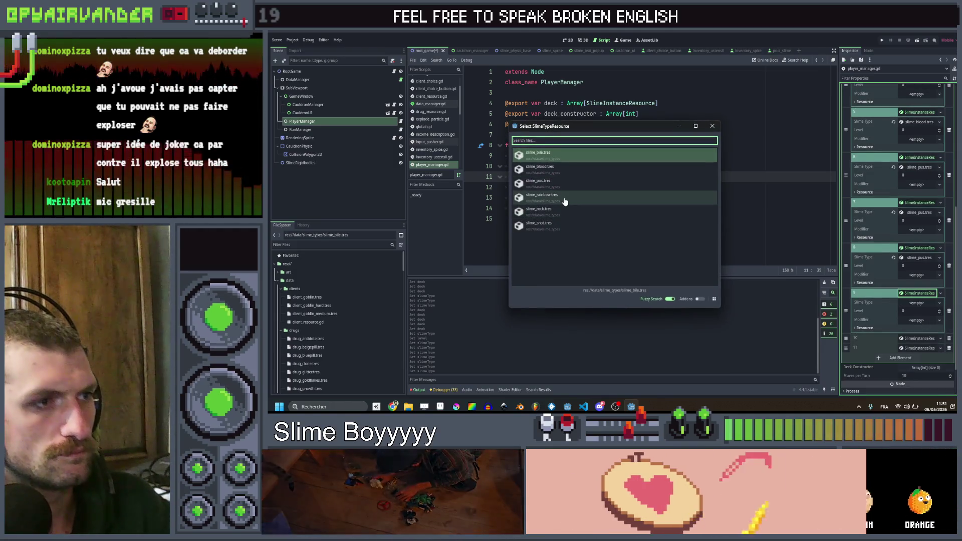
left_click(561, 223)
left_click(921, 339)
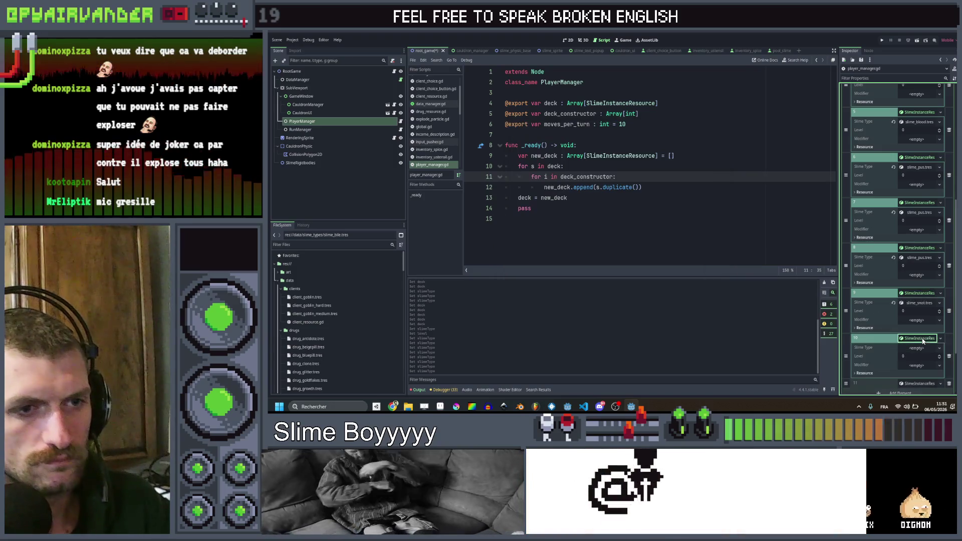
left_click(922, 347)
left_click(927, 362)
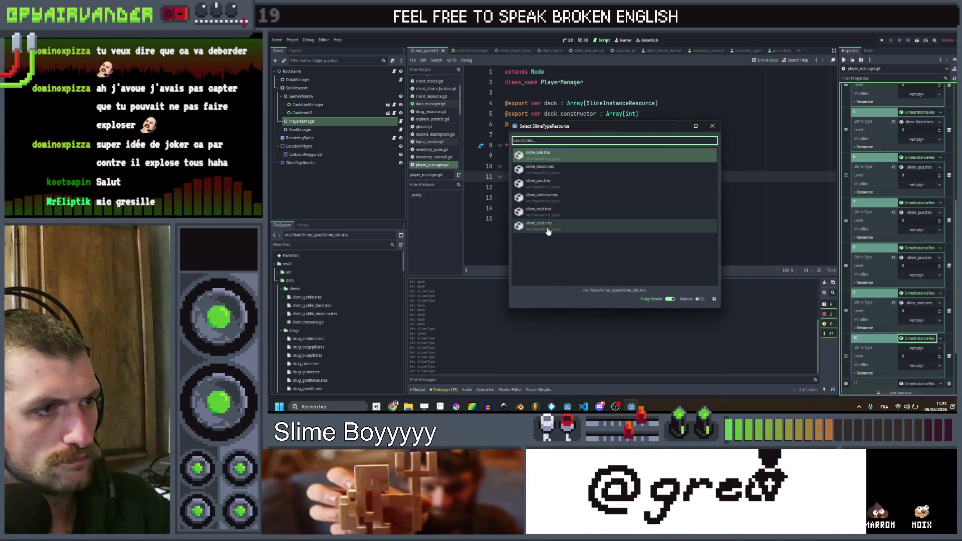
left_click(549, 224)
scroll(875, 310, "down", 1)
left_click(920, 350)
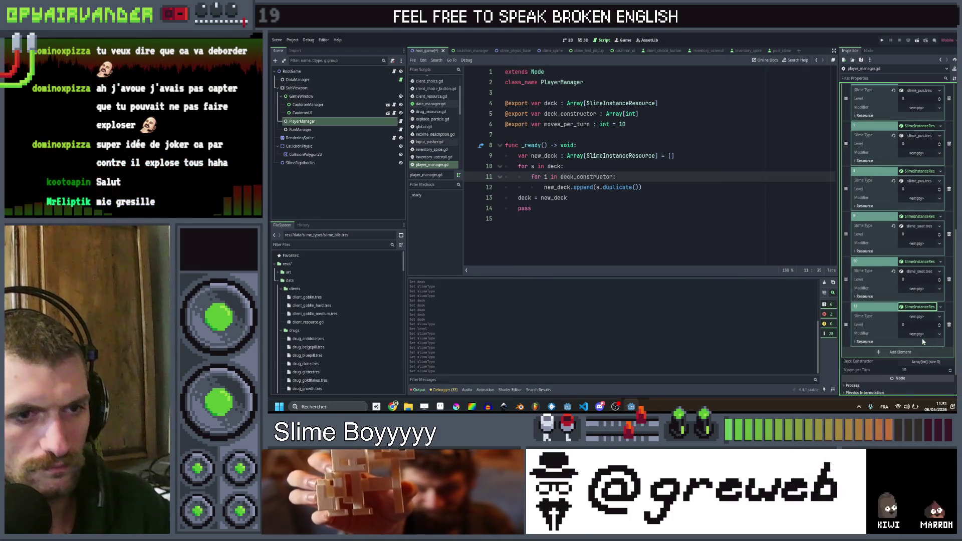
left_click(927, 332)
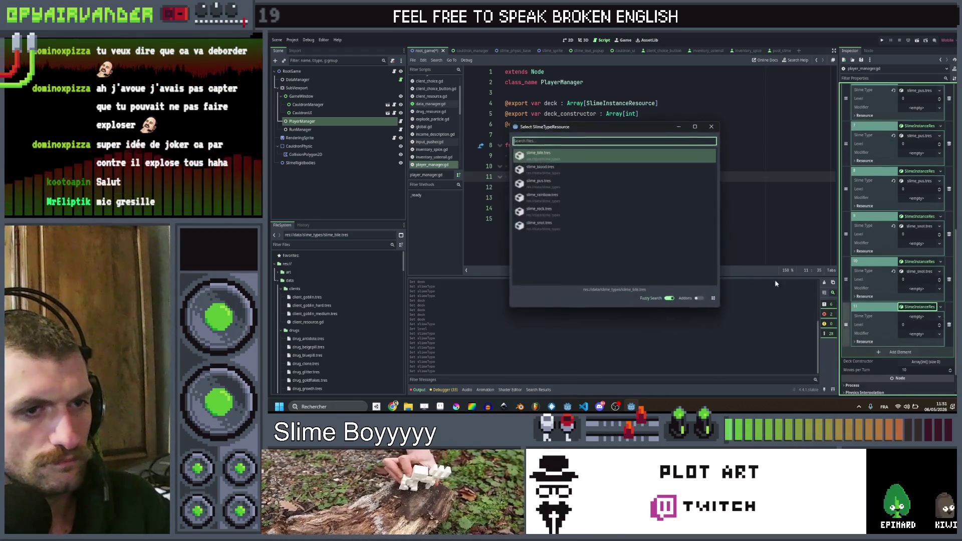
left_click(554, 223)
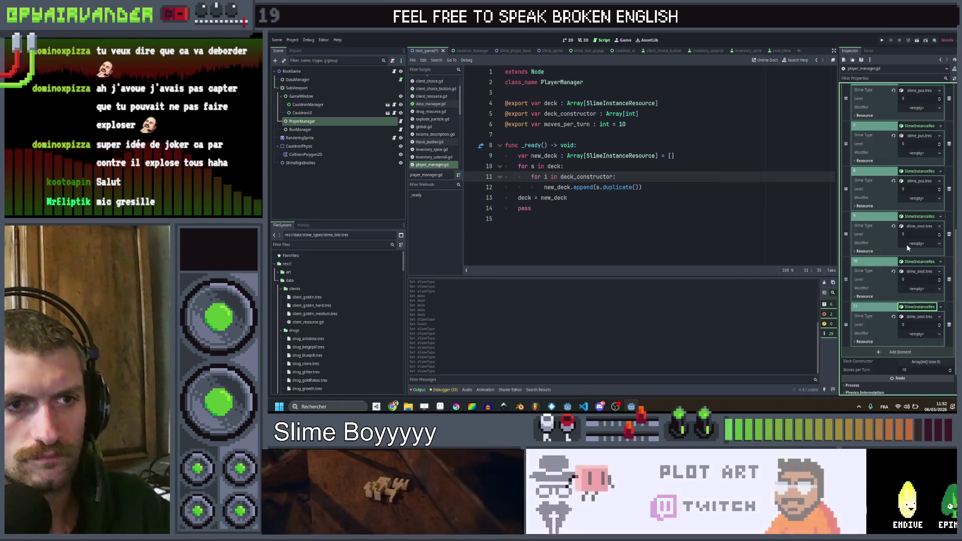
- Enter Level values of 0, 1 or 2 in the deck entries, e.g. 2 for entry 8, 1 for entry 10
scroll(917, 206, "up", 5)
scroll(916, 205, "up", 3)
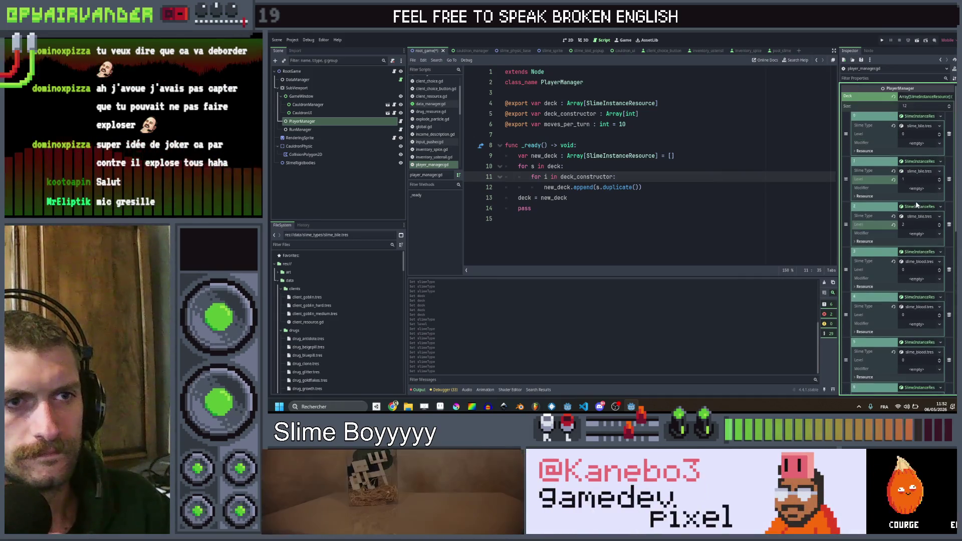
scroll(921, 221, "down", 1)
left_click(914, 277)
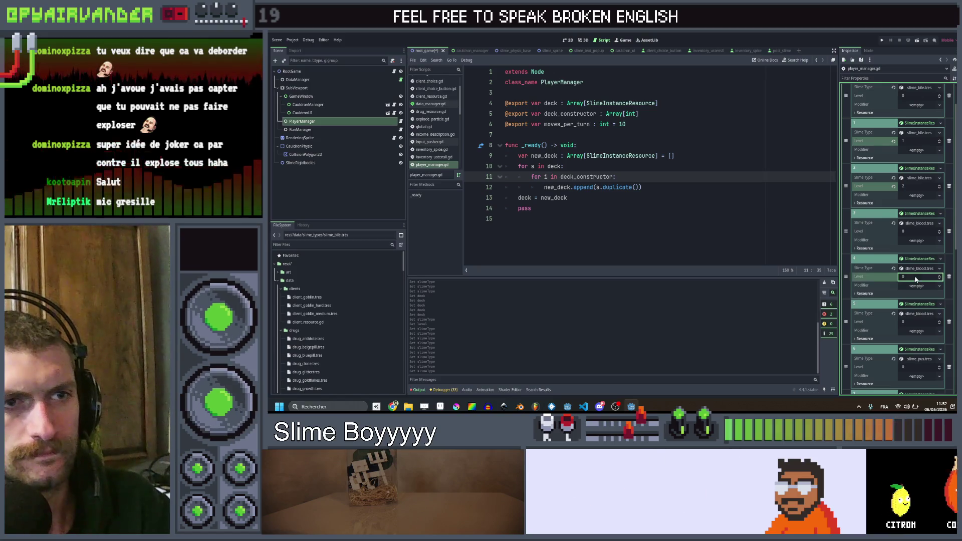
type("1")
type("2")
scroll(910, 324, "down", 2)
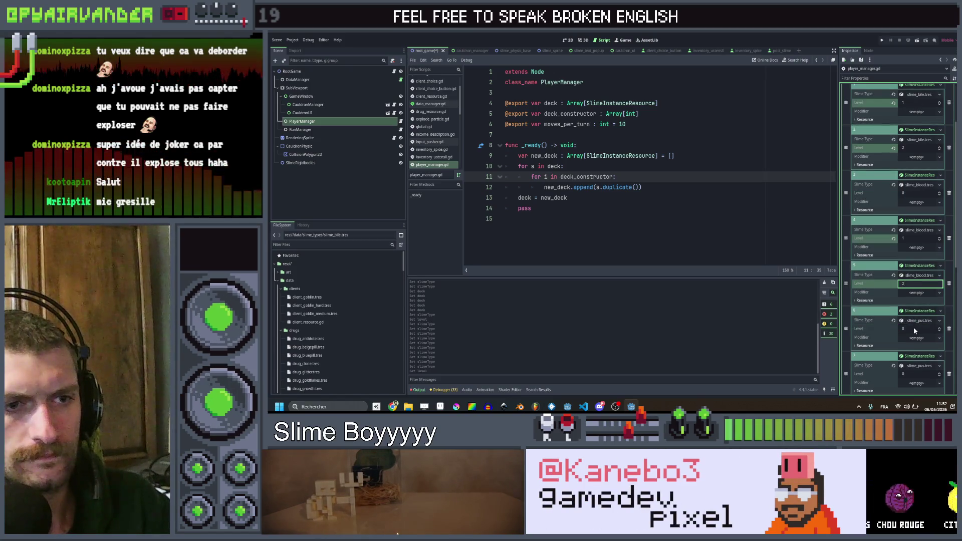
key("Tab")
left_click(914, 335)
scroll(917, 328, "down", 1)
left_click(915, 342)
type("2")
scroll(917, 346, "down", 2)
left_click(917, 355)
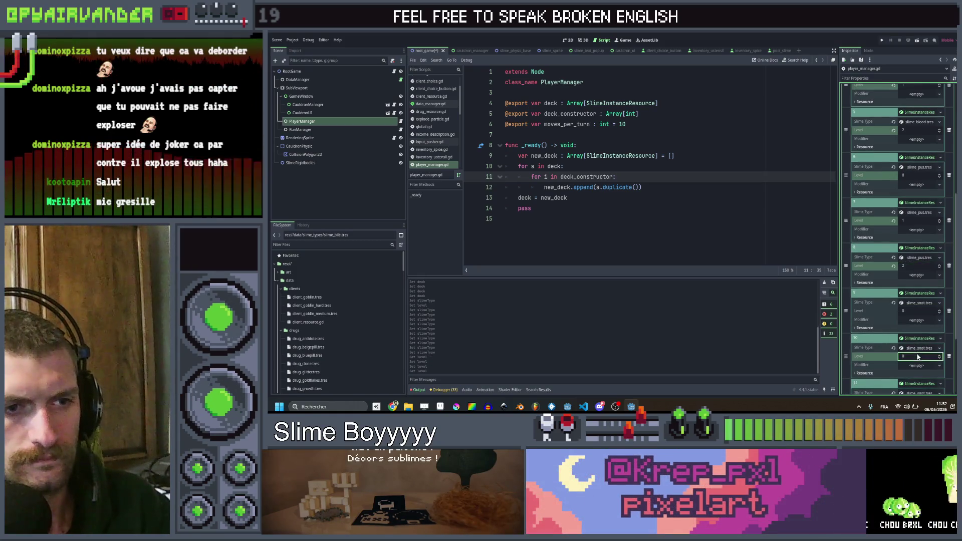
type("1")
scroll(917, 350, "down", 2)
left_click(915, 325)
type("2")
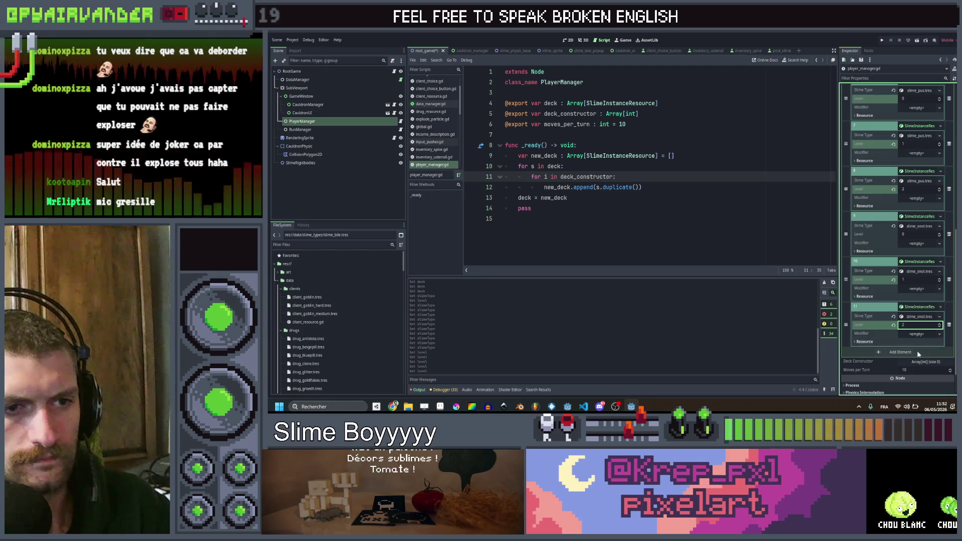
left_click(926, 361)
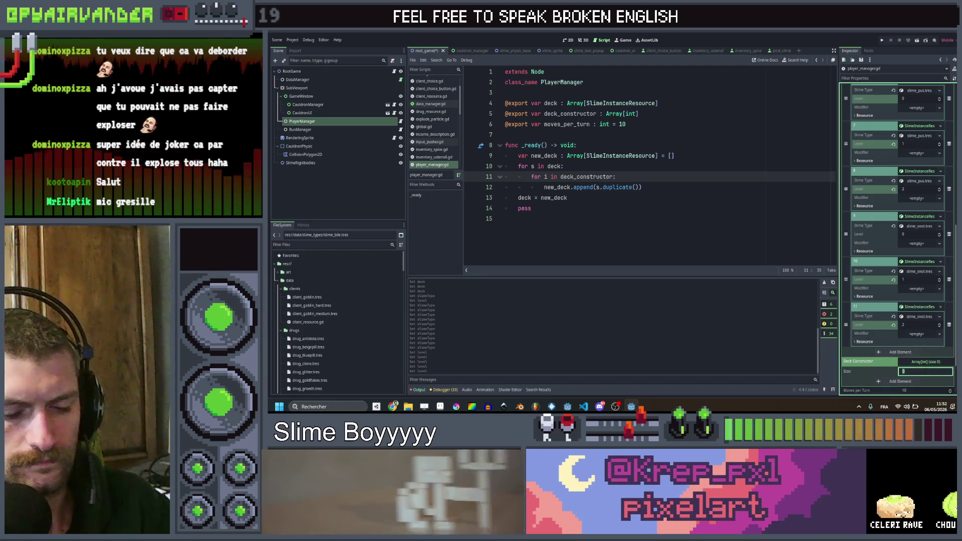
type("12")
- Give Deck Constructor entries 0, 3, 6, 9 a count of 5 and entries 1, 4, 7, 10 a count of 2
scroll(915, 282, "down", 3)
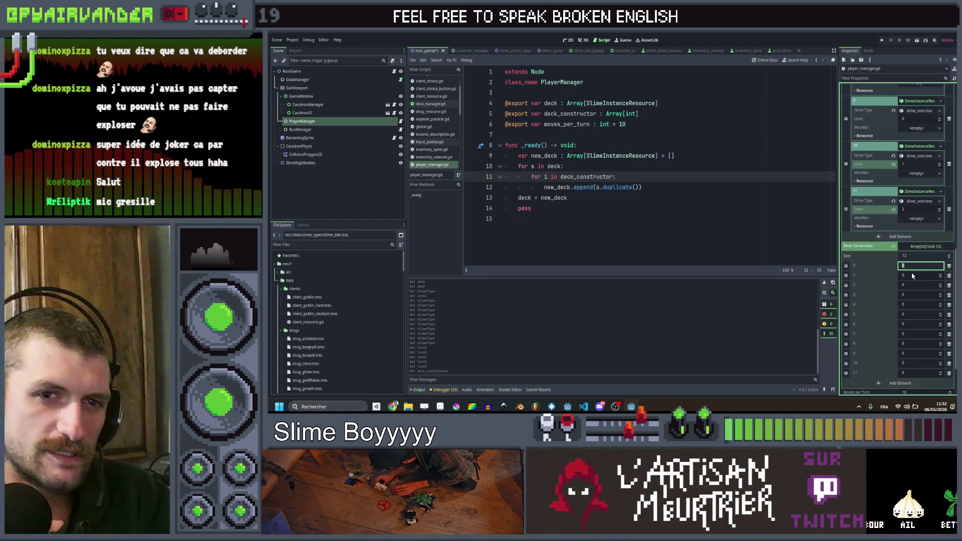
type("55")
left_click(912, 324)
type("5")
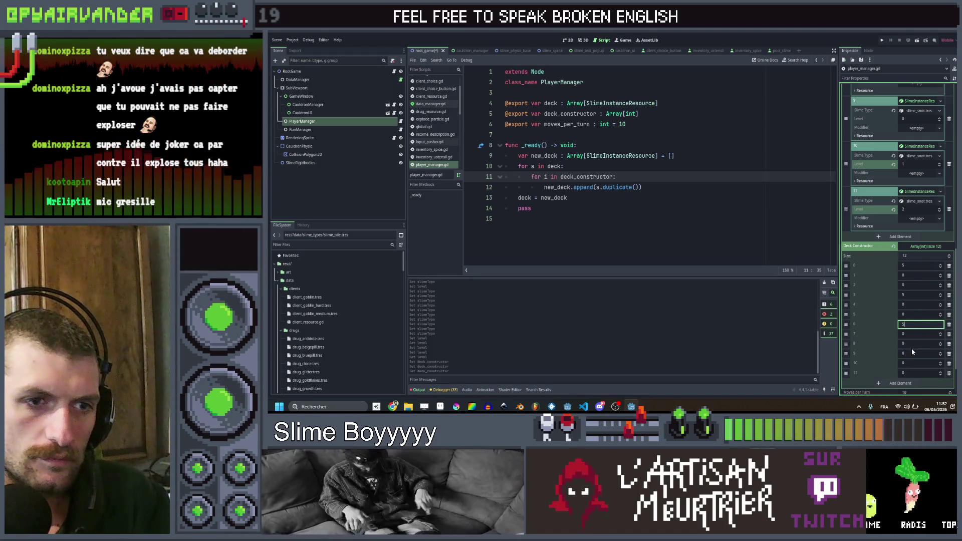
left_click(911, 353)
type("5")
left_click(920, 276)
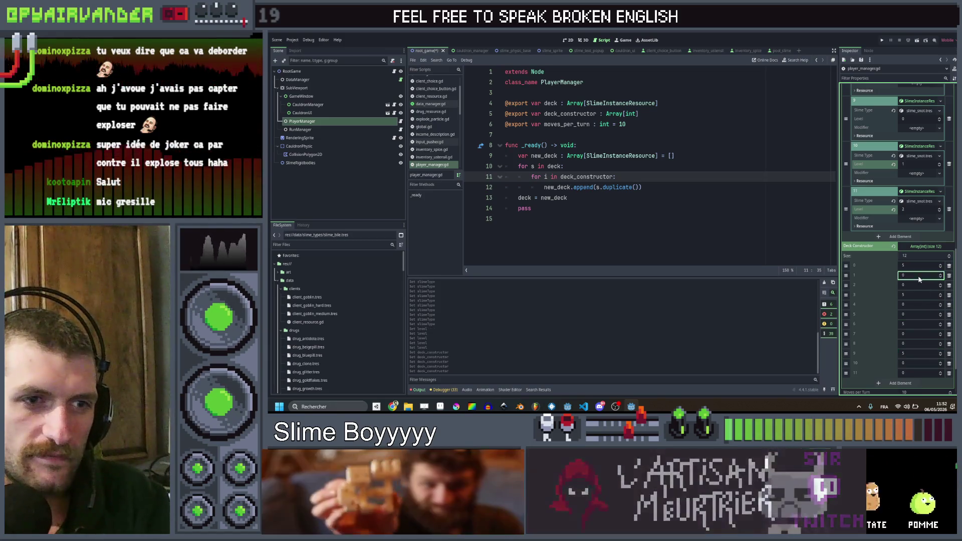
left_click(917, 306)
type("2")
left_click(914, 334)
type("2")
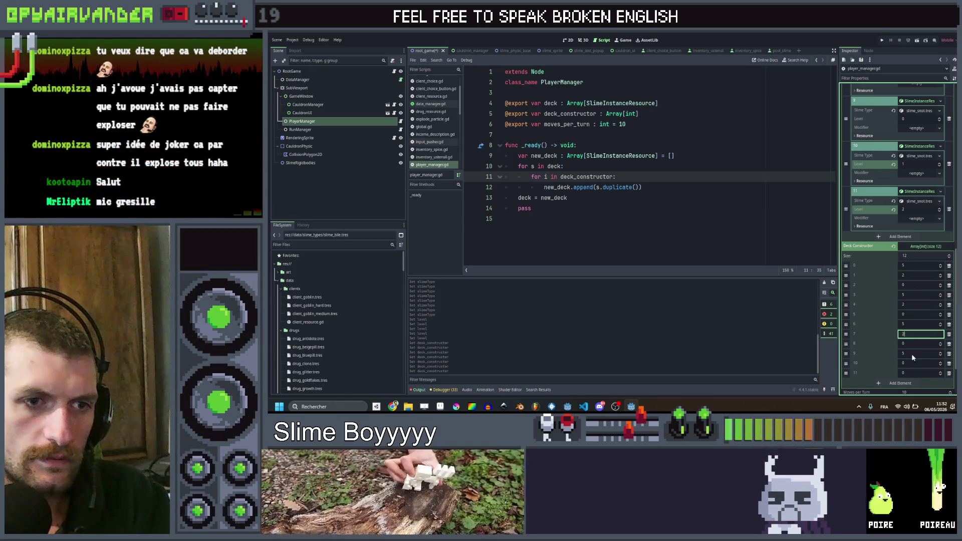
left_click(912, 363)
type("2")
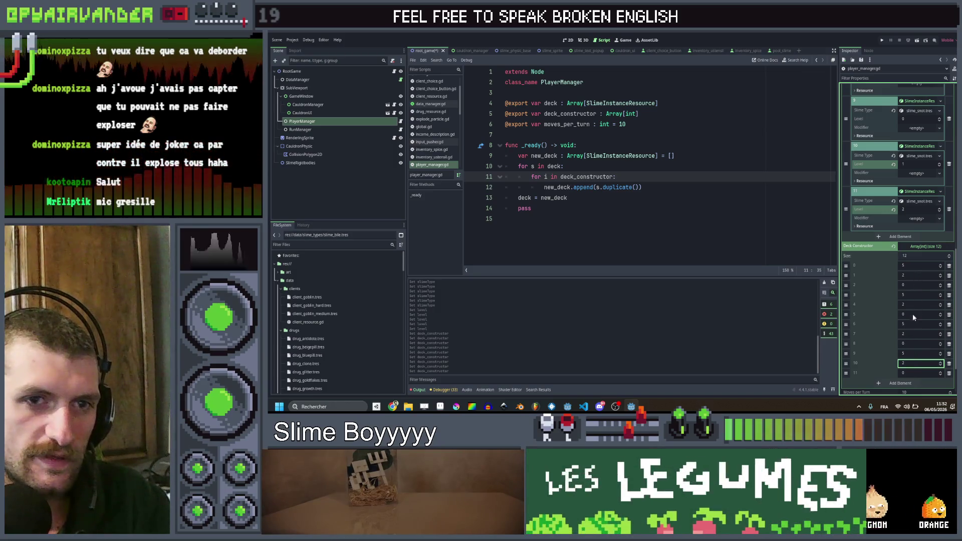
- Set Deck Constructor entries 2, 5, 8 and 11 to 1 and save the scene
left_click(913, 285)
type("1")
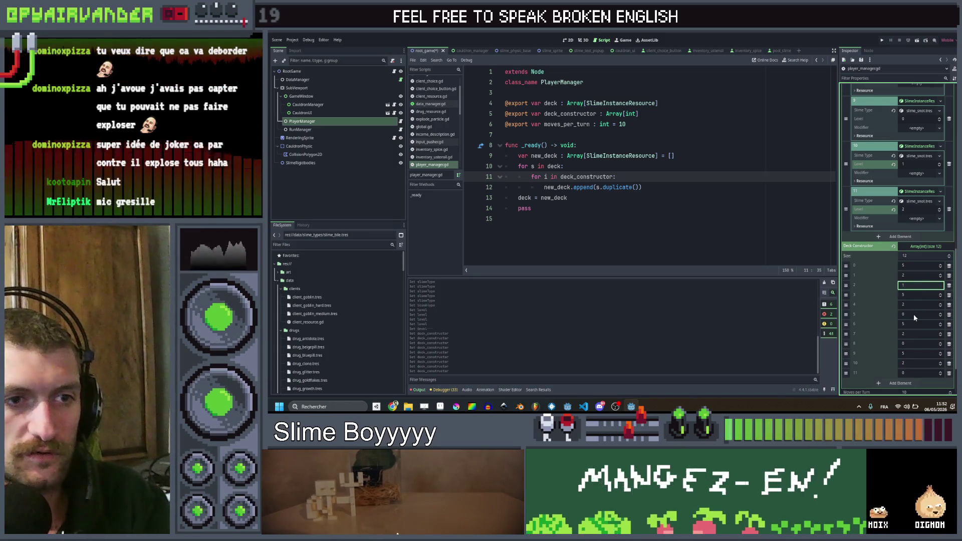
left_click(913, 314)
type("1")
left_click(916, 343)
type("1")
left_click(914, 373)
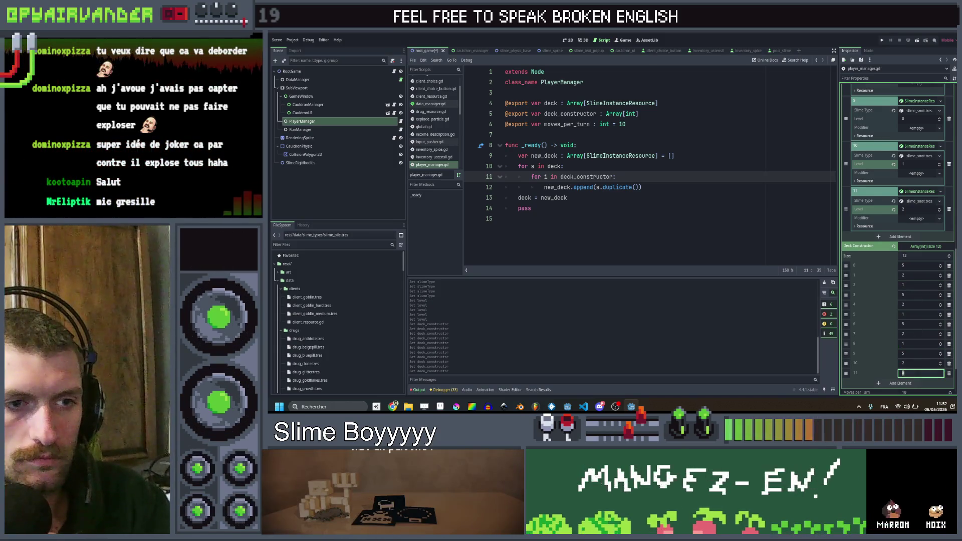
type("1")
key("ctrl+s")
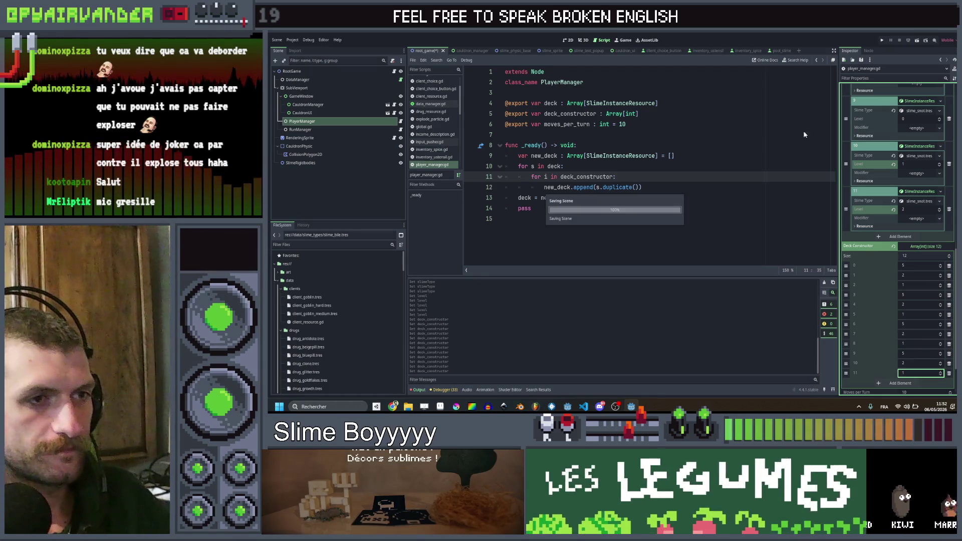
- Run Slime Soup to check that the Day 1 cauldron fills with deck slimes, then close it
left_click(881, 40)
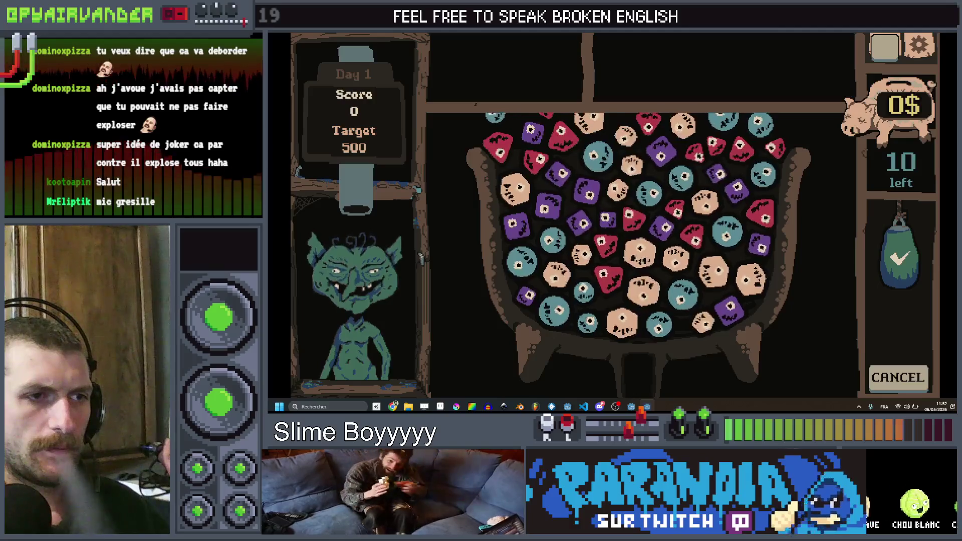
key("alt+F4")
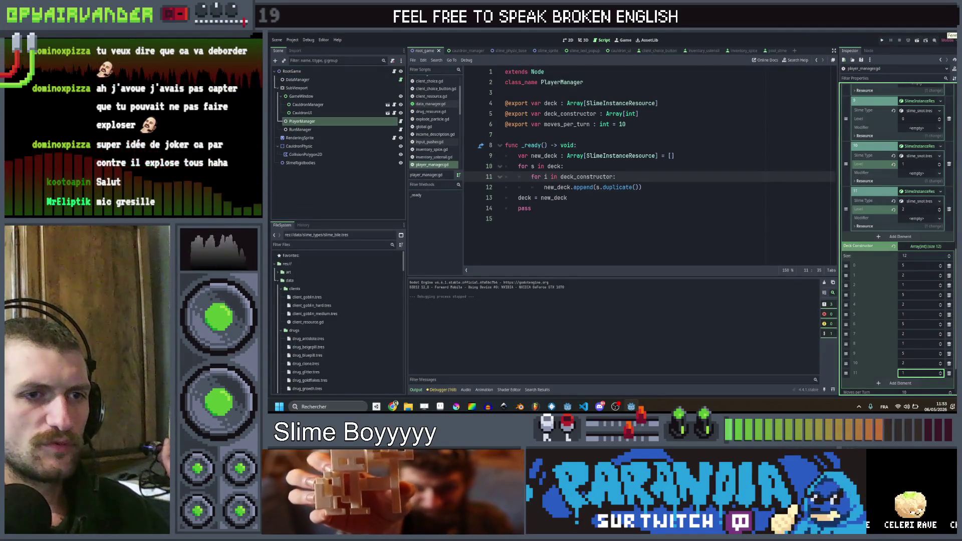
- Rewrite the loop as 'for s in deck.size()', deck_constructor[s], deck[s].duplicate(), then relaunch the game
left_click(661, 187)
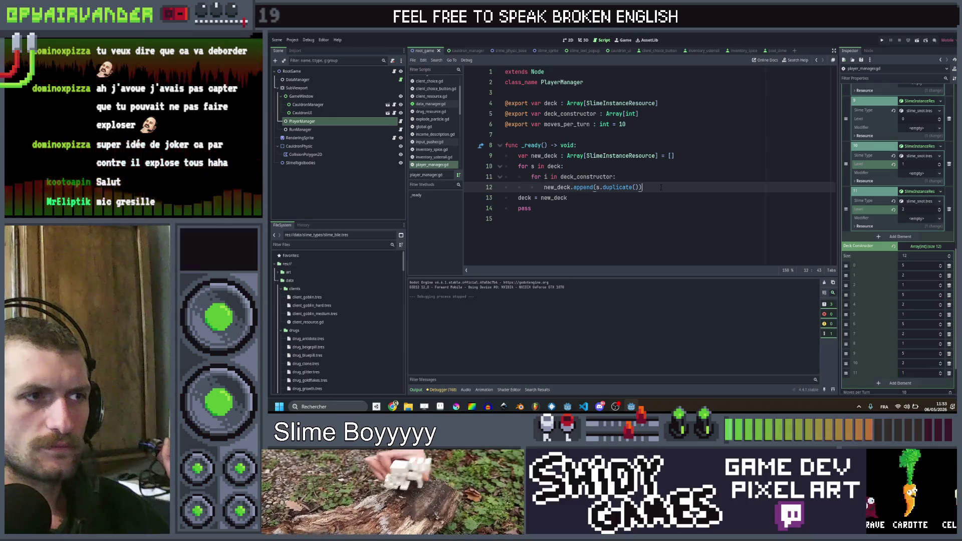
left_click(662, 176)
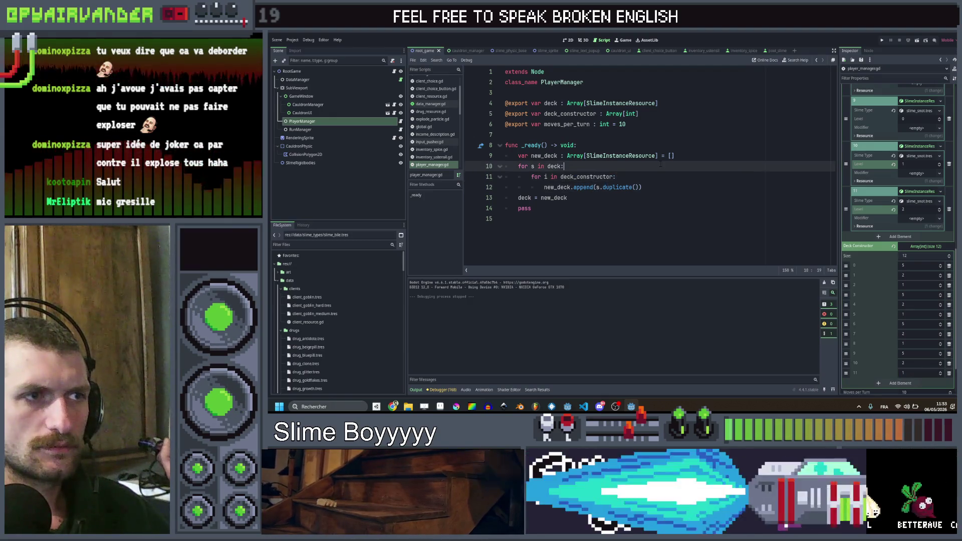
key("Left")
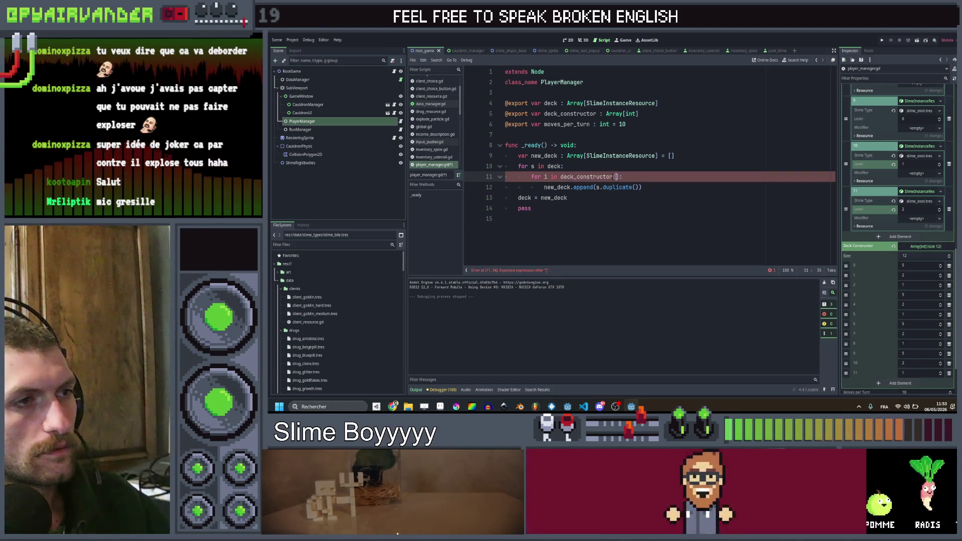
key("Up")
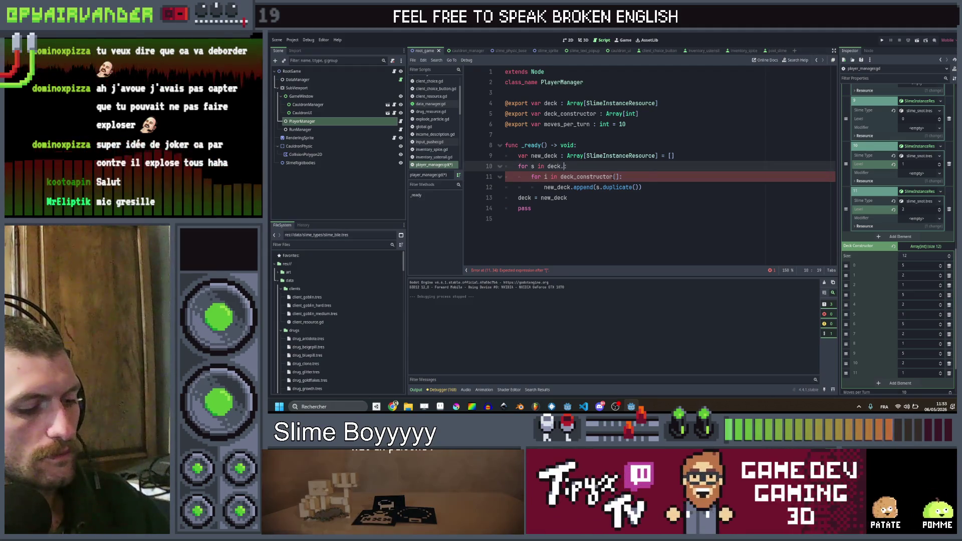
type(".s")
key("Down")
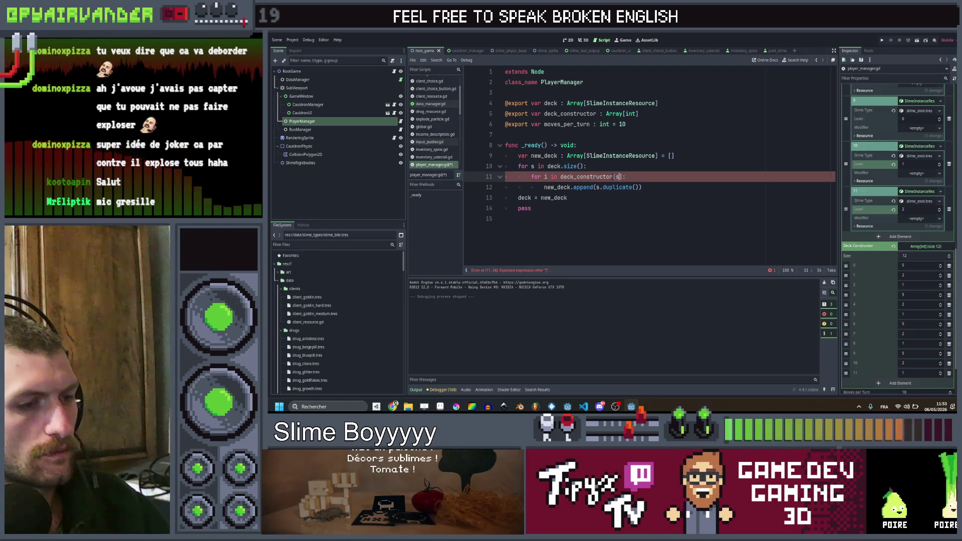
key("Down")
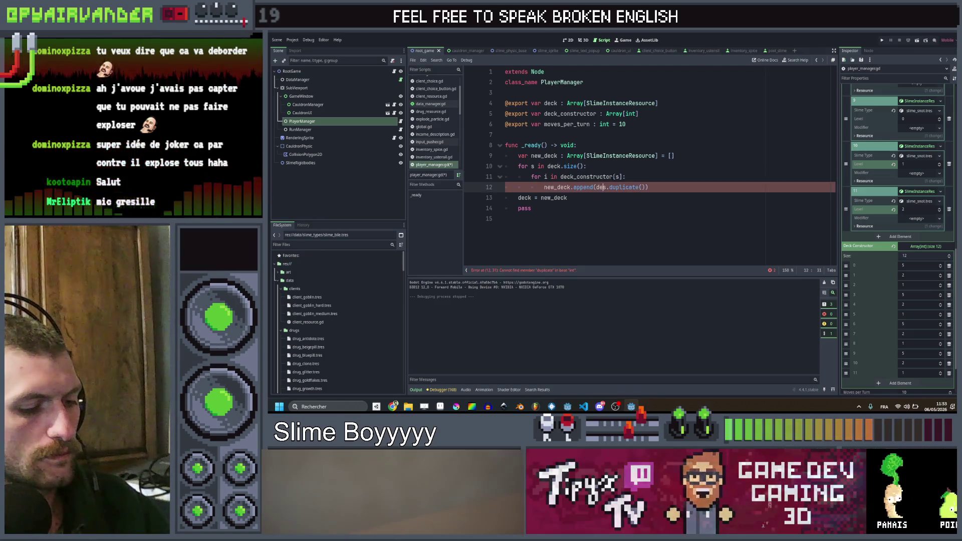
type("deck[")
key("Right")
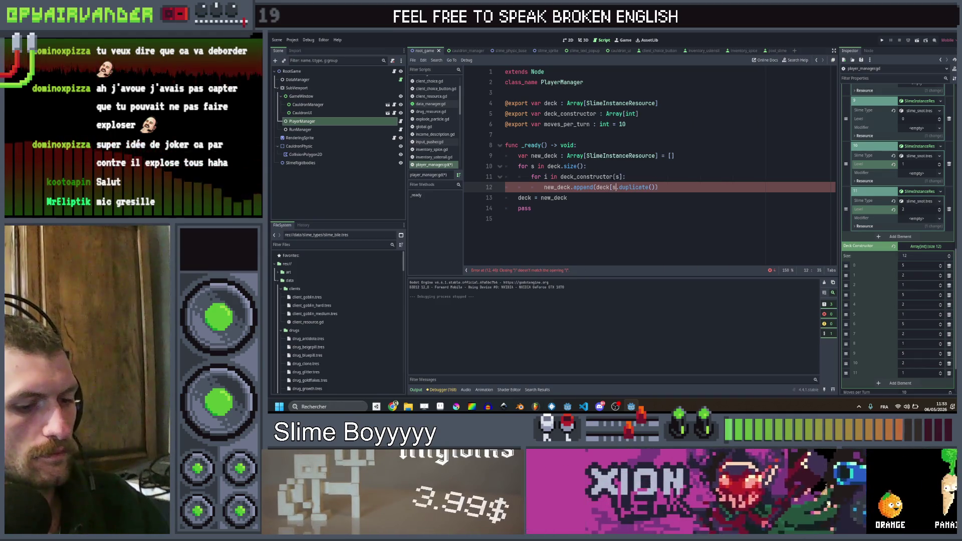
left_click(880, 41)
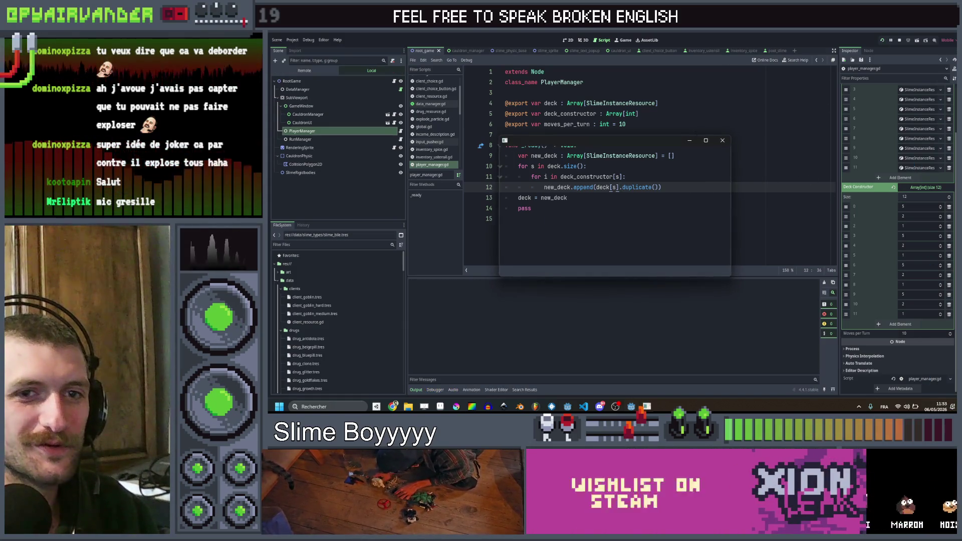
- Merge a purple slime in the cauldron to reach a score of 175, then stop and return to line 11
left_click(710, 140)
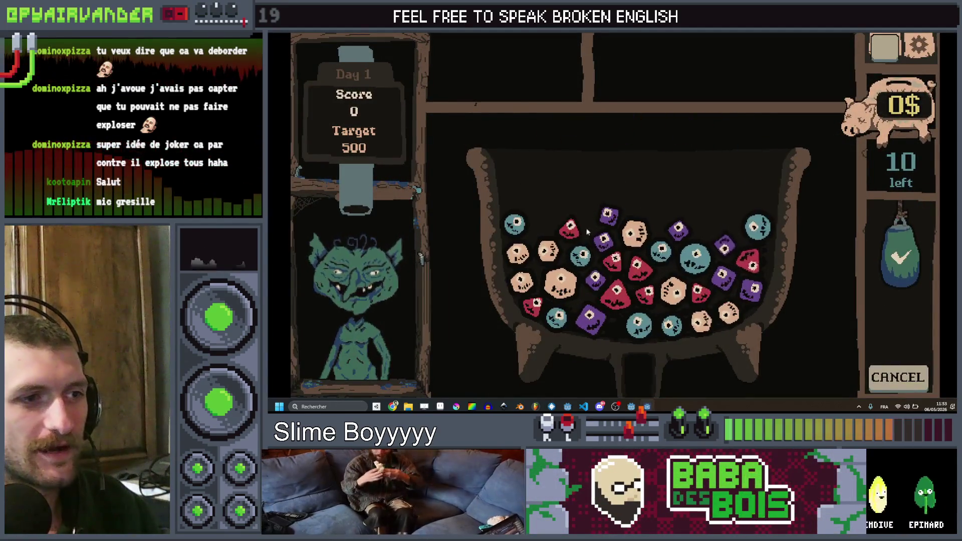
left_click(612, 265)
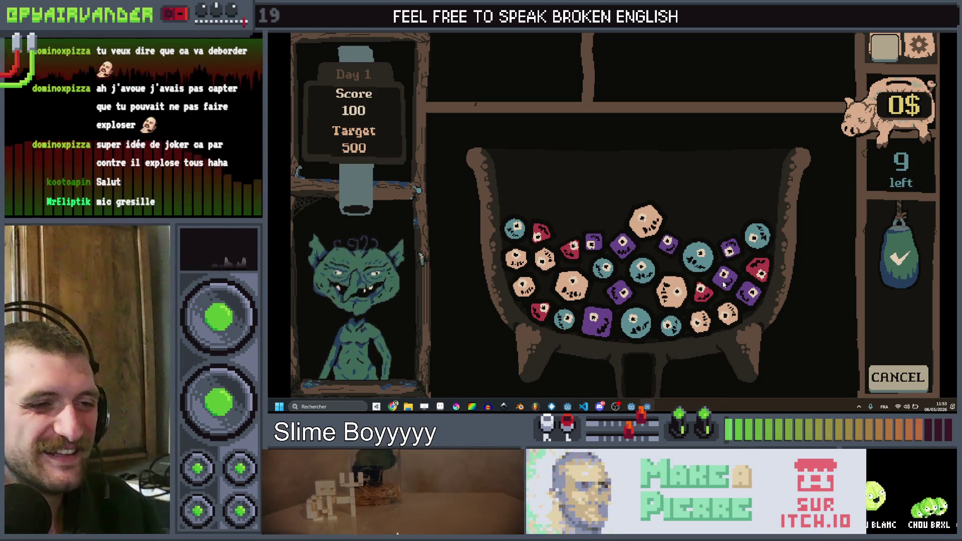
left_click(730, 253)
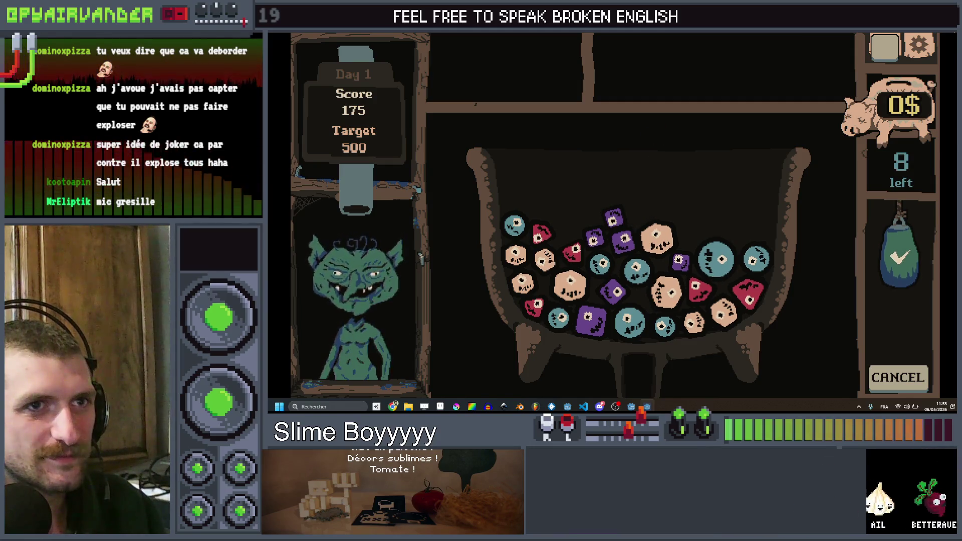
key("F8")
left_click(714, 173)
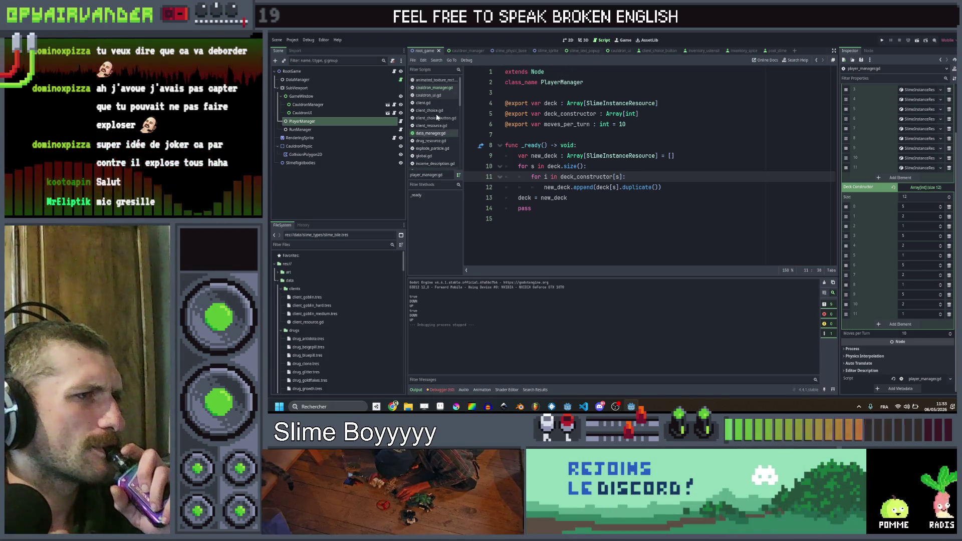
- Open cauldron_manager.gd and delete the 'if shuffled_deck.size() == 0' reshuffle block in spawn_slimes
left_click(439, 88)
scroll(666, 167, "down", 20)
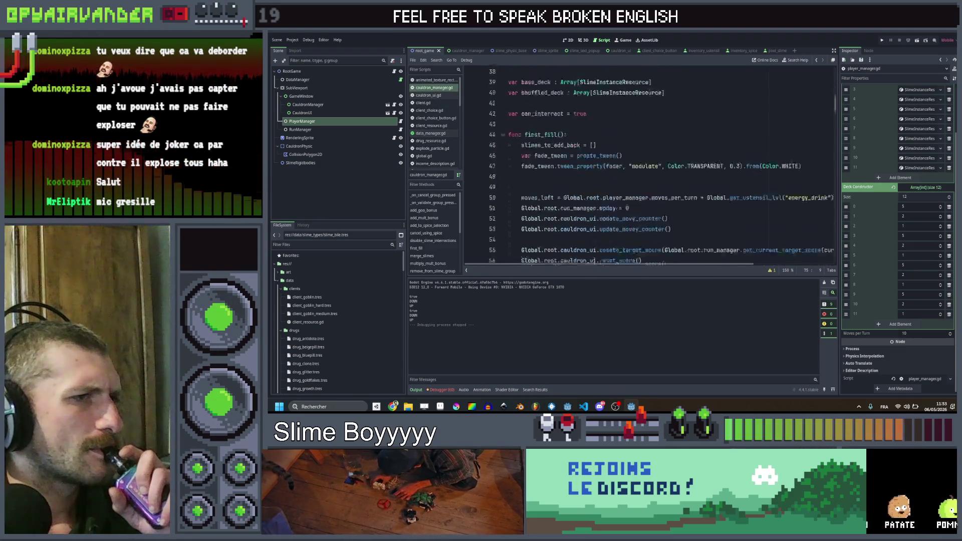
scroll(666, 166, "down", 4)
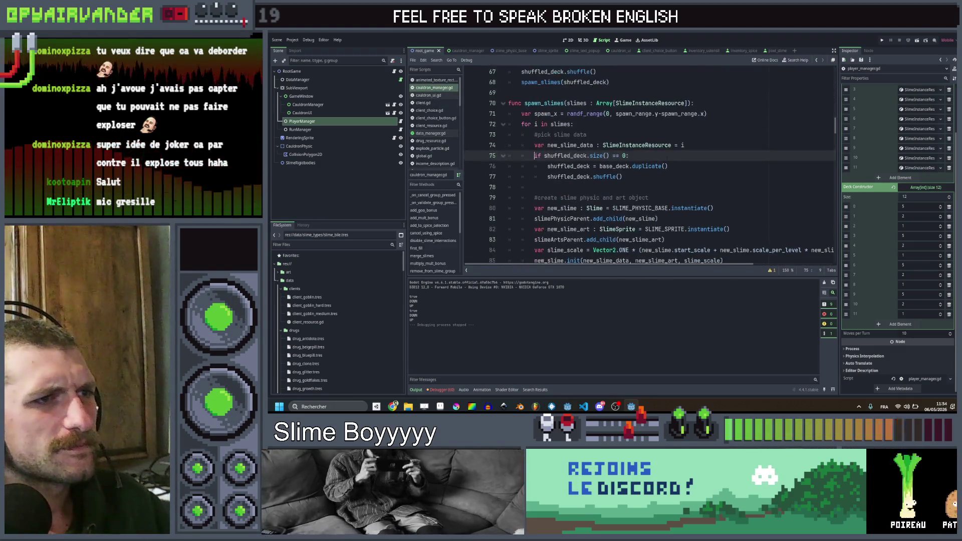
scroll(681, 173, "up", 6)
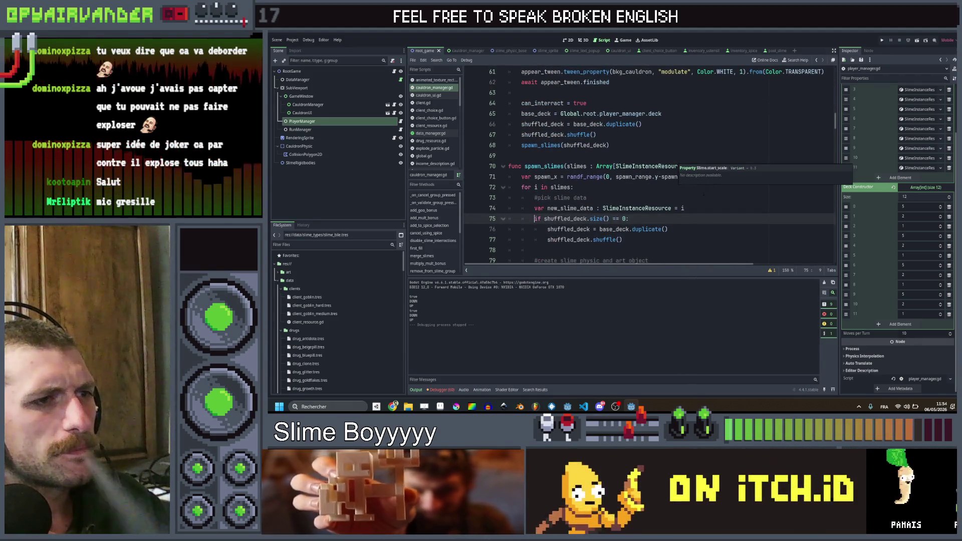
scroll(704, 190, "down", 1)
scroll(699, 193, "down", 1)
left_click_drag(534, 187, 525, 157)
key("BackSpace")
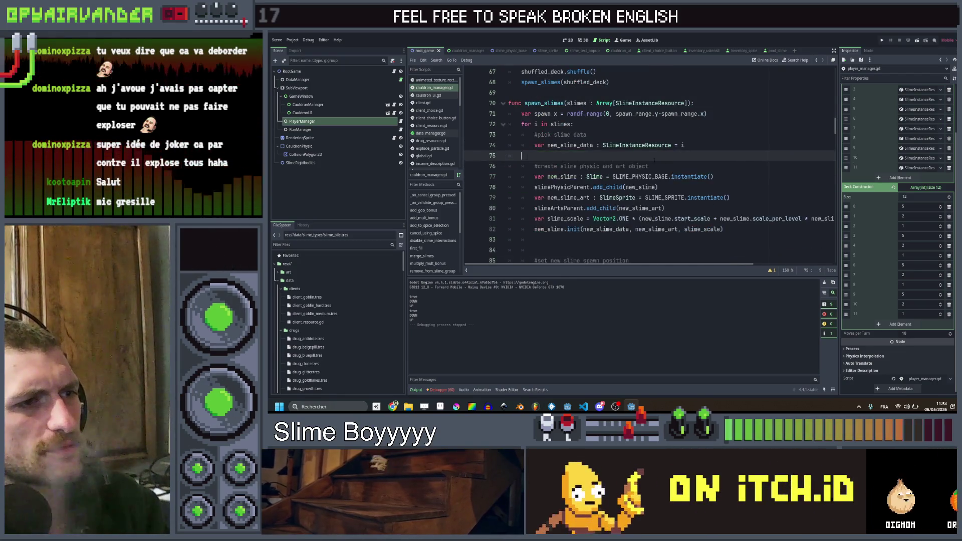
- Review the await merge_slimes, target_slime check and line 183 slimes_to_add_back code in the merge logic
scroll(700, 165, "down", 4)
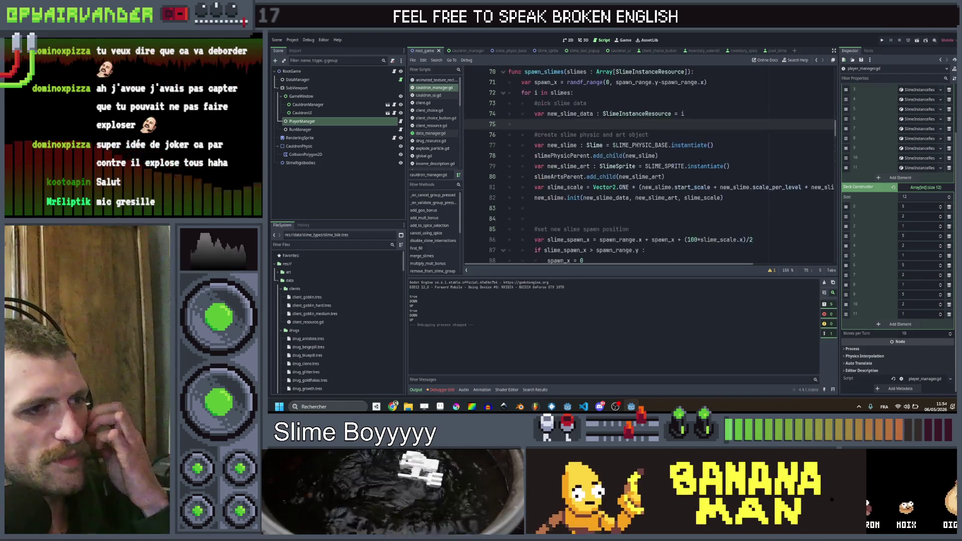
scroll(700, 163, "down", 3)
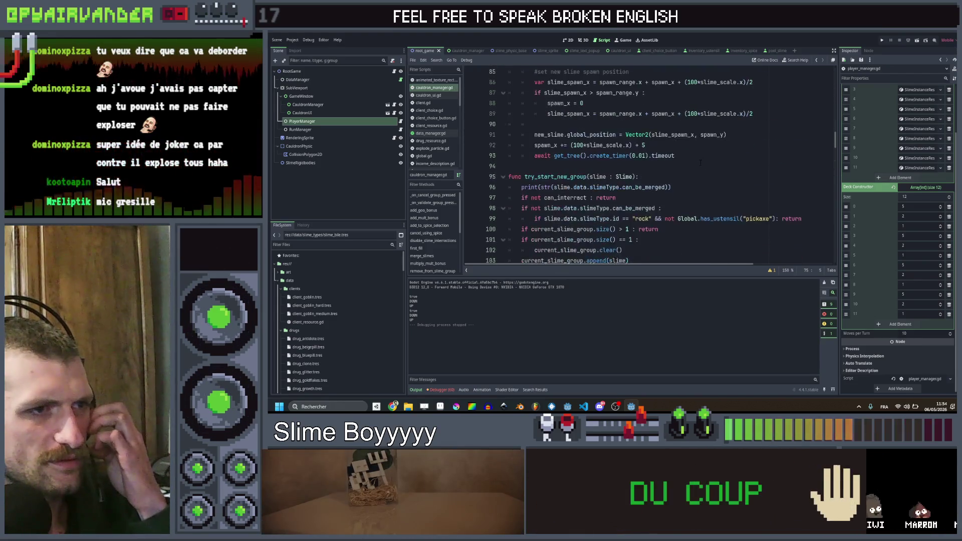
scroll(699, 163, "down", 2)
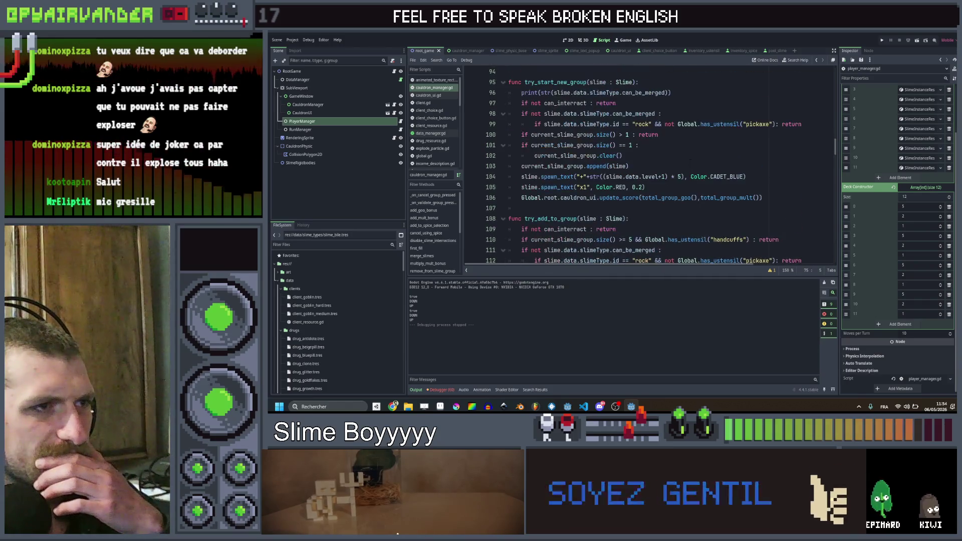
scroll(673, 149, "down", 9)
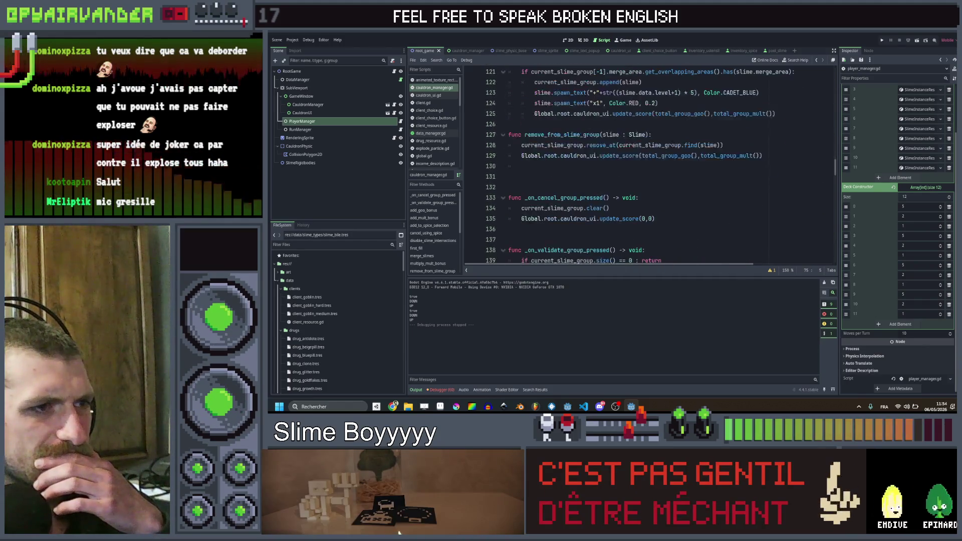
scroll(663, 264, "down", 6)
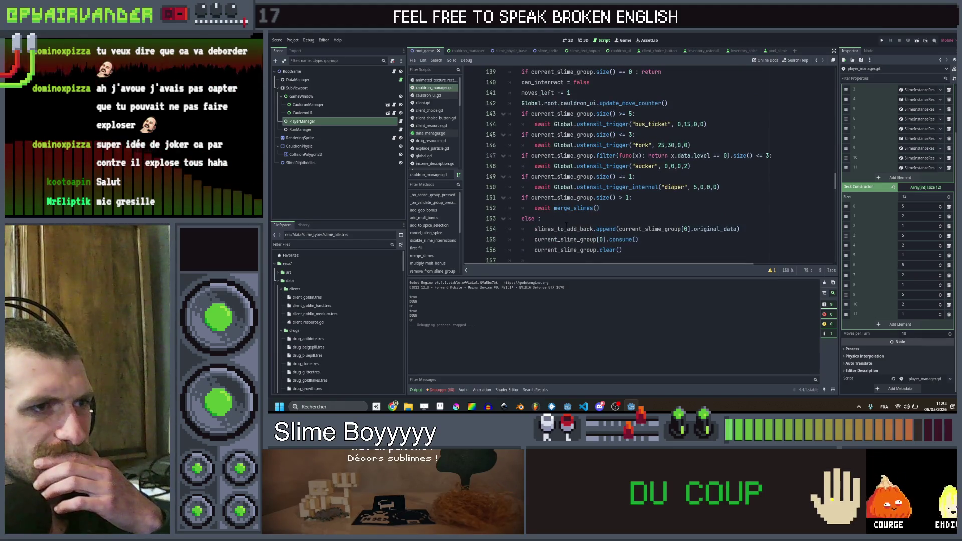
left_click(629, 208)
scroll(629, 187, "down", 5)
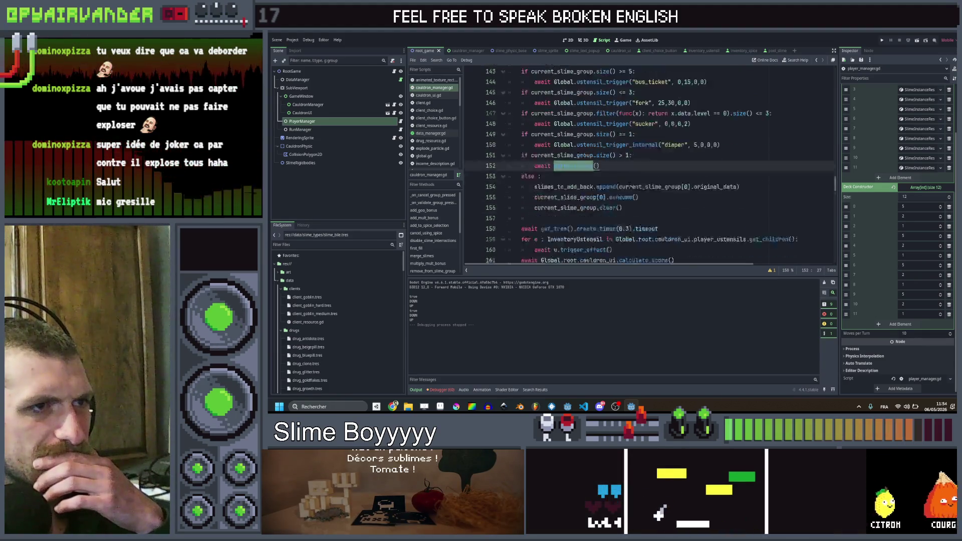
scroll(630, 187, "up", 4)
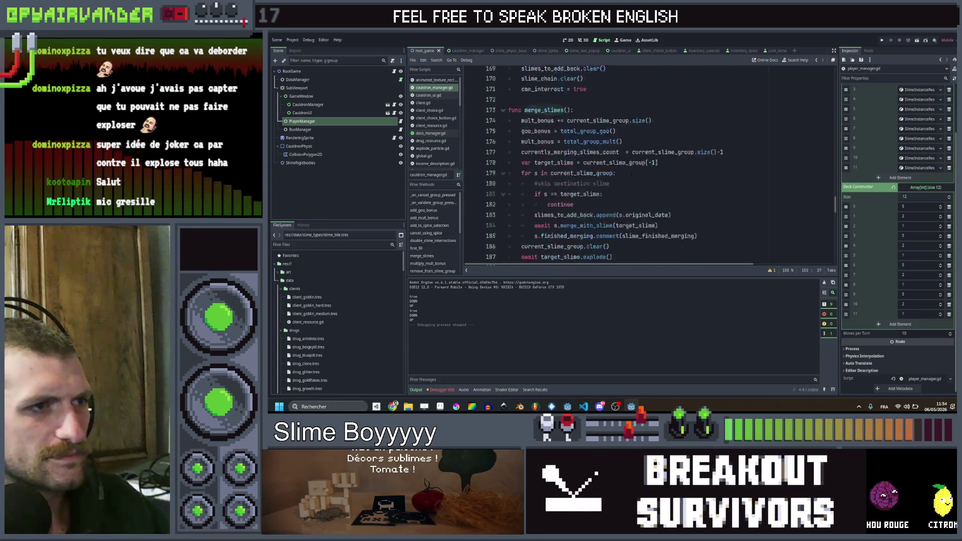
scroll(632, 174, "down", 9)
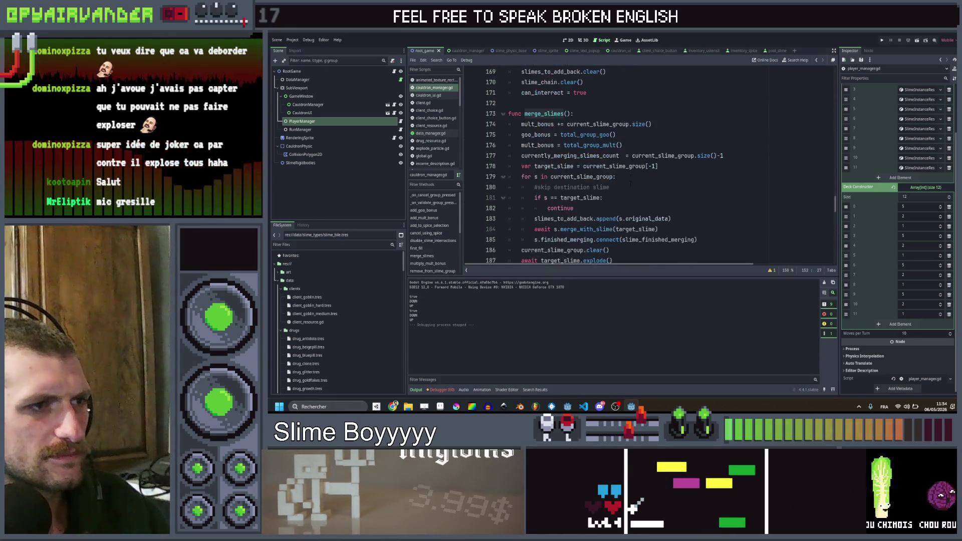
scroll(632, 170, "down", 1)
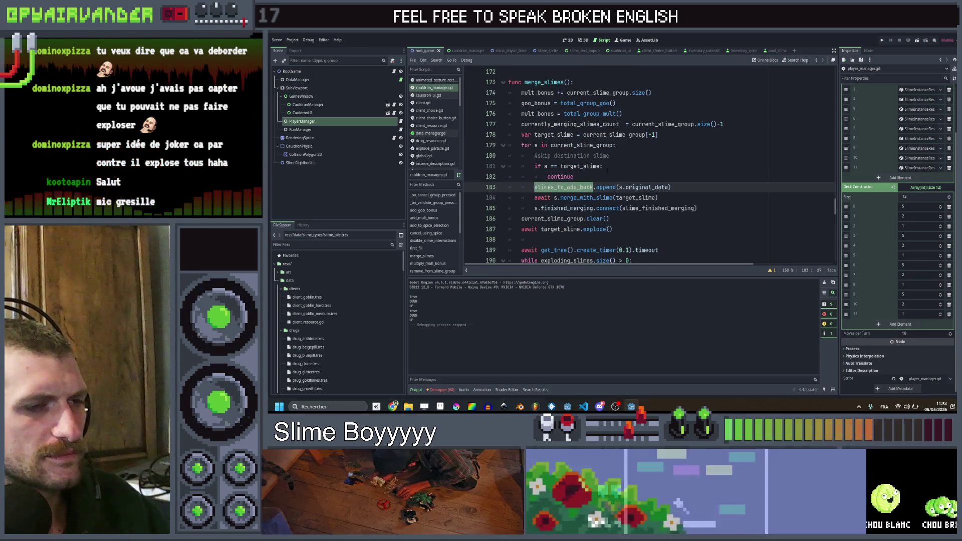
left_click(607, 168)
left_click(570, 187)
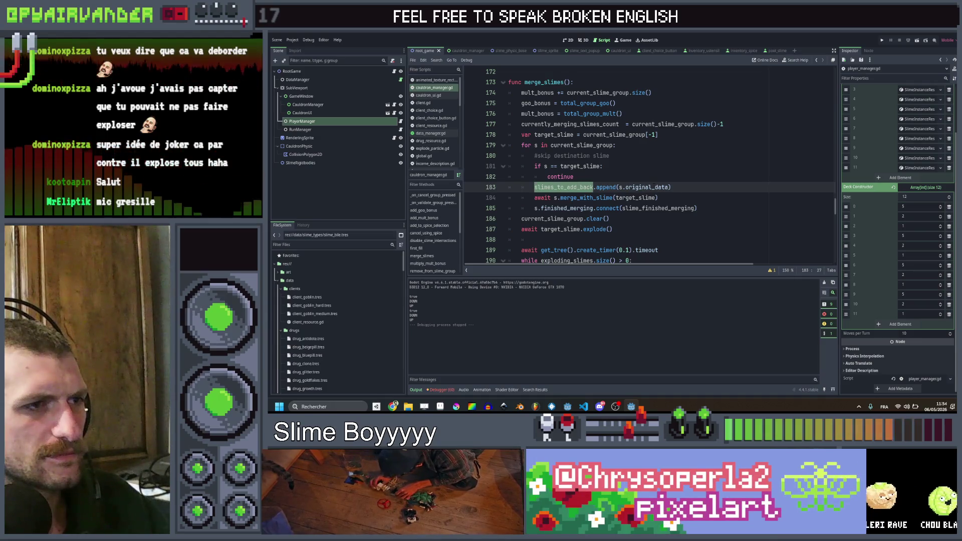
key("Up")
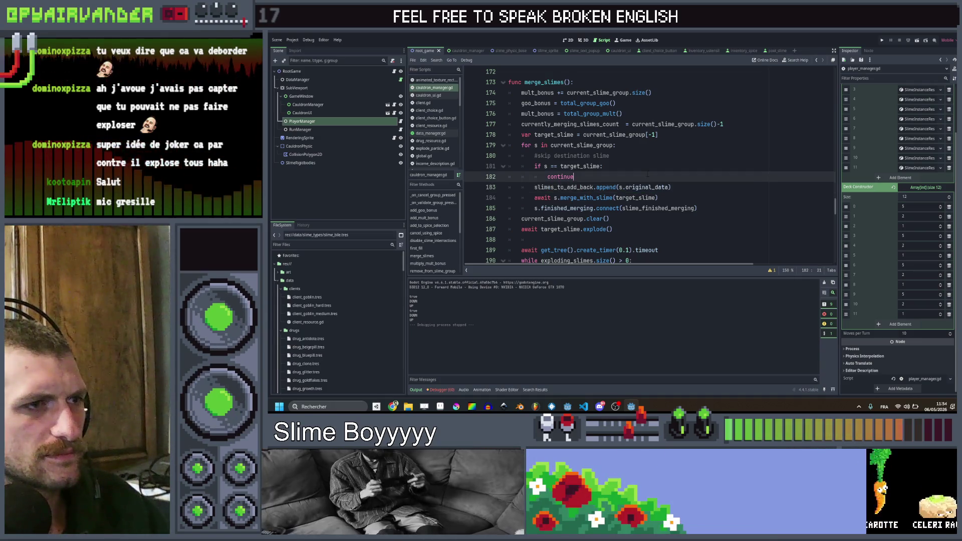
key("Up")
left_click(640, 176)
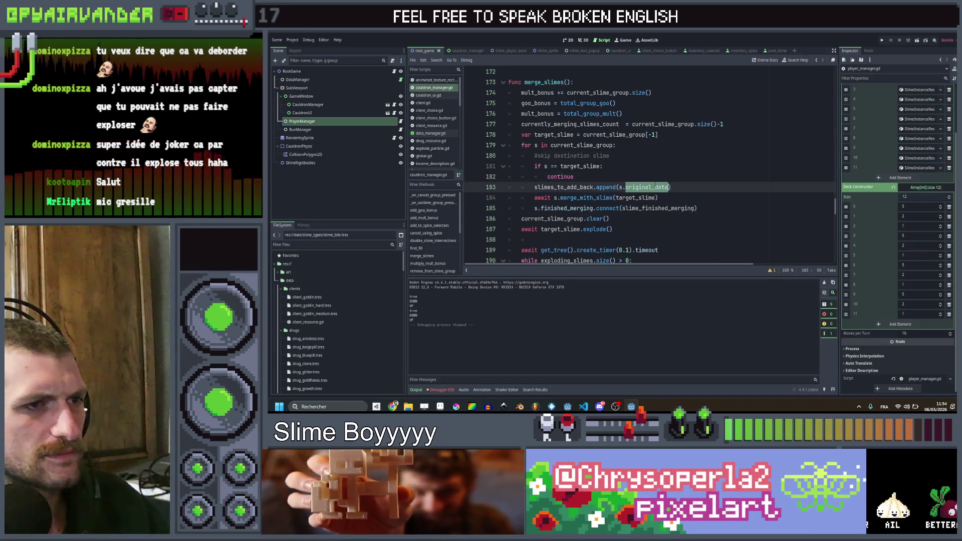
left_click(570, 187)
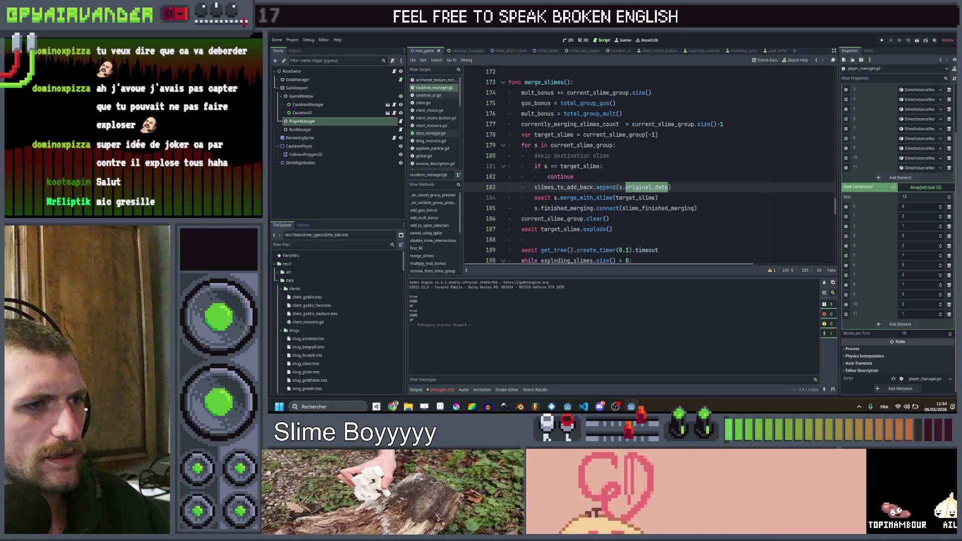
scroll(649, 168, "up", 5)
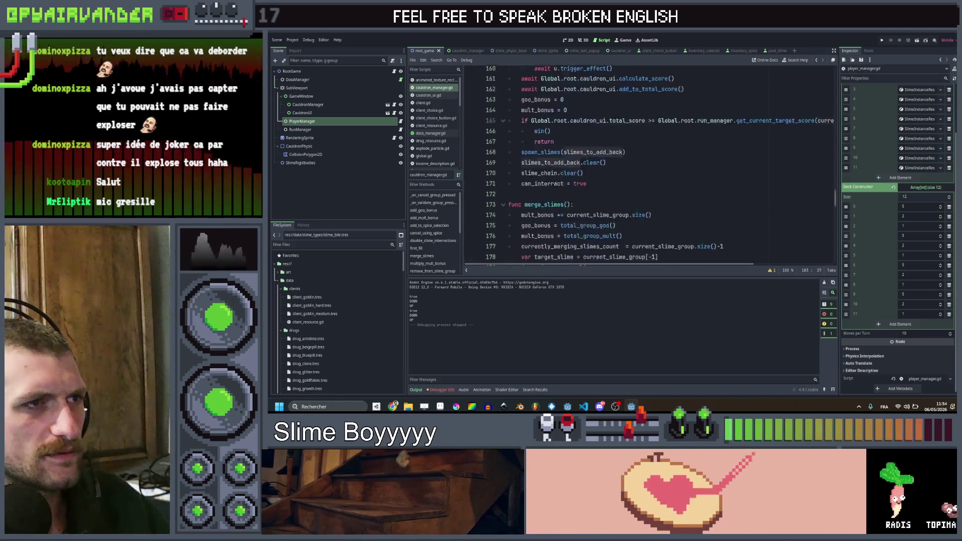
scroll(649, 168, "up", 5)
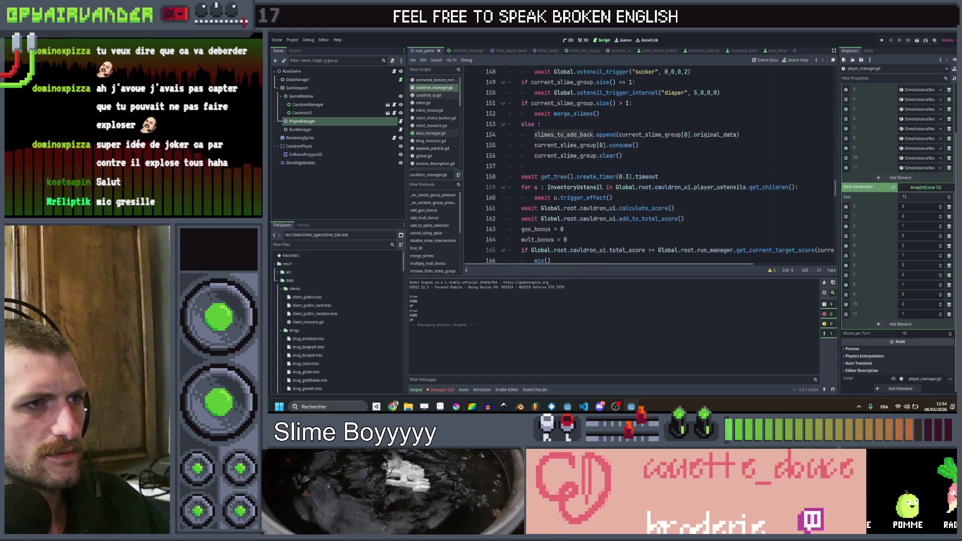
scroll(649, 167, "down", 2)
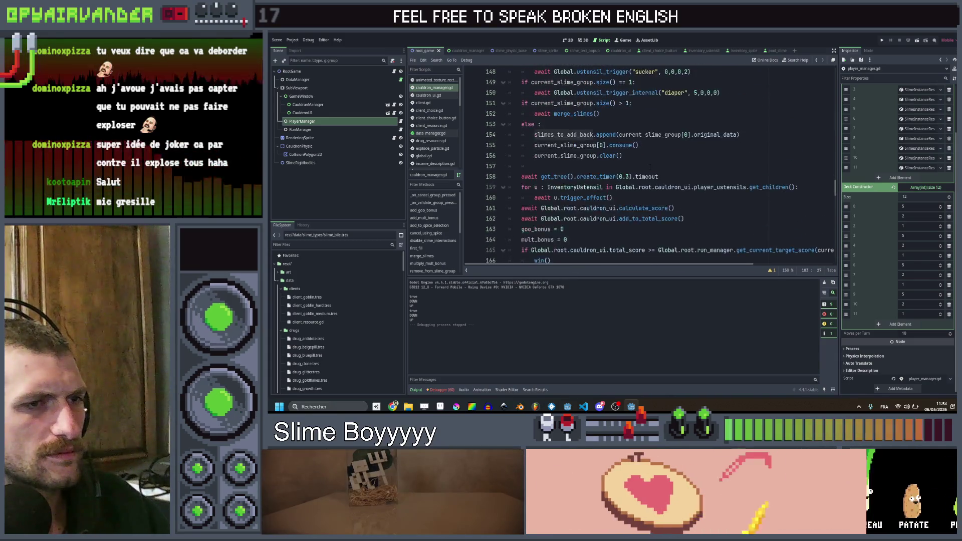
scroll(650, 166, "up", 2)
scroll(652, 167, "down", 4)
scroll(653, 166, "up", 4)
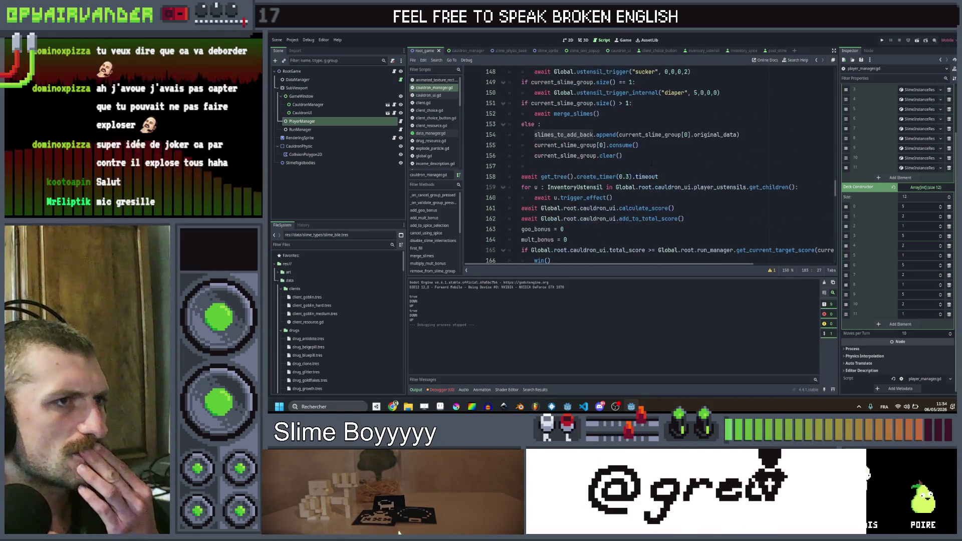
scroll(653, 166, "up", 2)
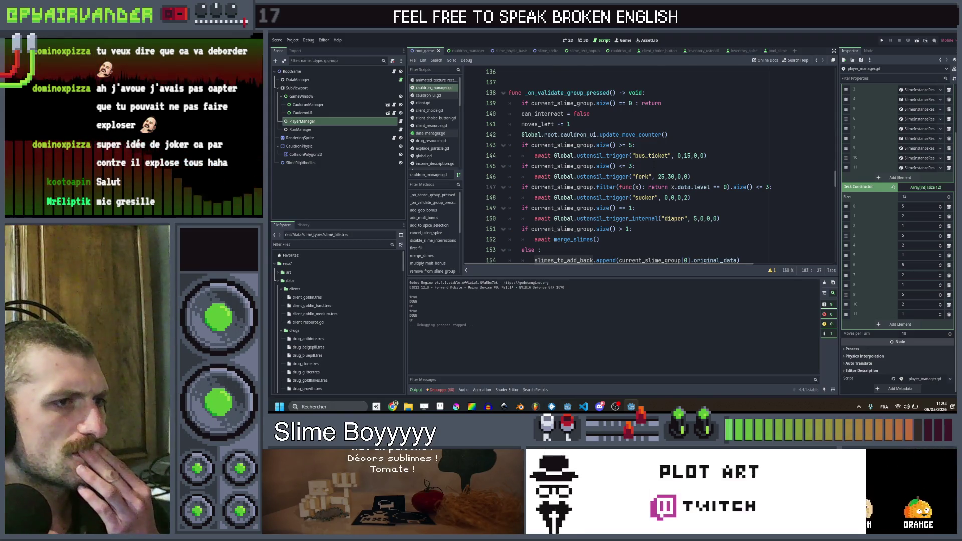
scroll(653, 166, "down", 1)
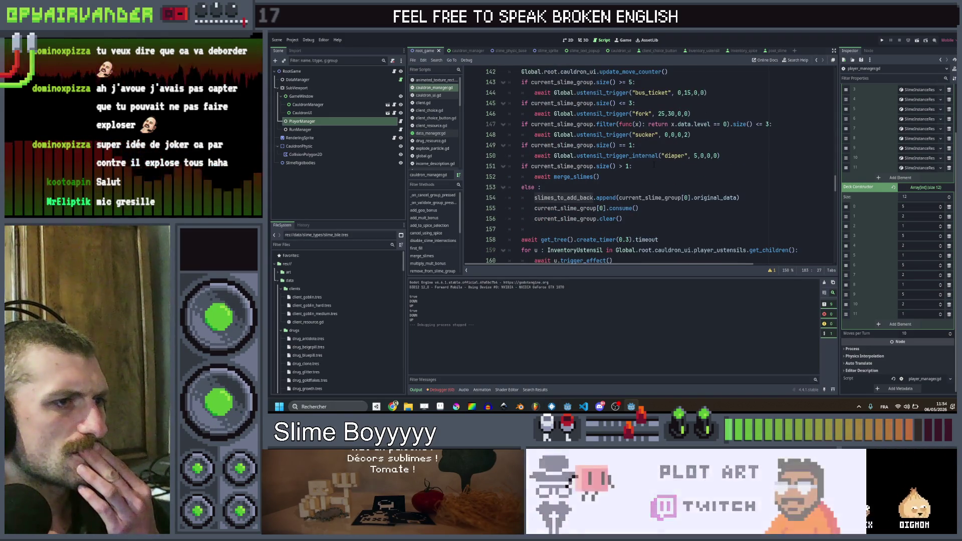
scroll(652, 166, "up", 2)
scroll(658, 166, "down", 7)
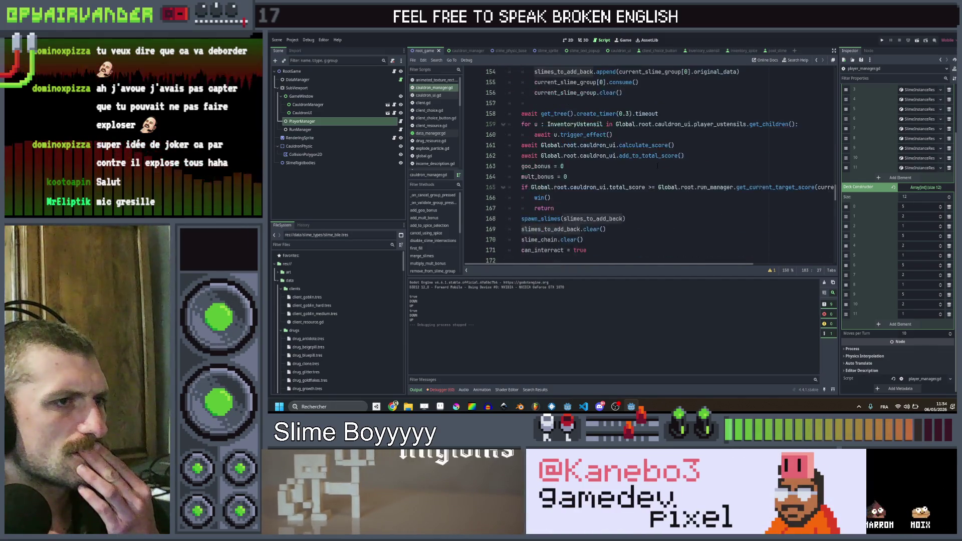
scroll(658, 165, "down", 6)
scroll(658, 166, "down", 6)
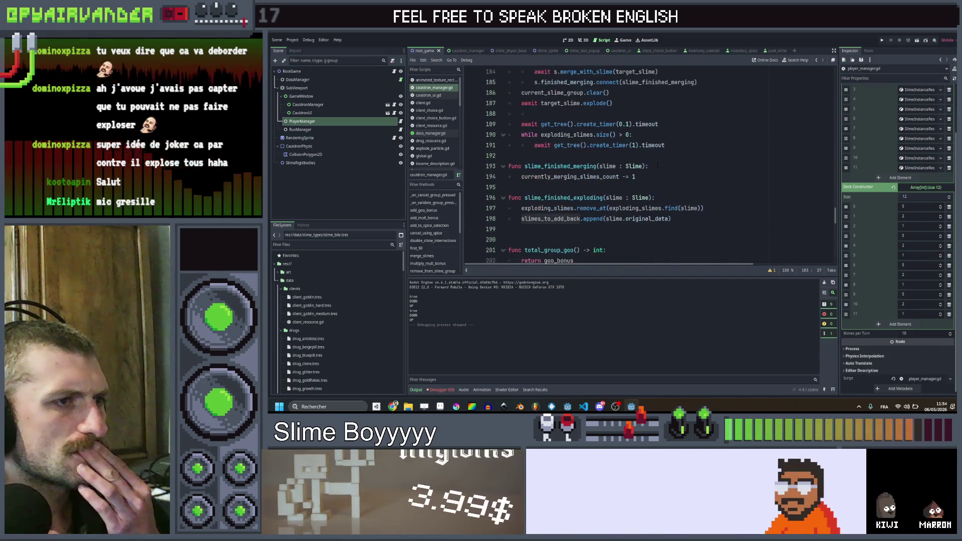
scroll(657, 166, "up", 5)
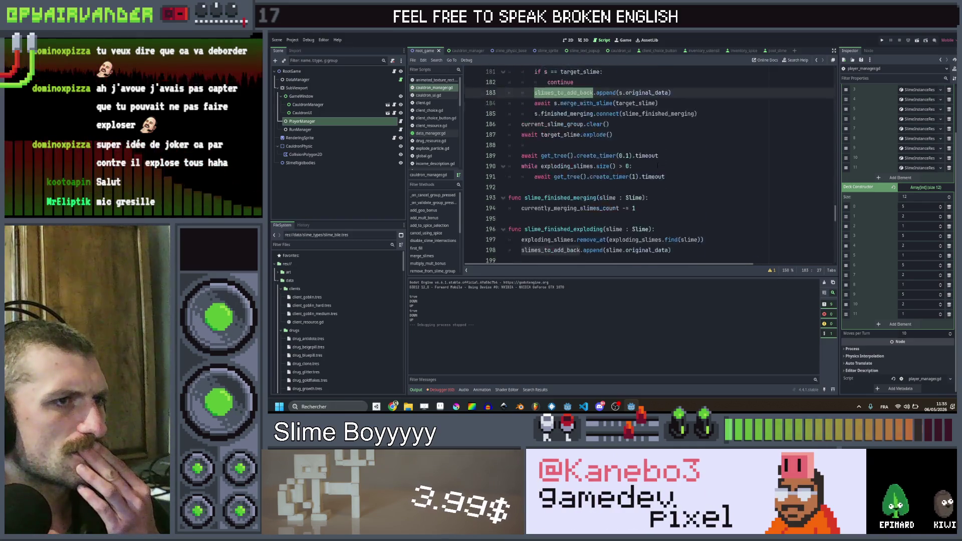
key("ctrl+shift+f")
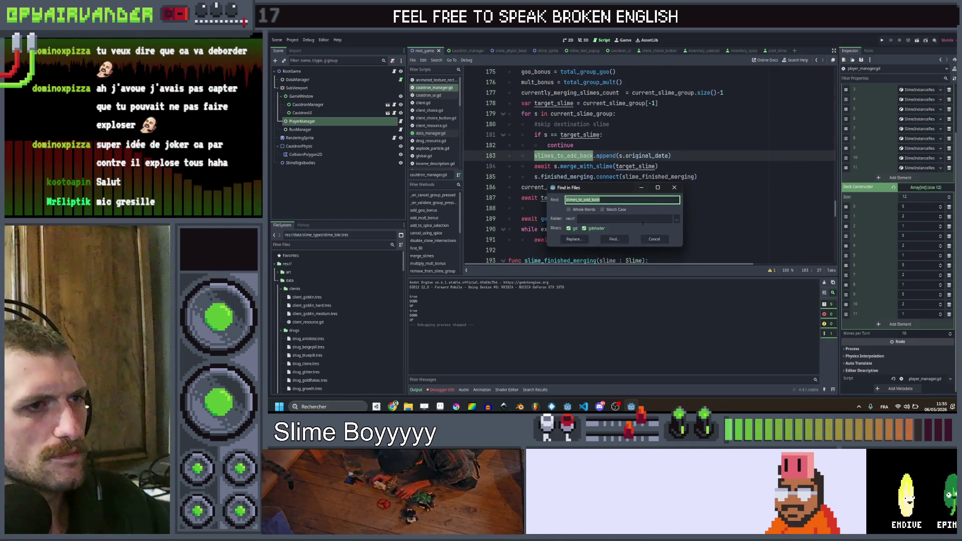
- Step through the 9 slimes_to_add_back matches in slime.gd and cauldron_manager.gd, ending at spawn_slimes' definition
left_click(611, 241)
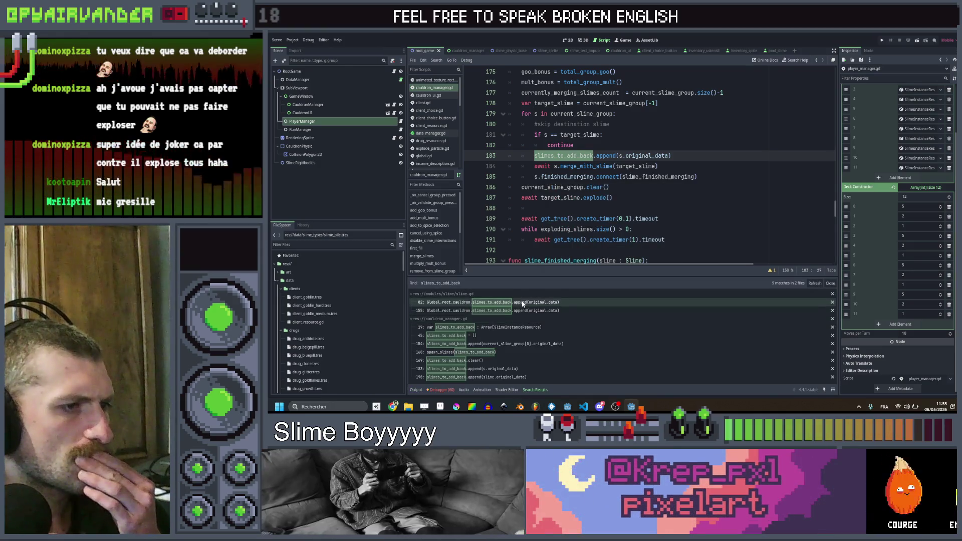
left_click(521, 304)
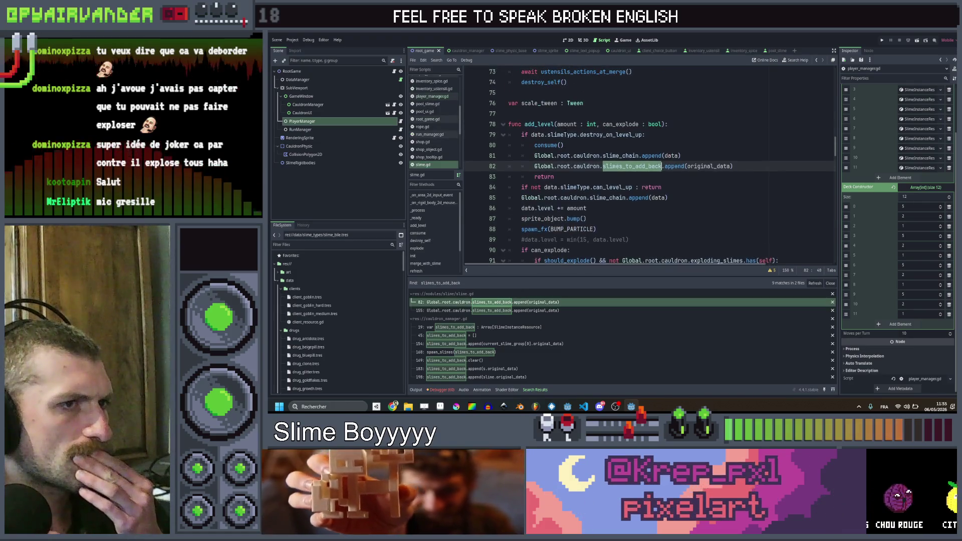
left_click(516, 310)
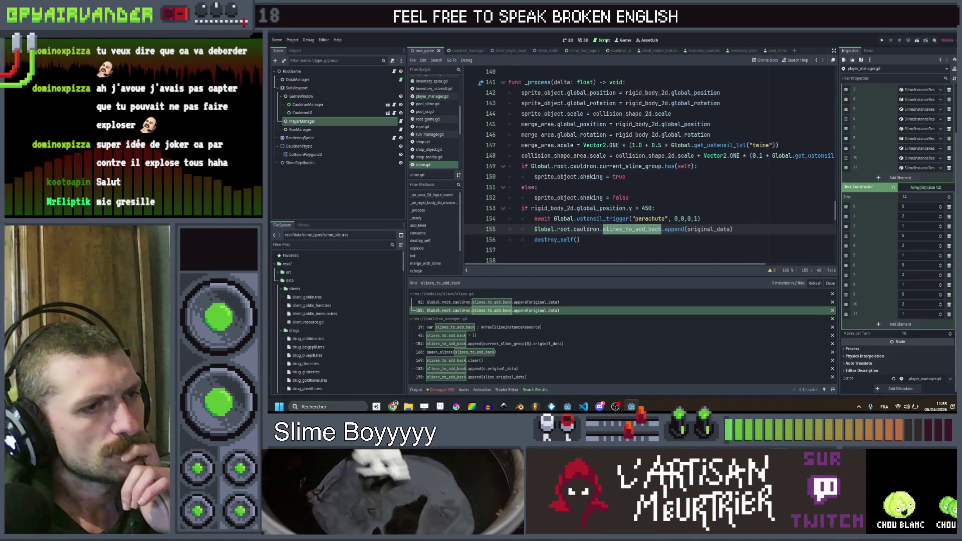
left_click(496, 345)
left_click(496, 353)
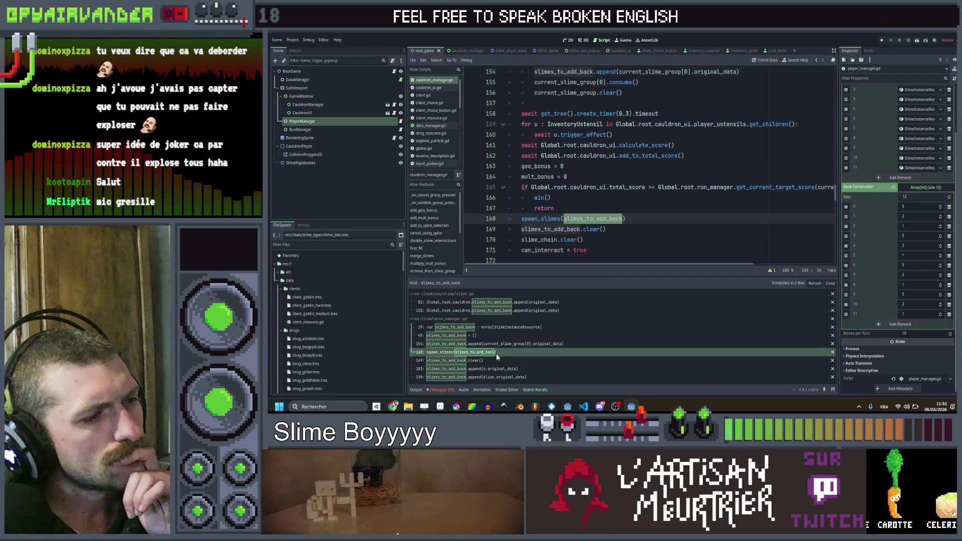
left_click(496, 359)
left_click(497, 369)
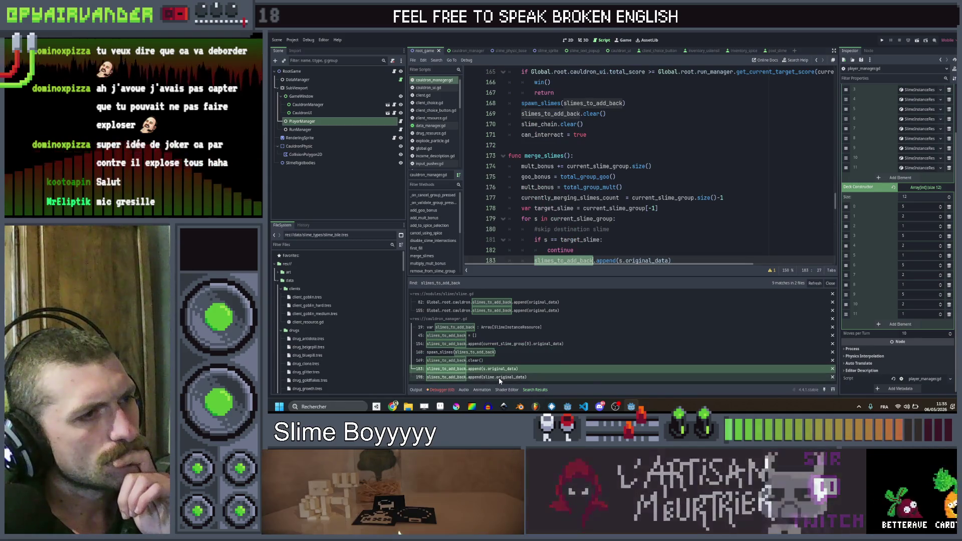
left_click(498, 377)
key("Up")
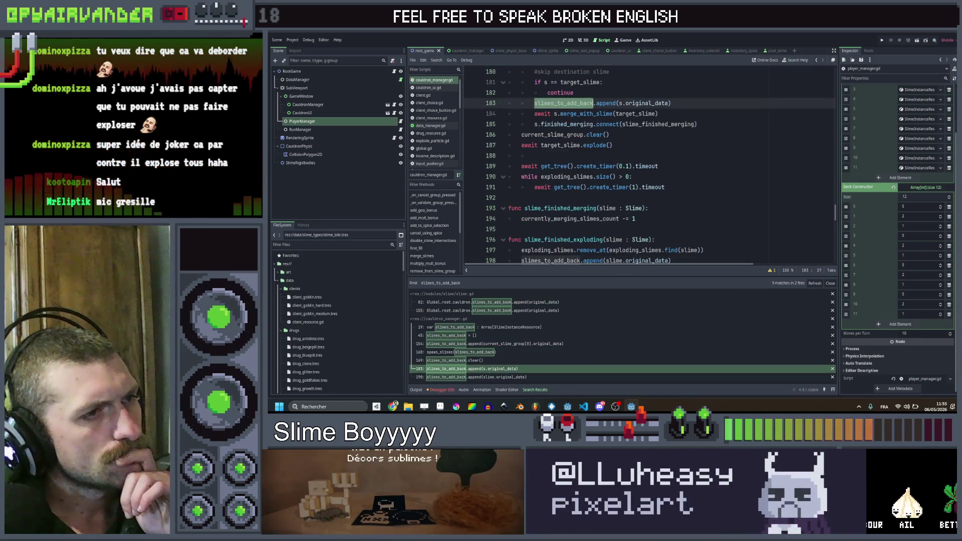
scroll(668, 220, "up", 4)
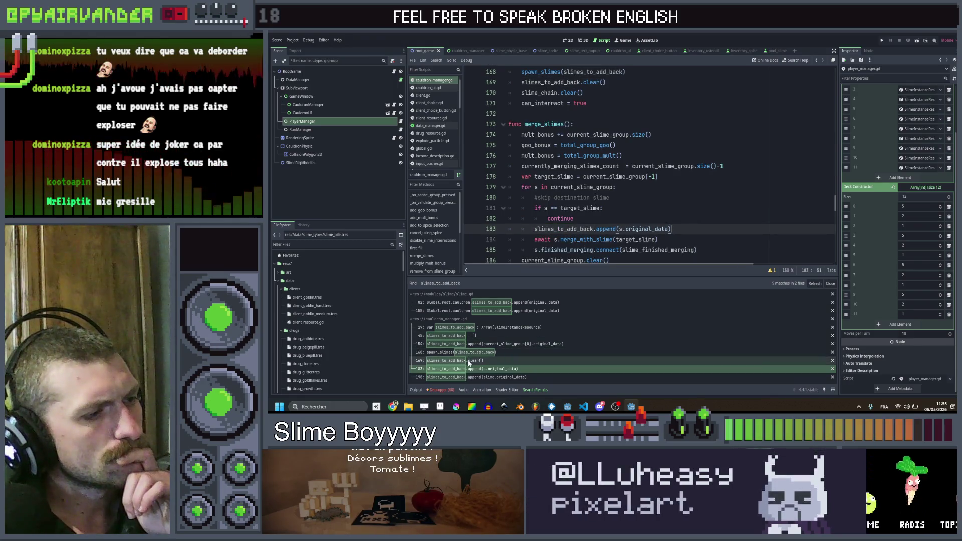
left_click(470, 361)
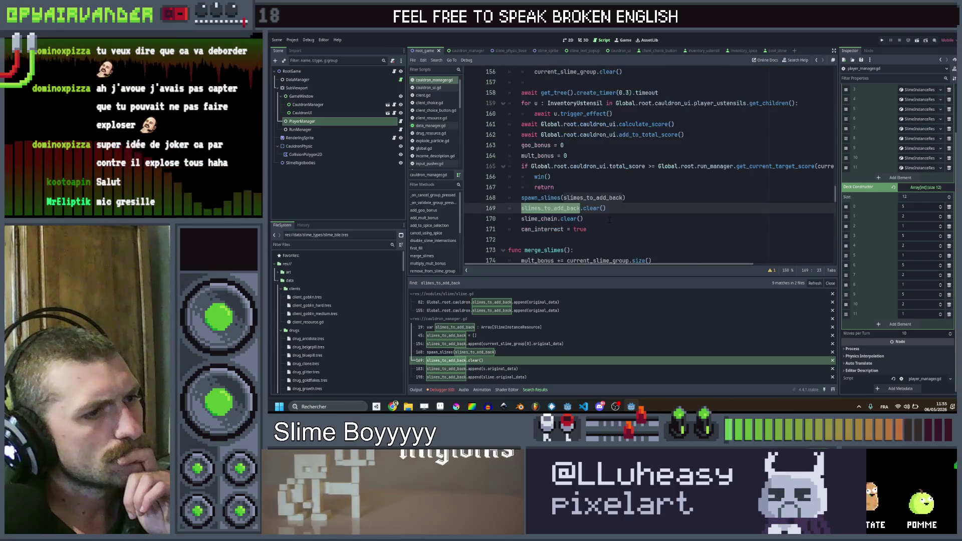
left_click(541, 197, "ctrl")
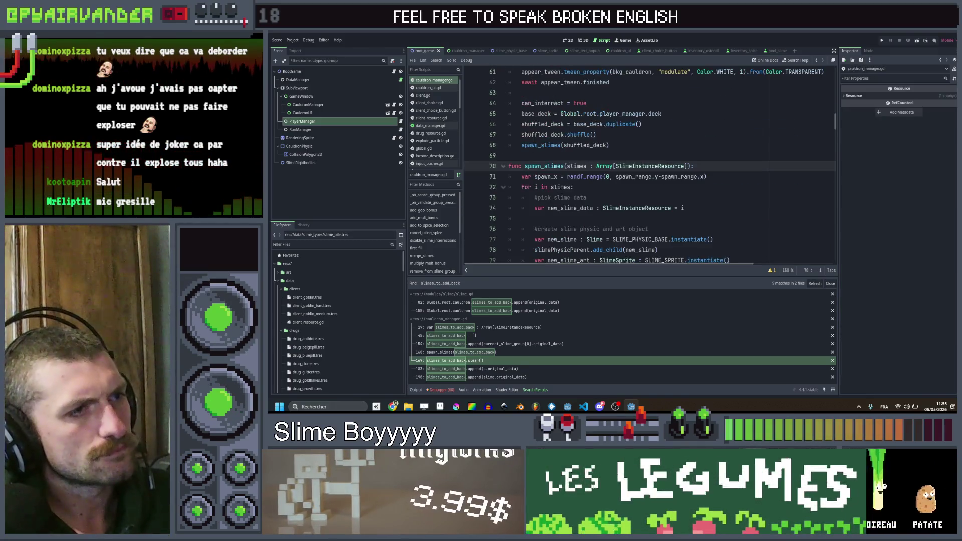
- Add print("spawning " + str(slimes.size())) as spawn_slimes' first line and save cauldron_manager.gd
key("Return")
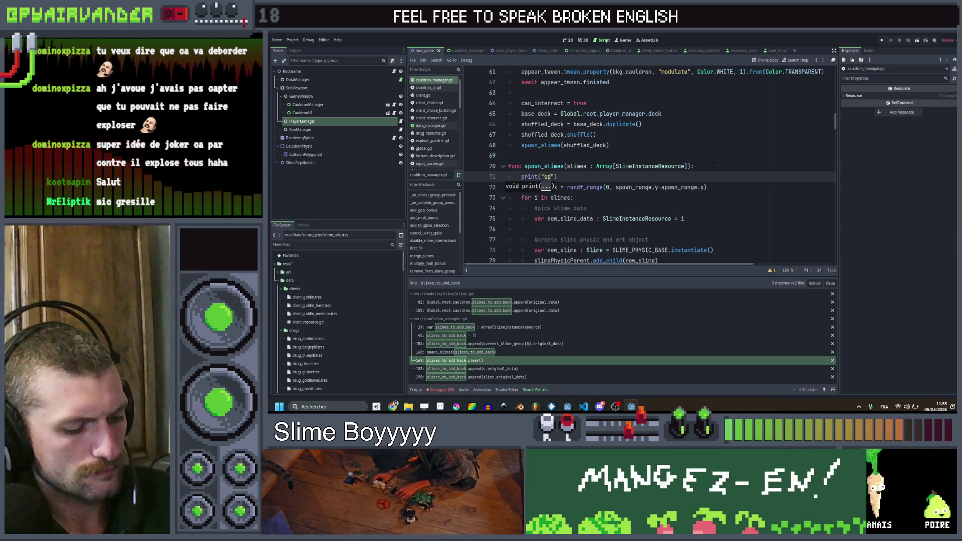
type("awning ")
type("+slimes")
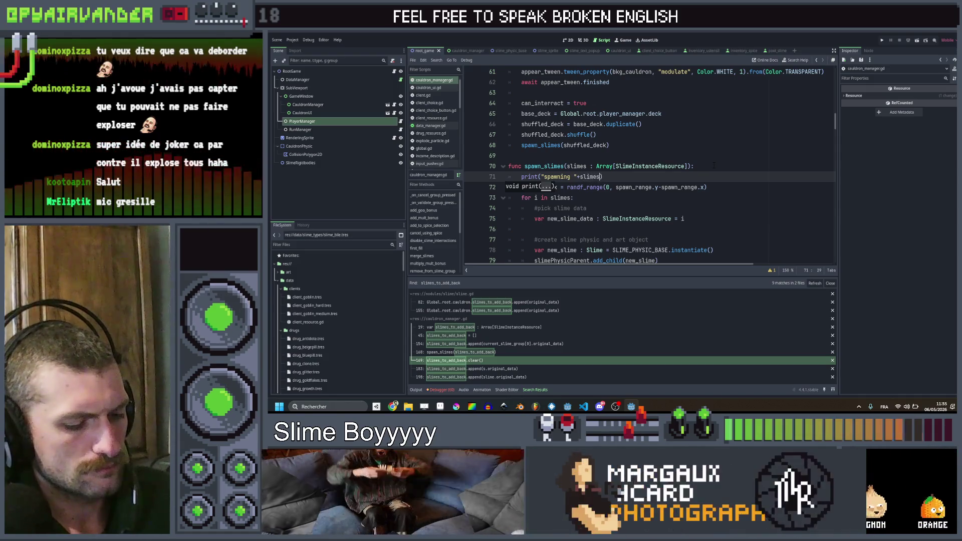
type(".count(")
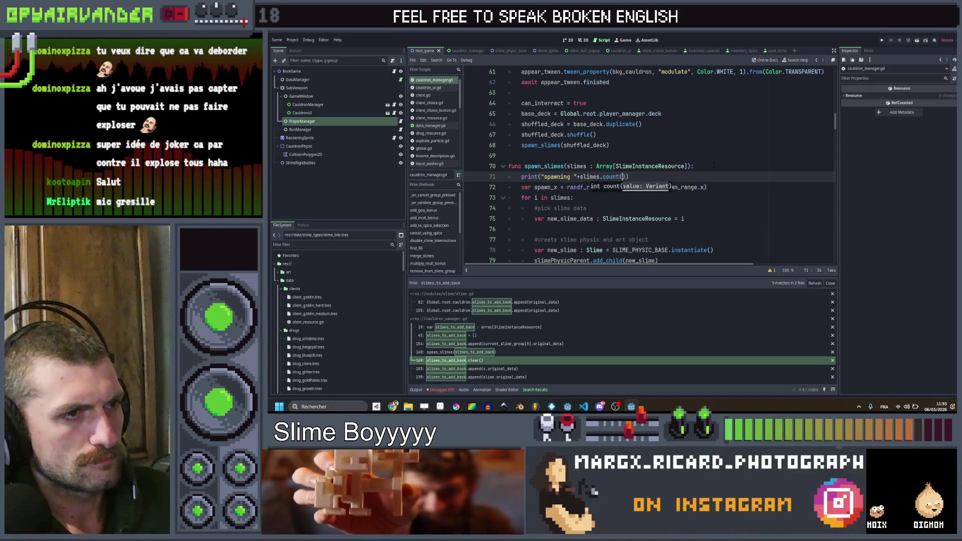
type("slimes.s")
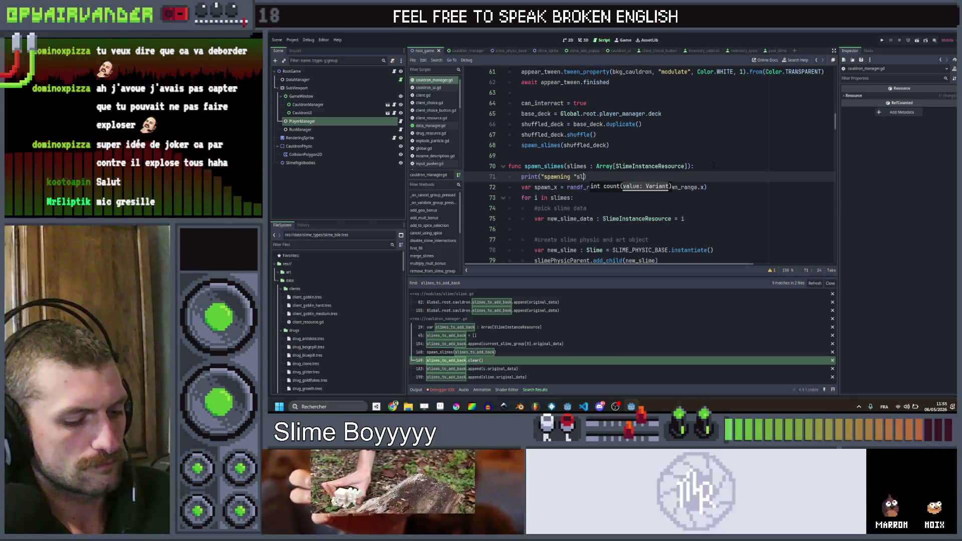
key("BackSpace")
key("BackSpace")
type("ze")
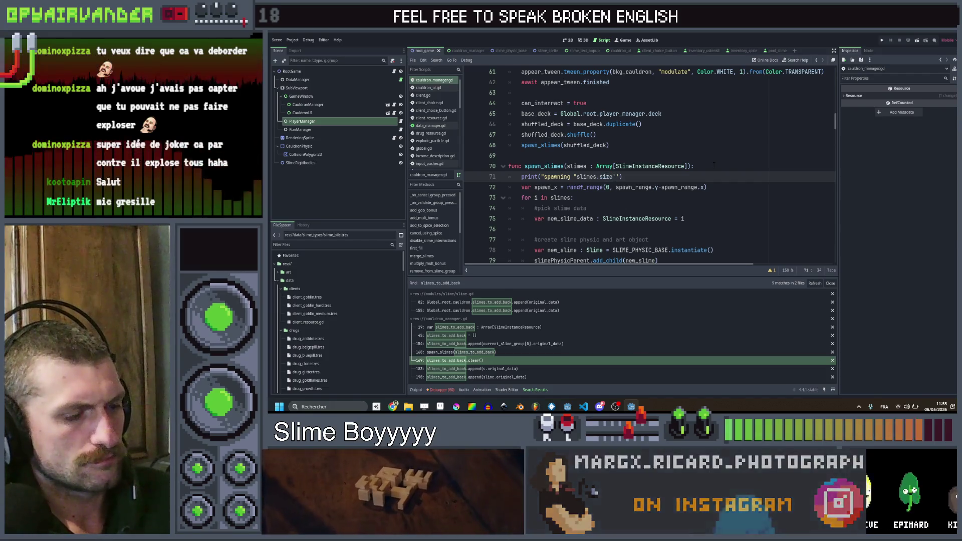
type("(")
key("Left")
key("Left")
key("Left")
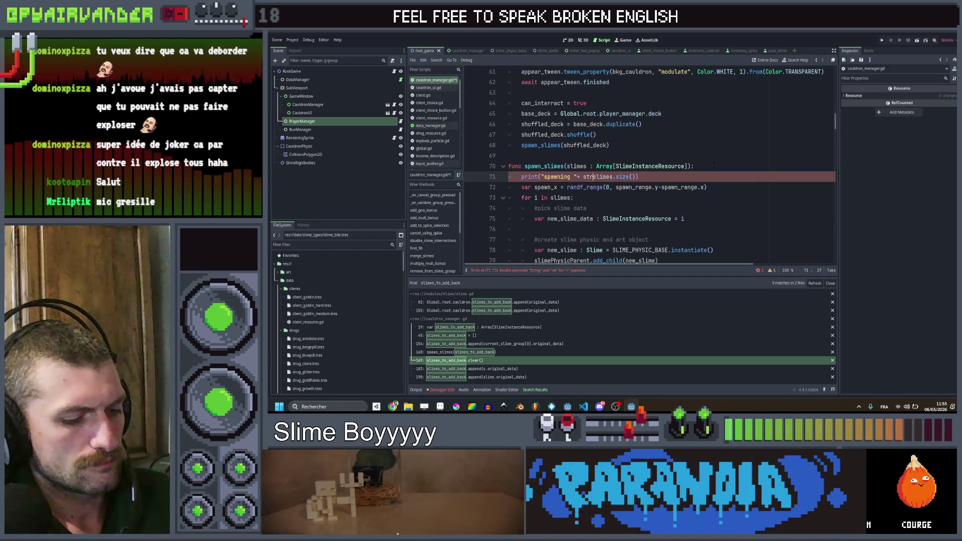
type(")")
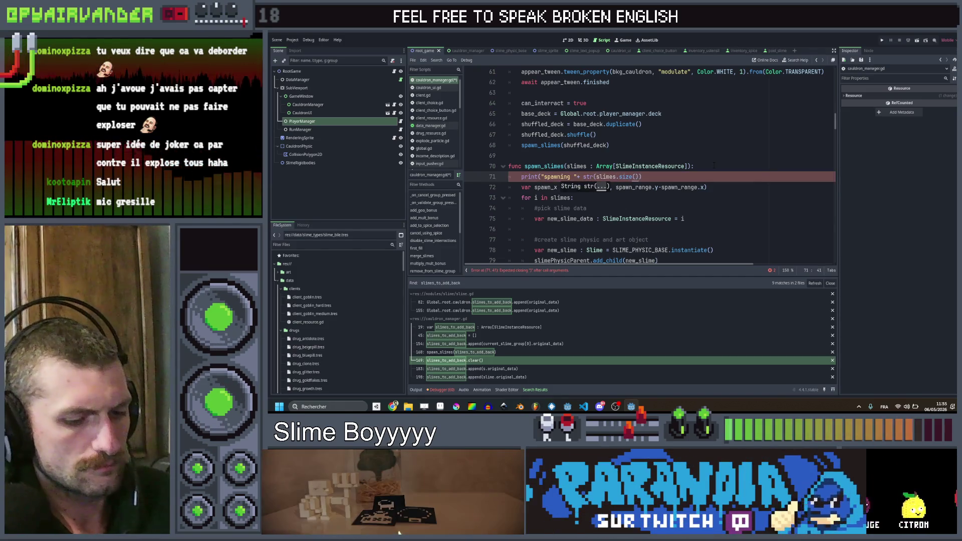
key("ctrl+s")
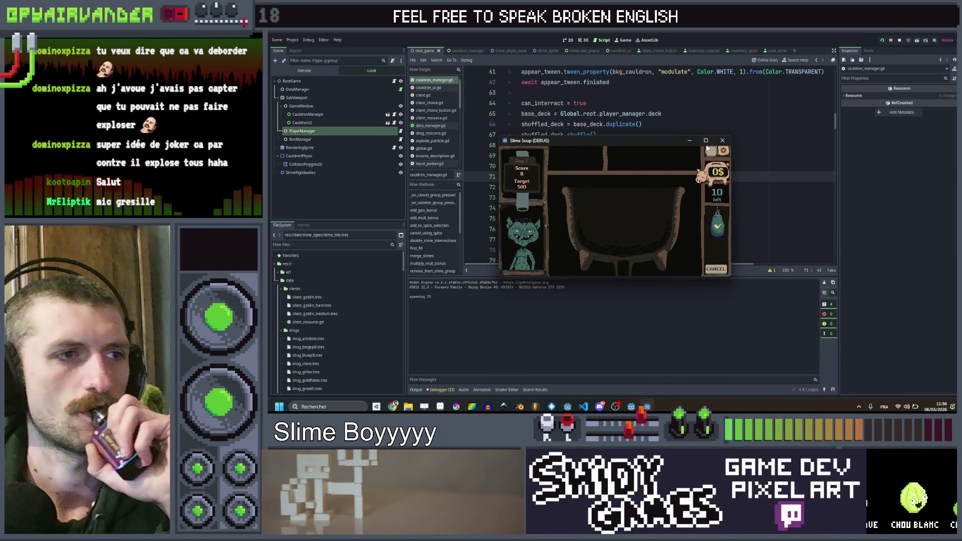
- Maximize the Slime Soup debug window, merge one slime group, then restore and close the game
left_click(706, 141)
left_click(676, 247)
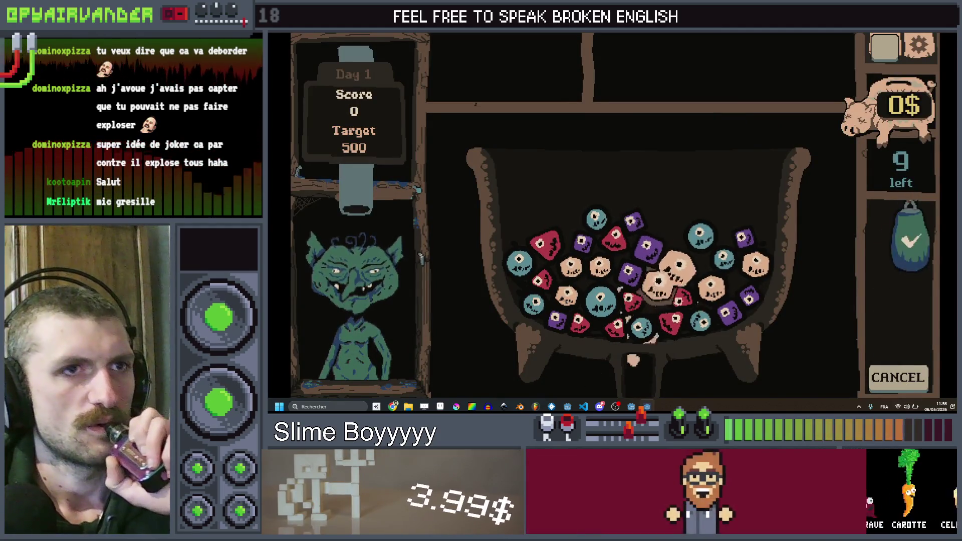
left_click(928, 39)
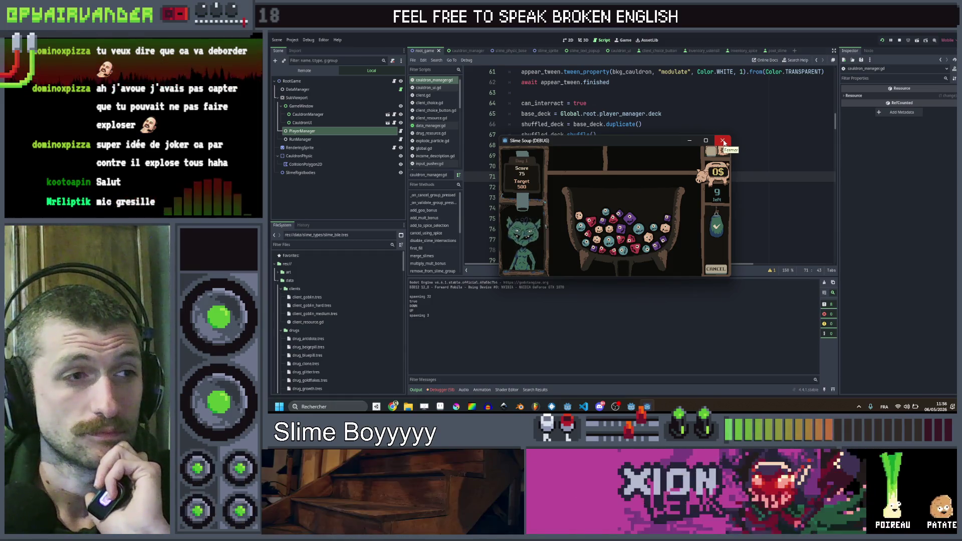
left_click(723, 142)
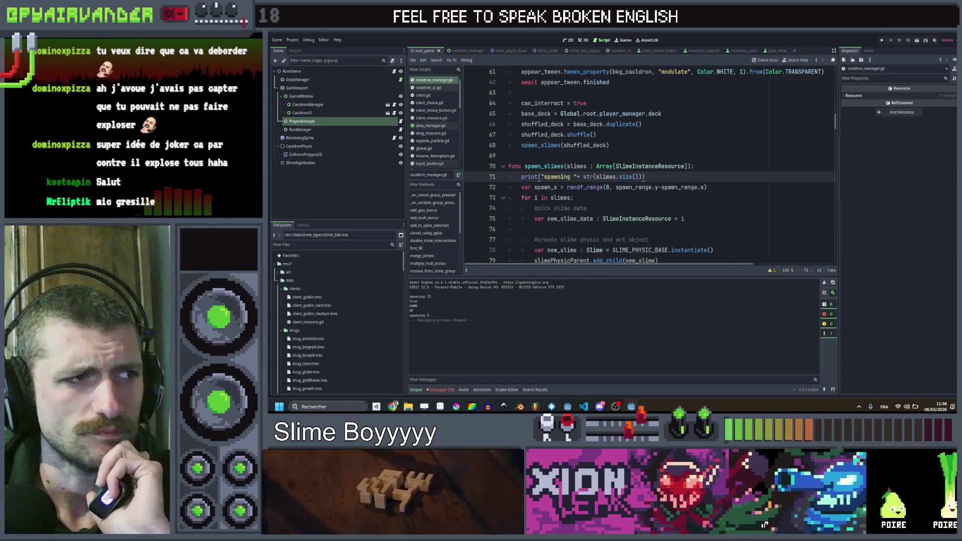
- Scroll through the spawn_slimes loop in cauldron_manager.gd to review its code
scroll(635, 144, "down", 2)
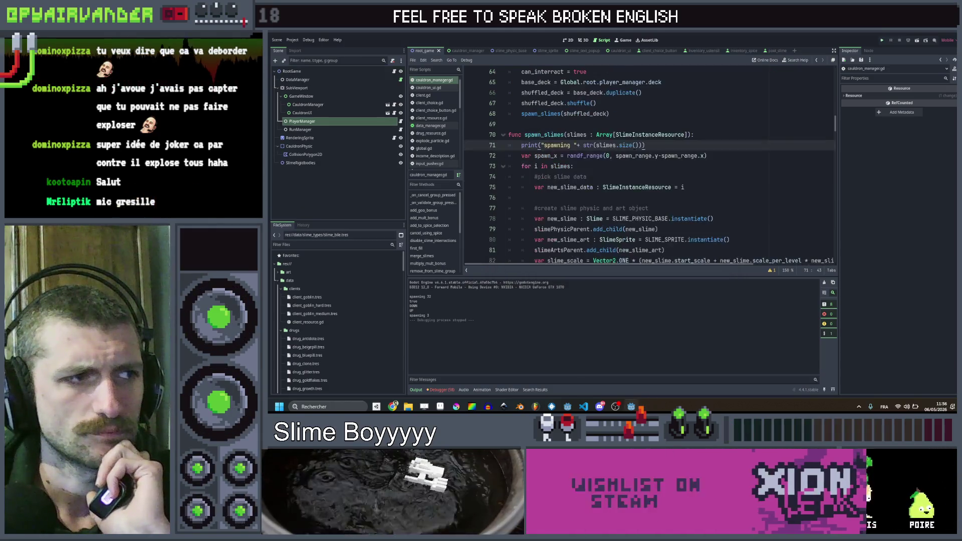
left_click(635, 134)
scroll(635, 135, "down", 3)
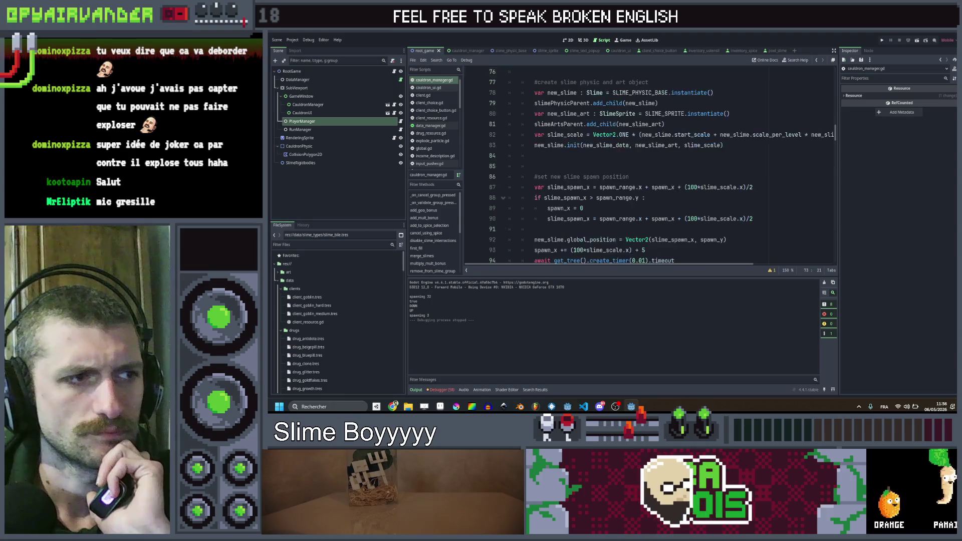
scroll(635, 135, "down", 2)
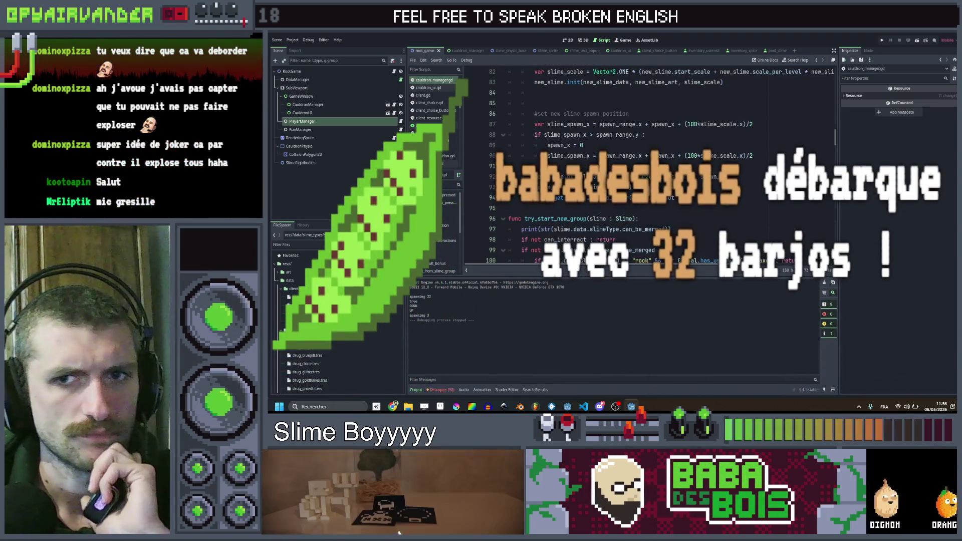
scroll(635, 136, "down", 1)
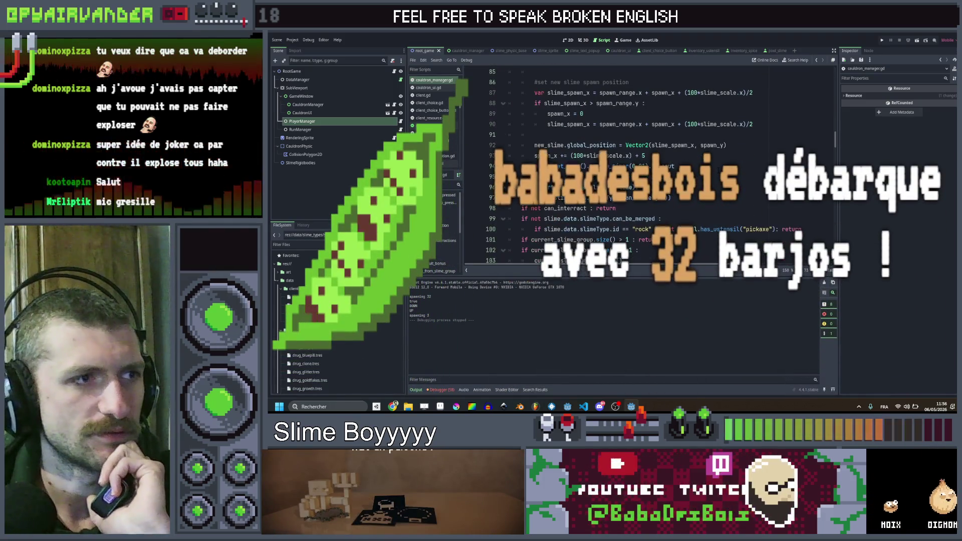
scroll(636, 135, "up", 2)
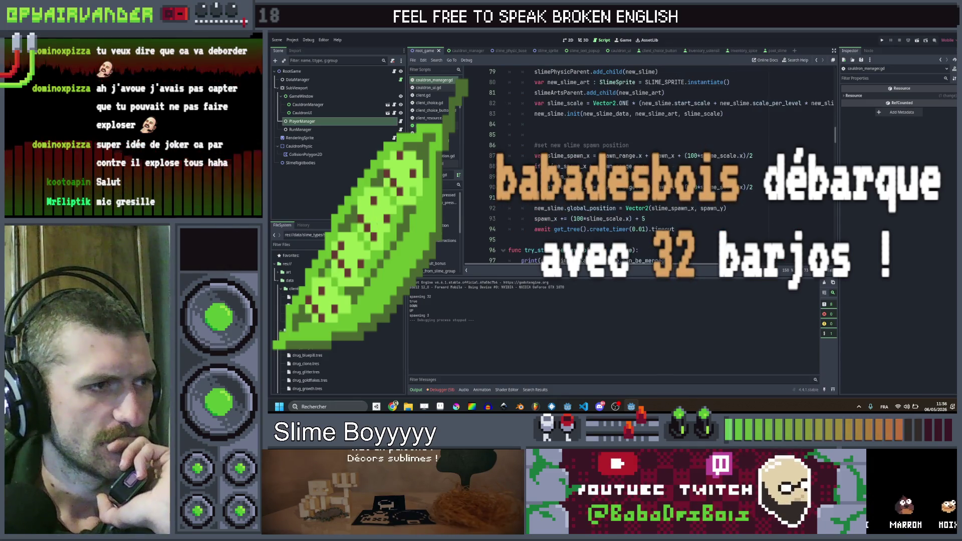
scroll(635, 135, "up", 4)
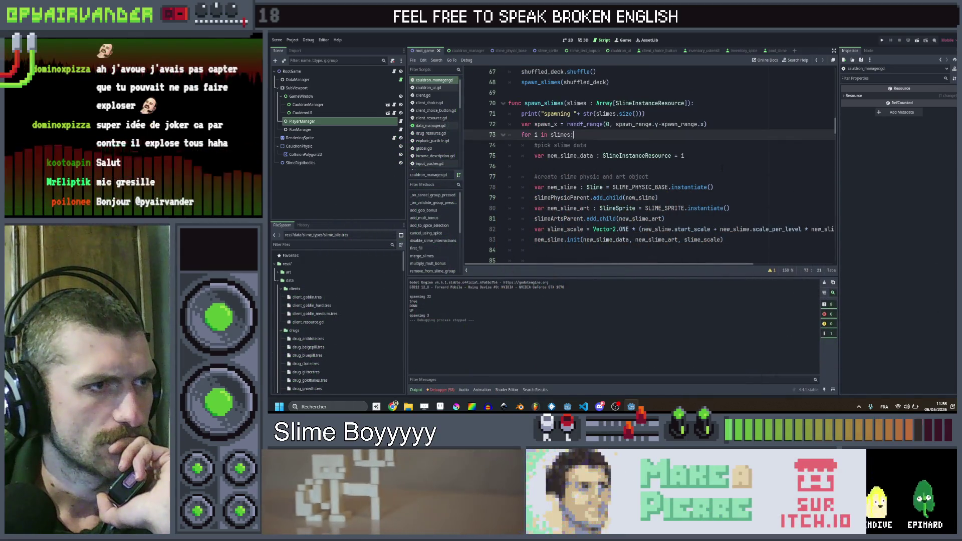
scroll(722, 168, "down", 1)
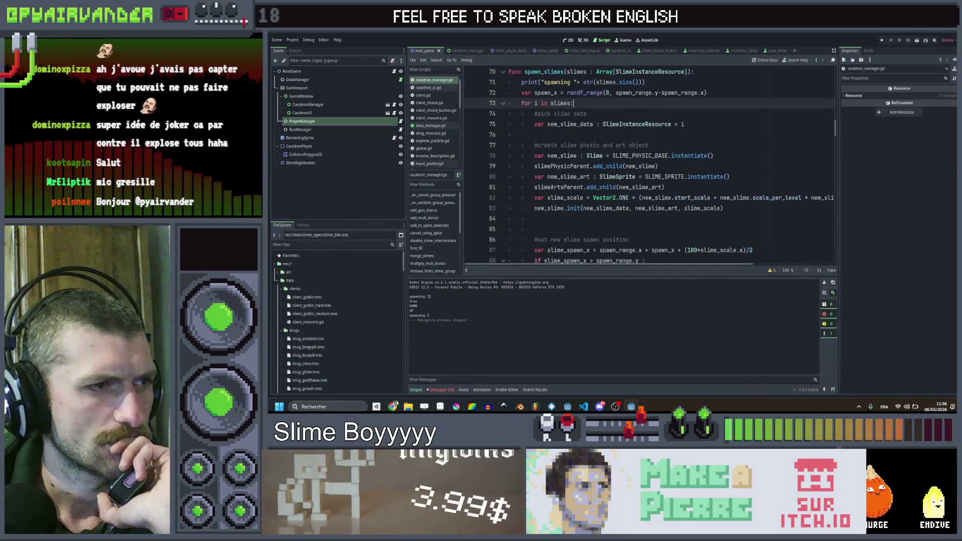
scroll(722, 168, "down", 1)
scroll(718, 185, "right", 2)
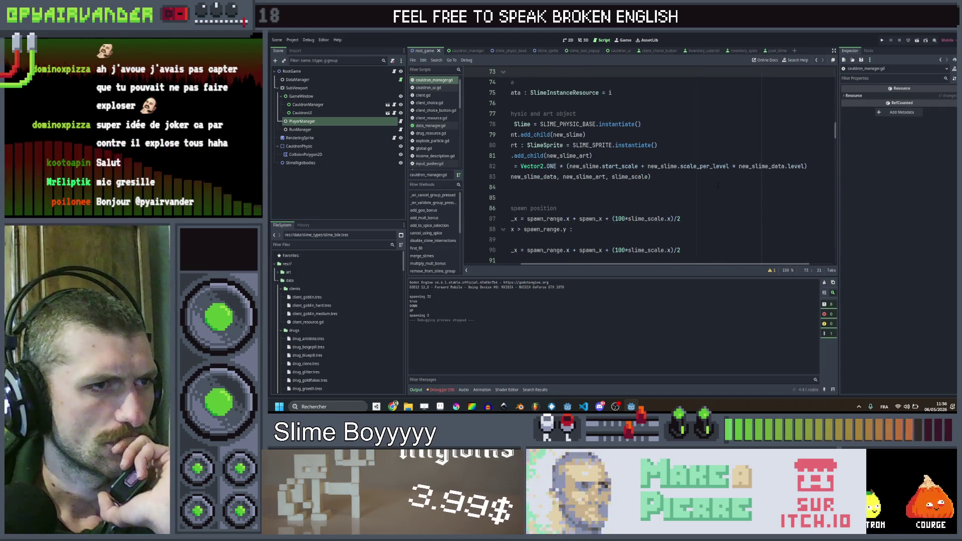
scroll(717, 185, "left", 2)
scroll(717, 185, "down", 2)
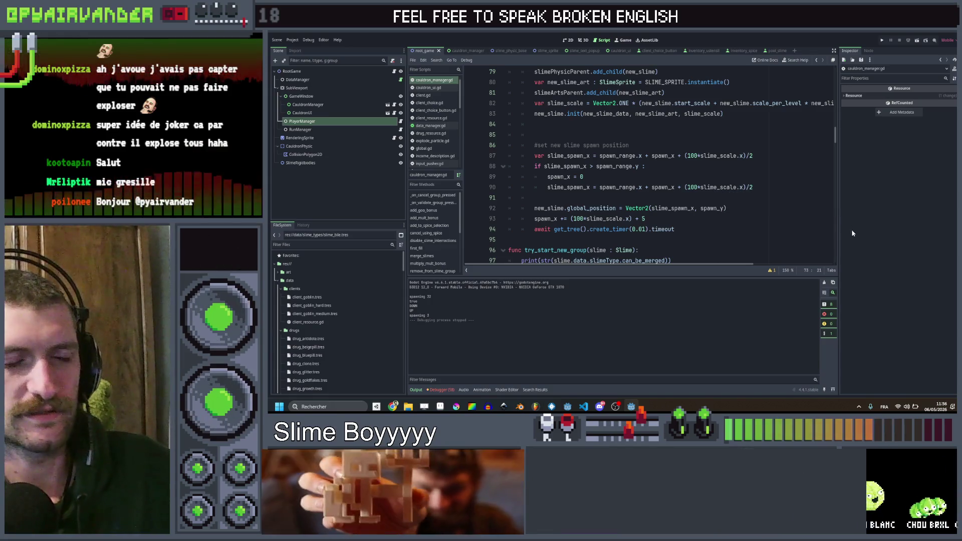
scroll(727, 162, "down", 2)
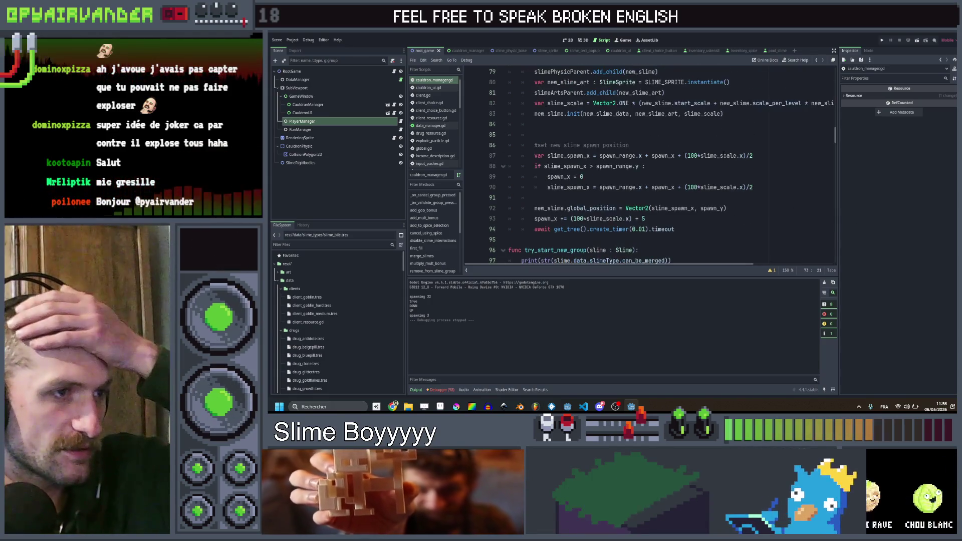
scroll(722, 153, "up", 5)
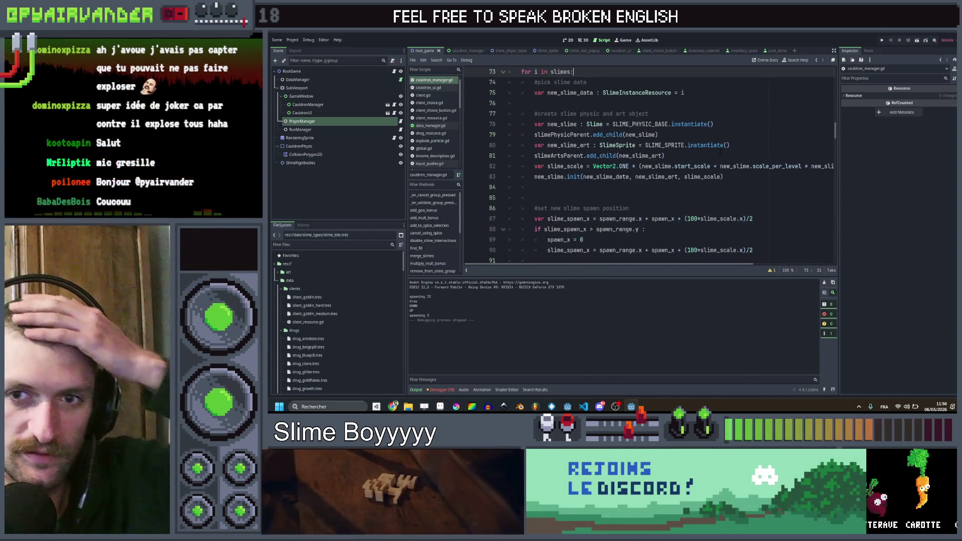
scroll(720, 145, "up", 2)
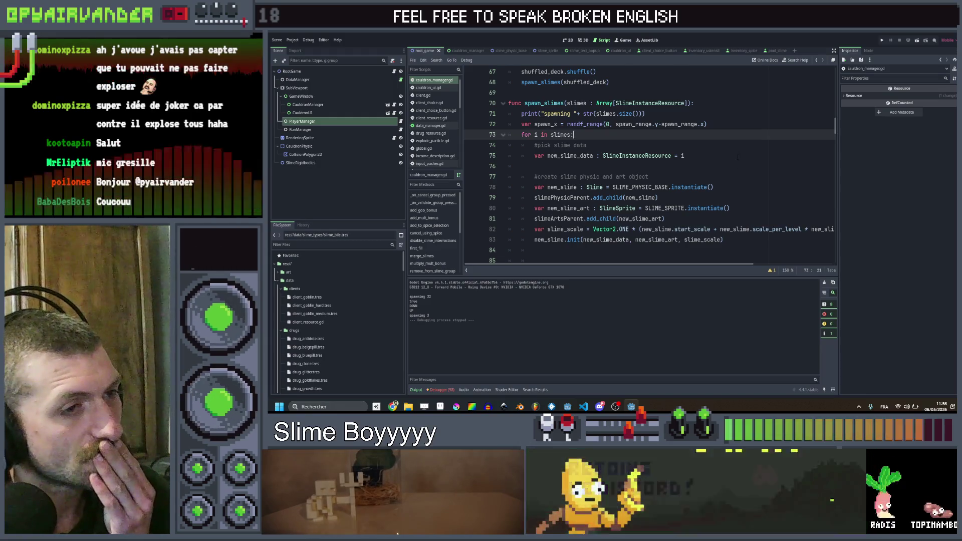
scroll(737, 153, "down", 1)
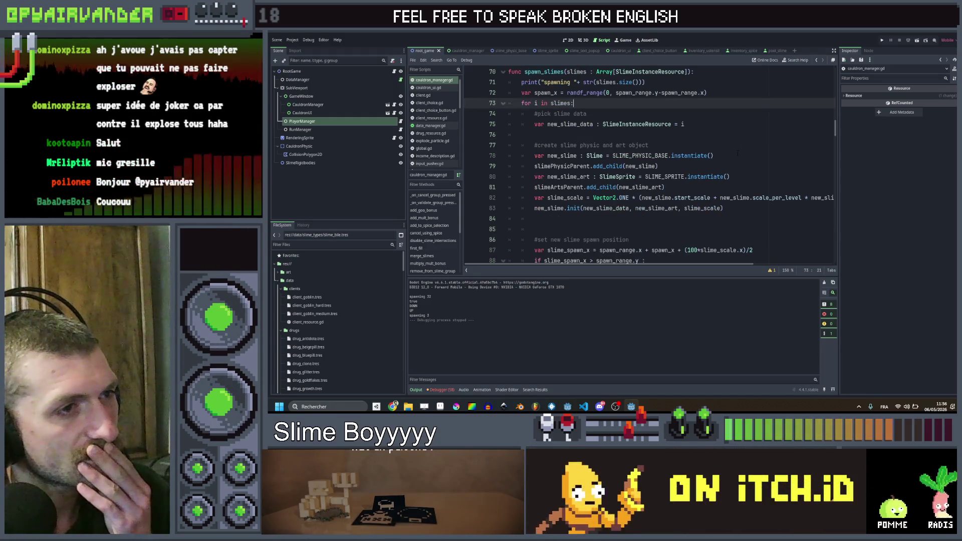
scroll(738, 153, "down", 1)
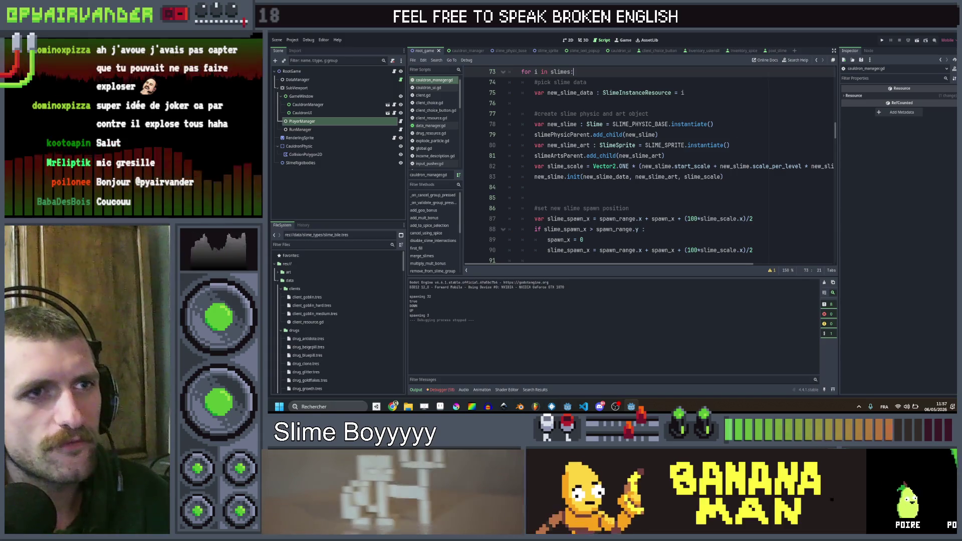
scroll(701, 139, "up", 2)
- Step through the loop's comment lines and jump to new_slime.init's definition in slime.gd
left_click(701, 176)
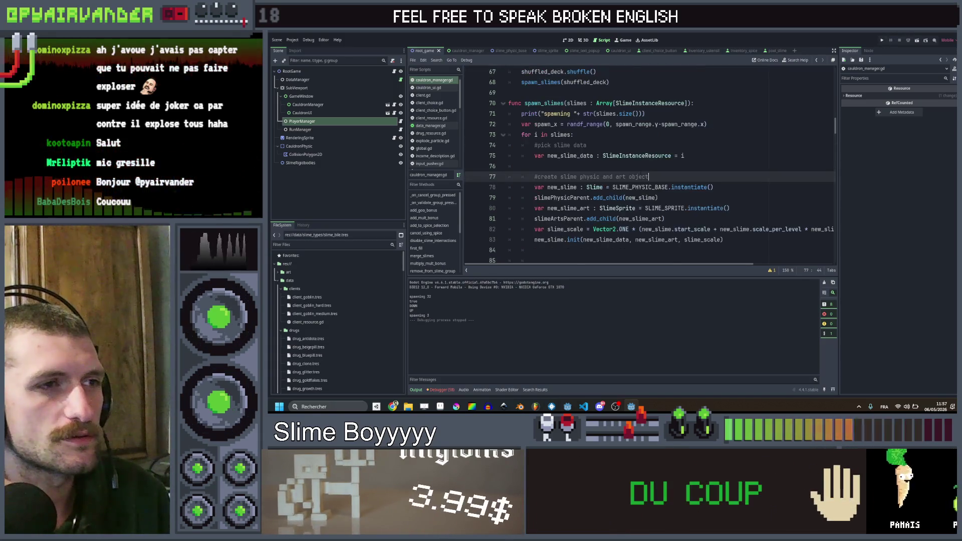
left_click(701, 143)
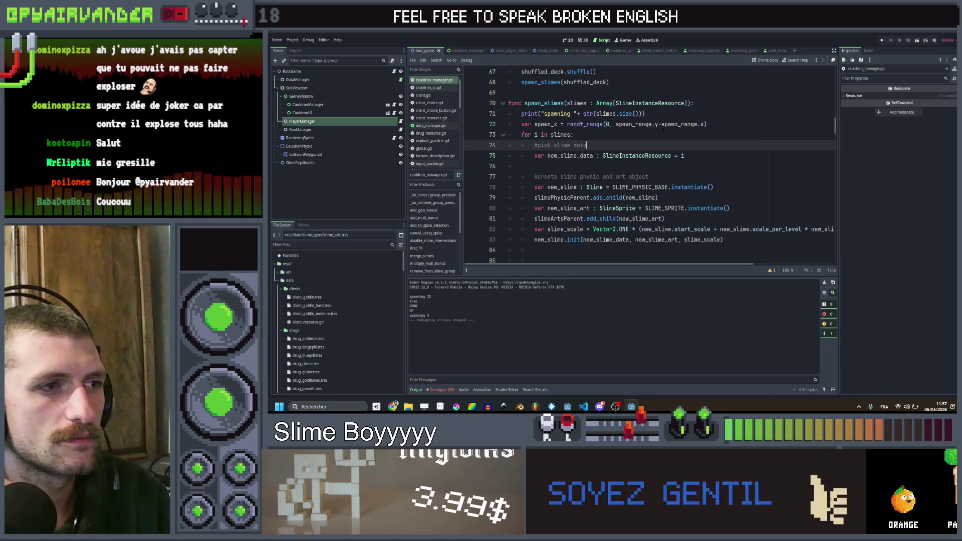
left_click(678, 163)
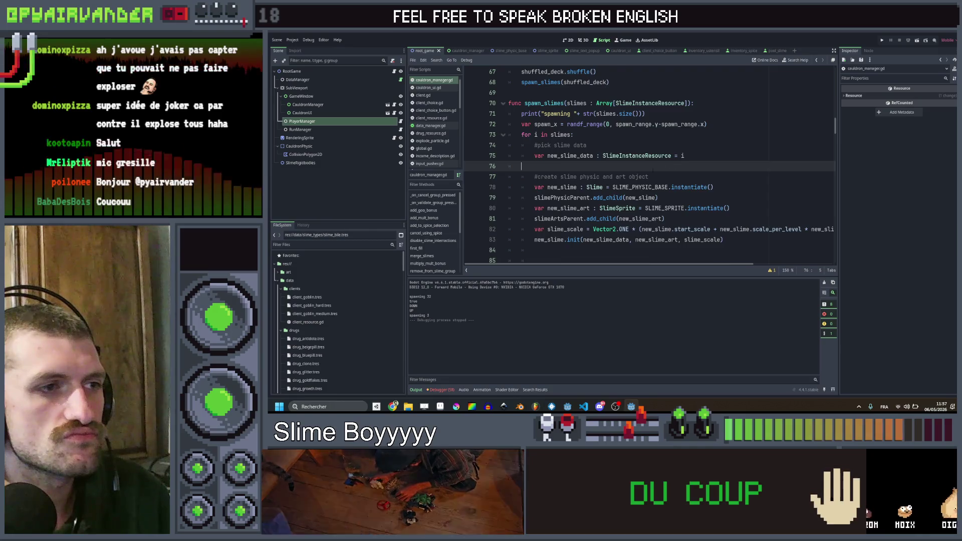
scroll(660, 169, "down", 1)
left_click(656, 177)
scroll(572, 165, "down", 2)
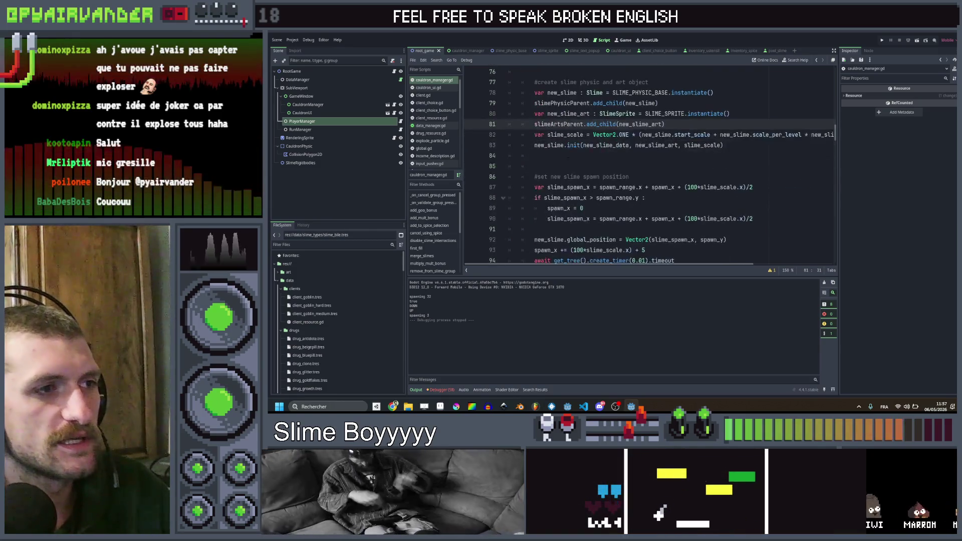
left_click(574, 151, "ctrl")
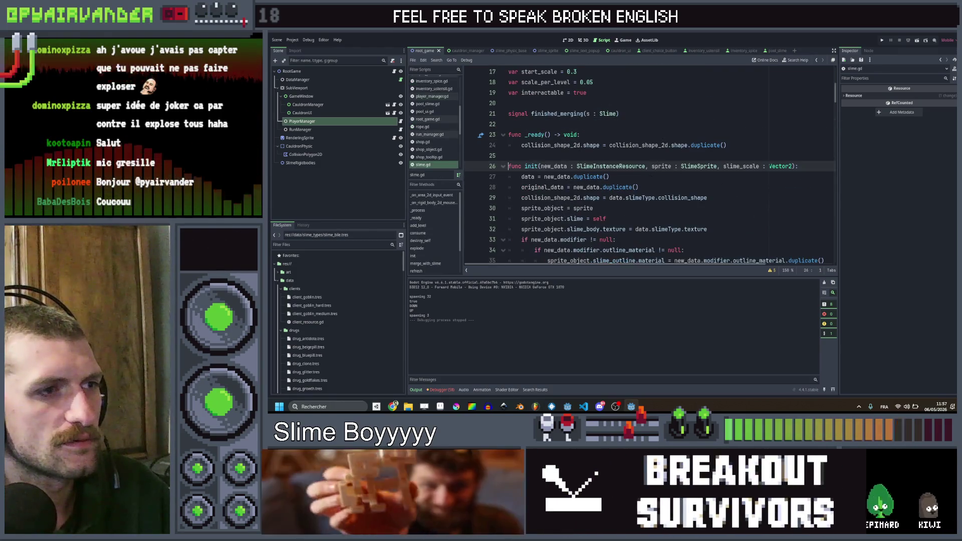
- Add print("I M ALIIIIVE") after original_data in init, save, and maximize the relaunched game
scroll(761, 169, "right", 2)
left_click(656, 188)
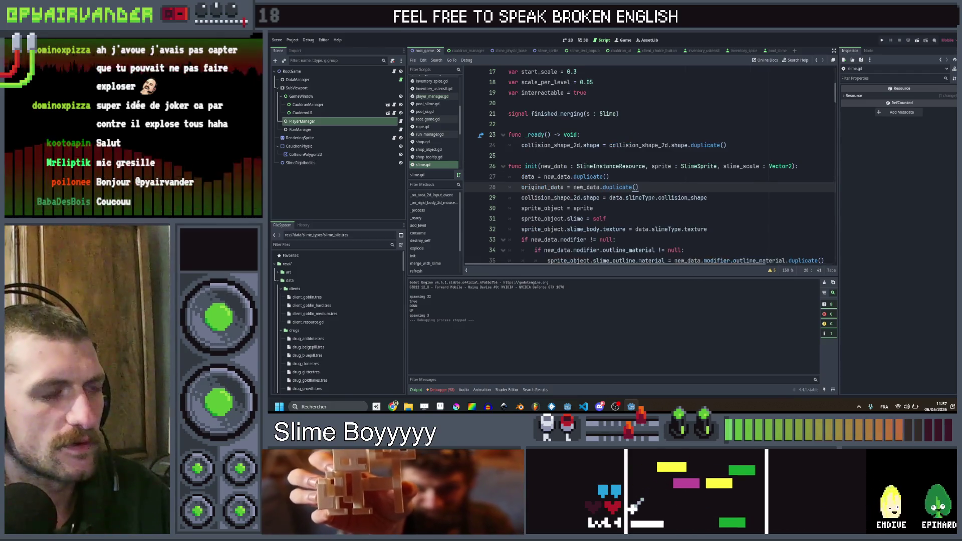
key("Return")
type("print(")
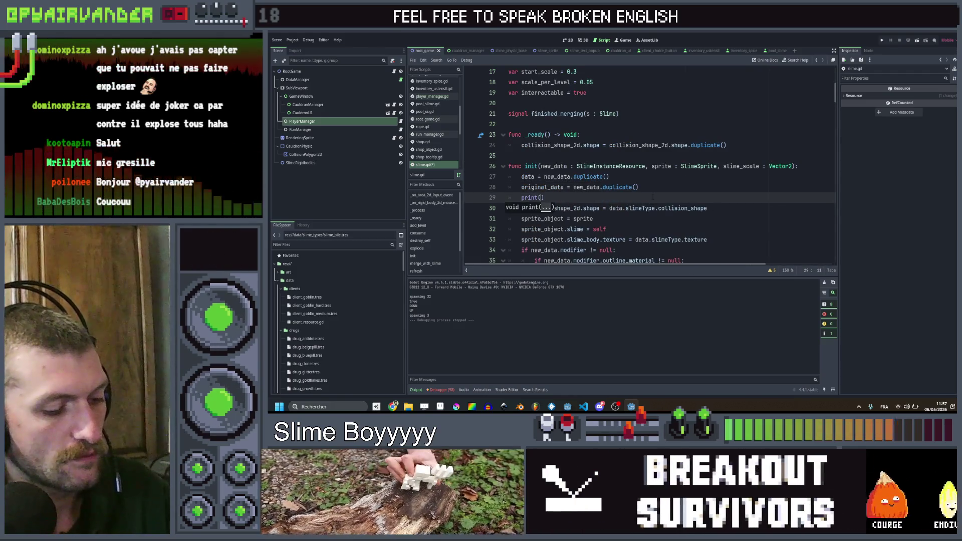
type("I M")
type("LIIII")
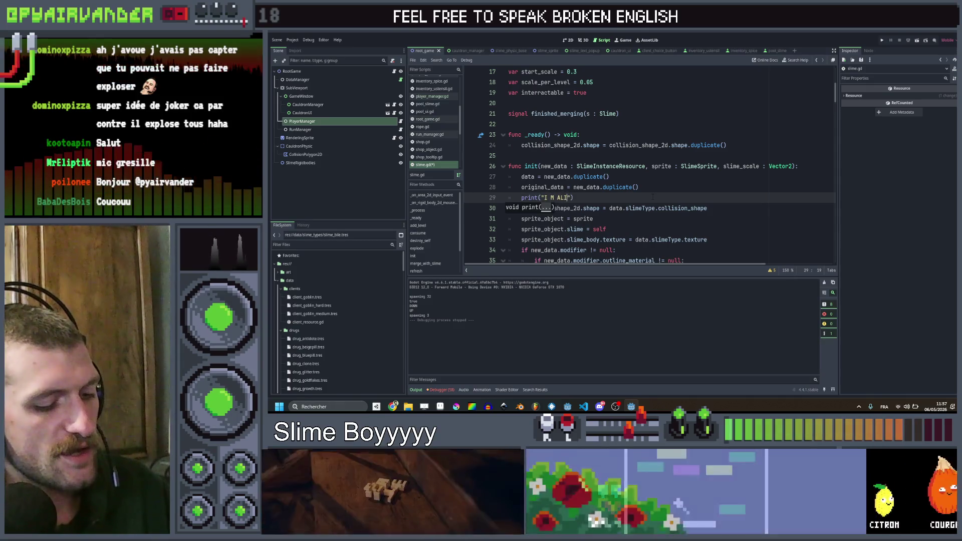
type("E")
key("ctrl+s")
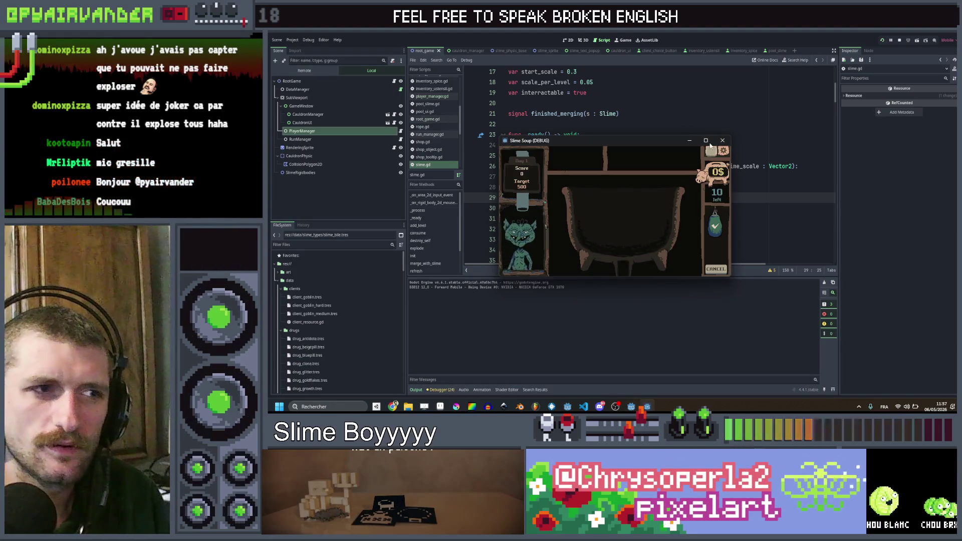
left_click(711, 140)
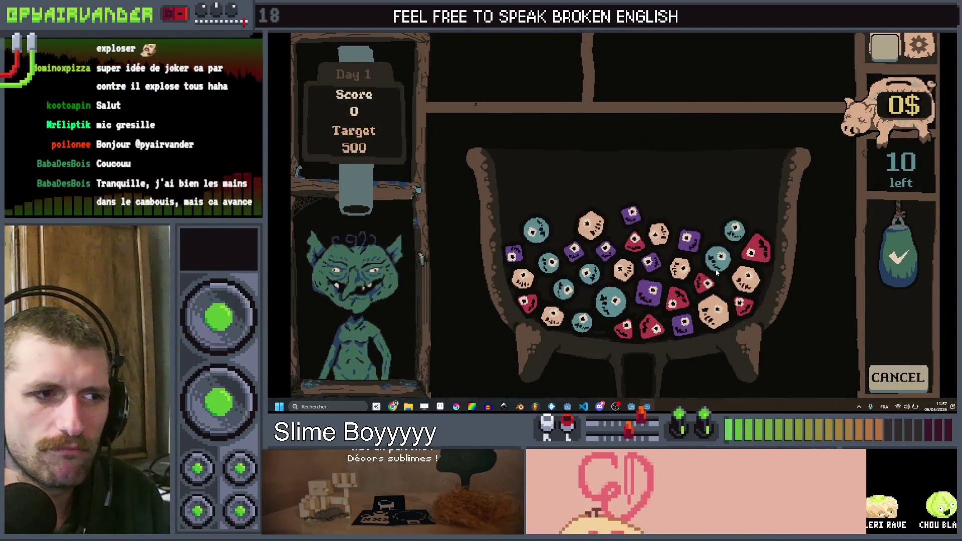
- Merge one blue slime chain in the debug run, stop the game, and return to cauldron_manager.gd
mouse_move(554, 268)
left_mouse_down()
mouse_move(566, 290)
mouse_move(612, 301)
mouse_move(581, 320)
left_mouse_up()
key("super+Down")
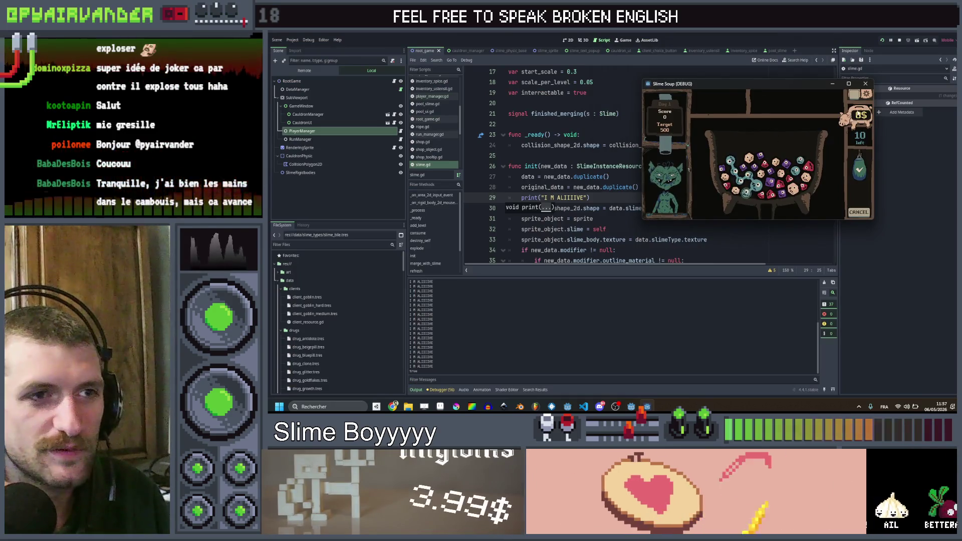
left_click(859, 169)
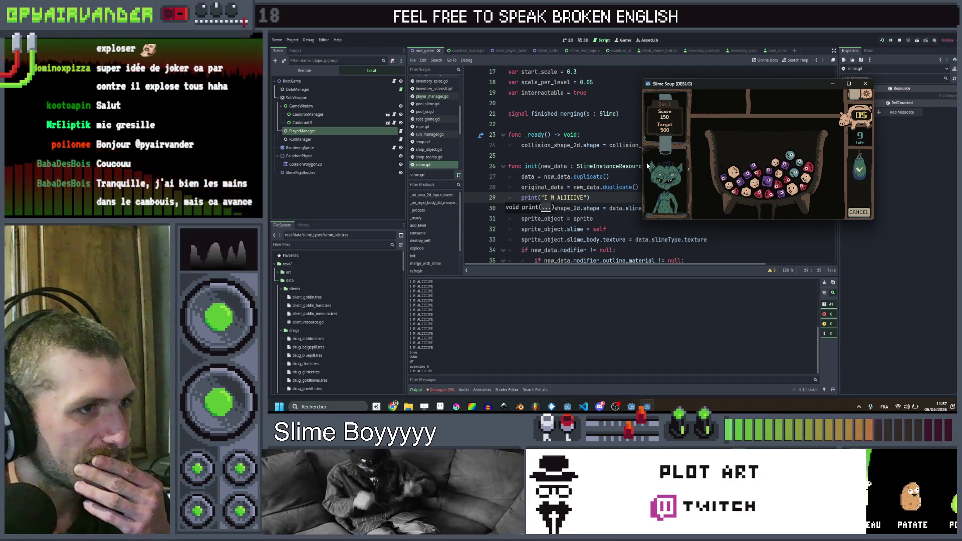
left_click(866, 85)
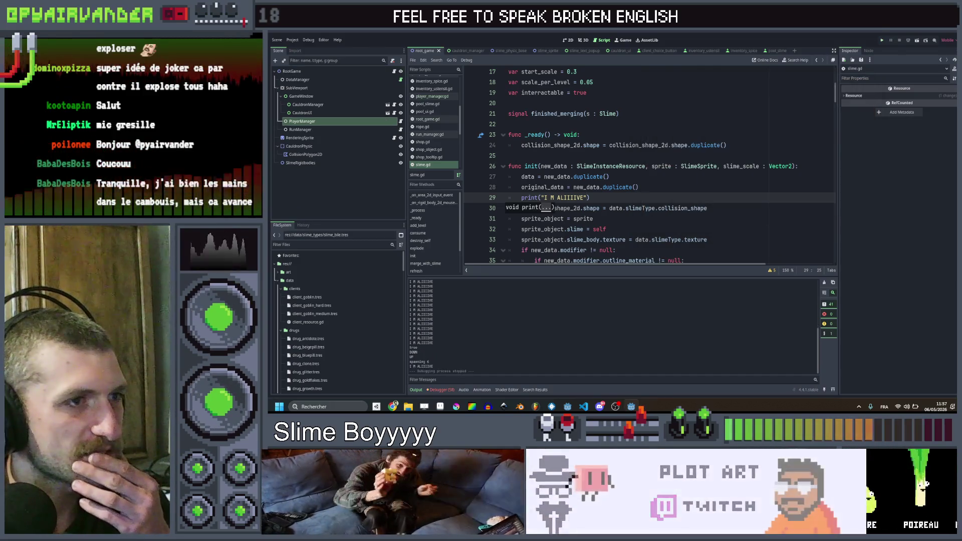
left_click(429, 96)
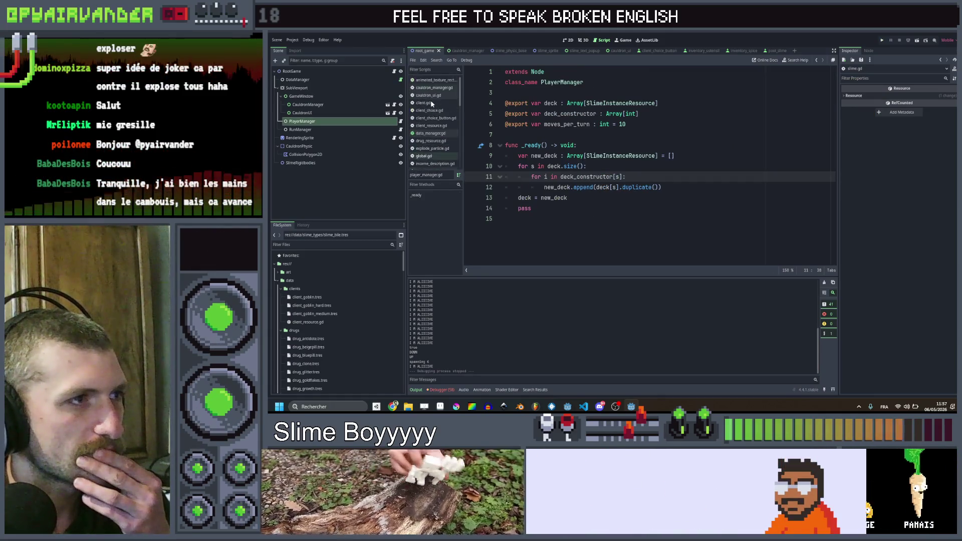
left_click(439, 88)
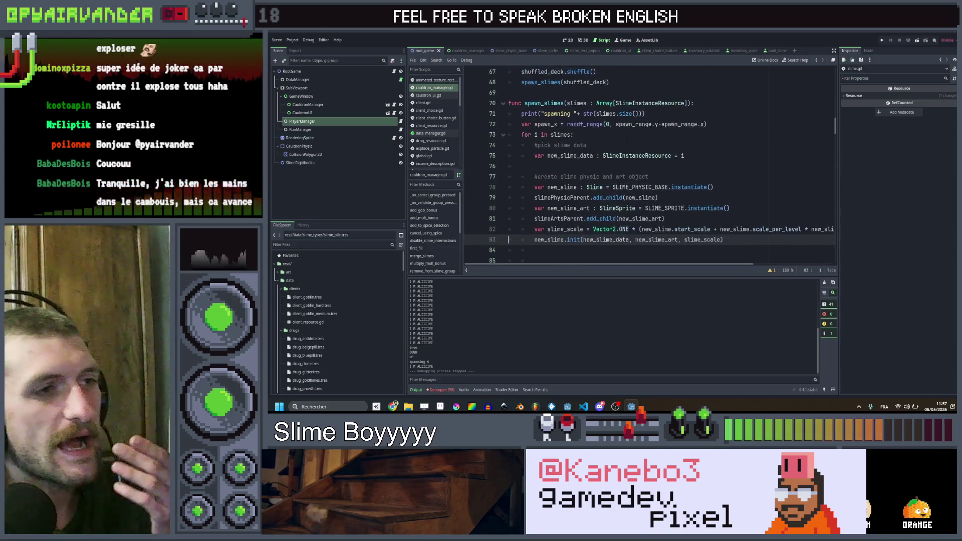
- Insert 'await' before spawn_slimes(slimes_to_add_back) on line 169, save, and rerun the game
scroll(630, 156, "down", 4)
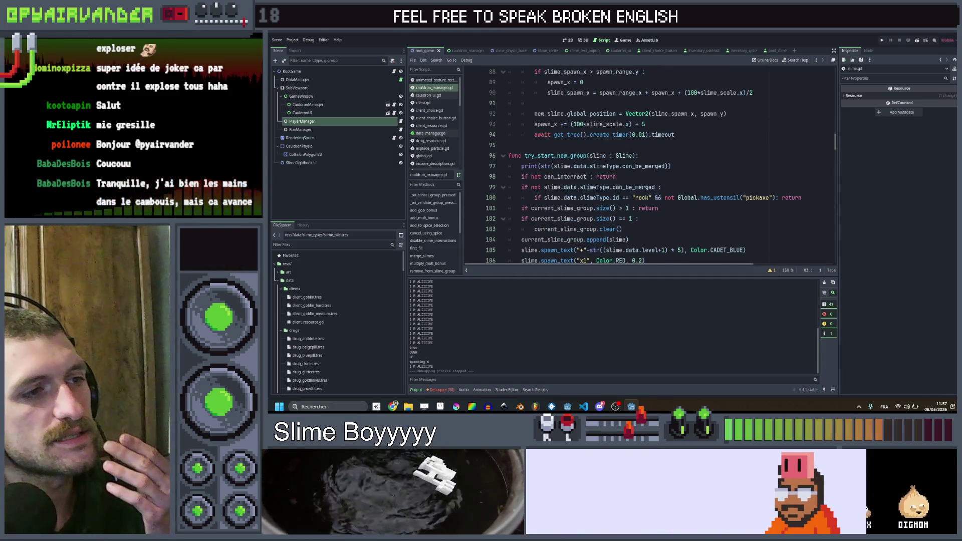
scroll(547, 149, "up", 9)
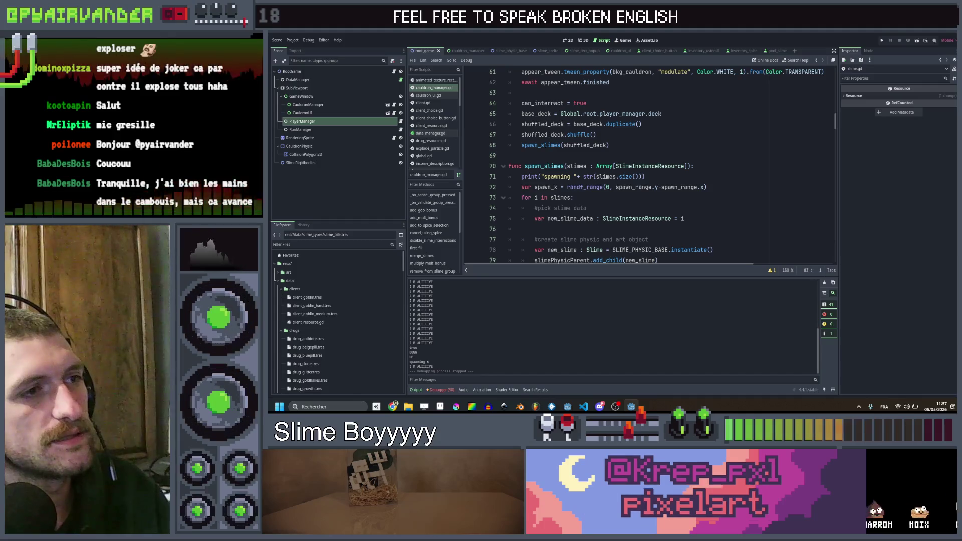
double_click(546, 145)
scroll(623, 176, "down", 20)
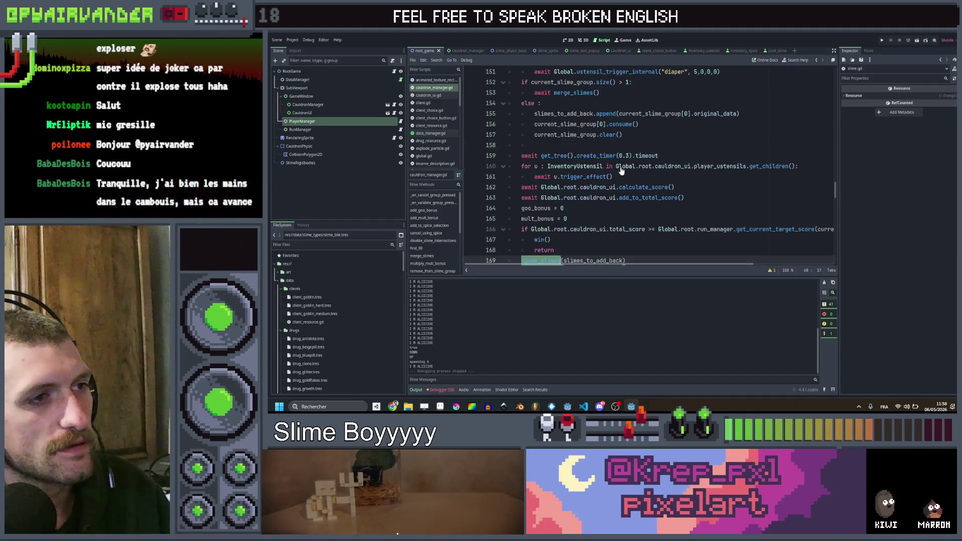
left_click(521, 165)
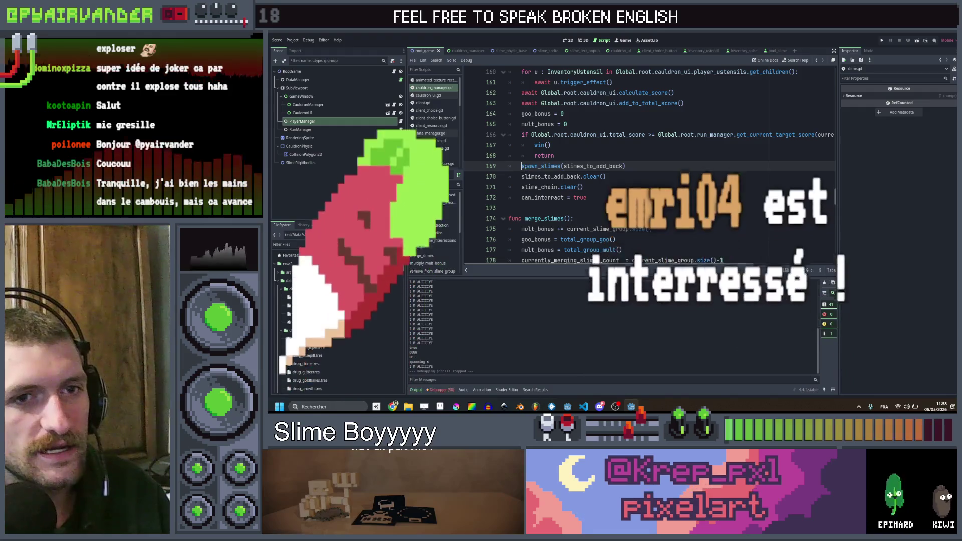
type("await")
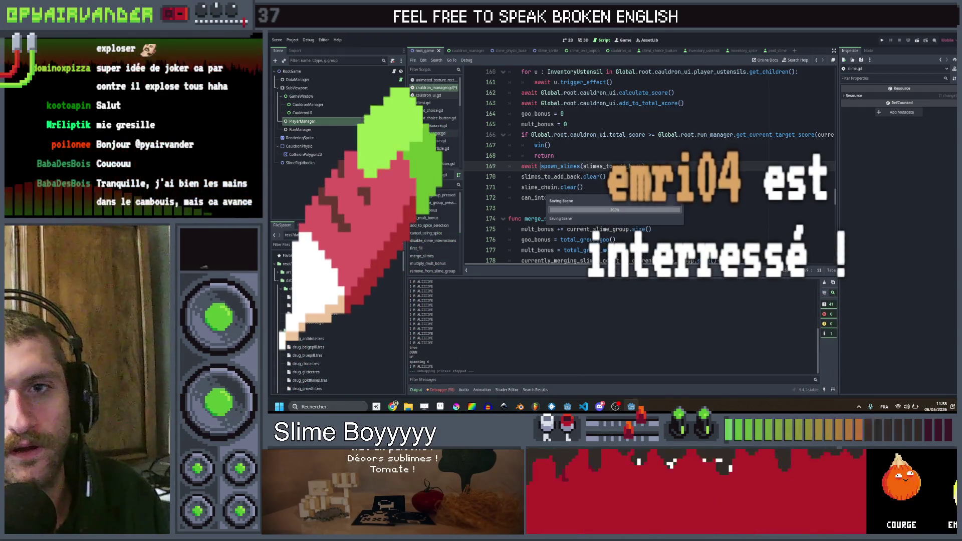
key("ctrl+s")
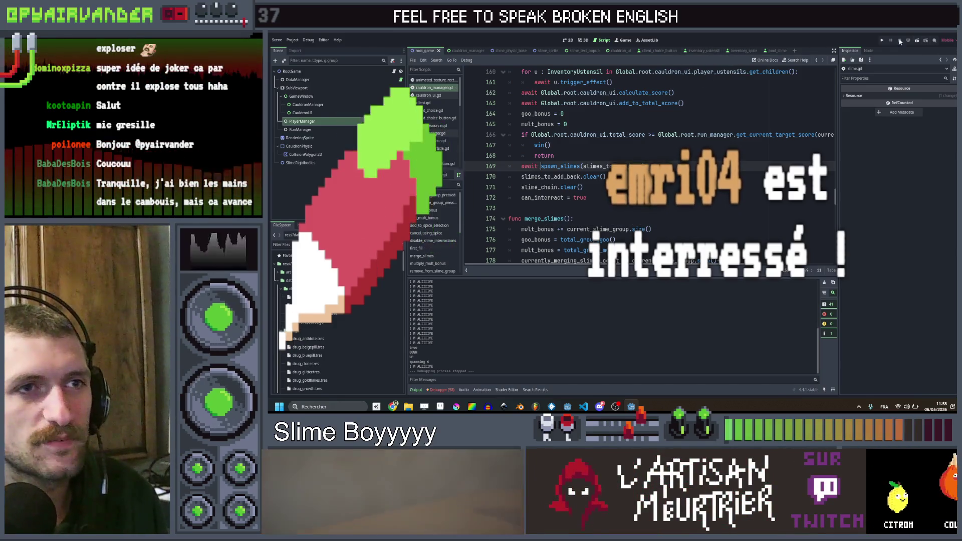
left_click(884, 40)
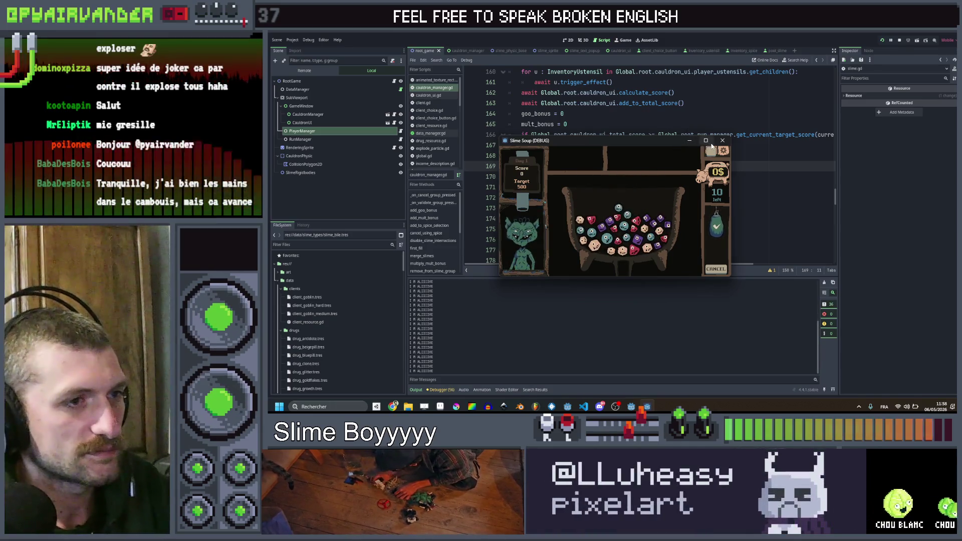
- Merge teal and red slime chains until Day 1 scores 675 of 500, then collect the reward
left_click(707, 142)
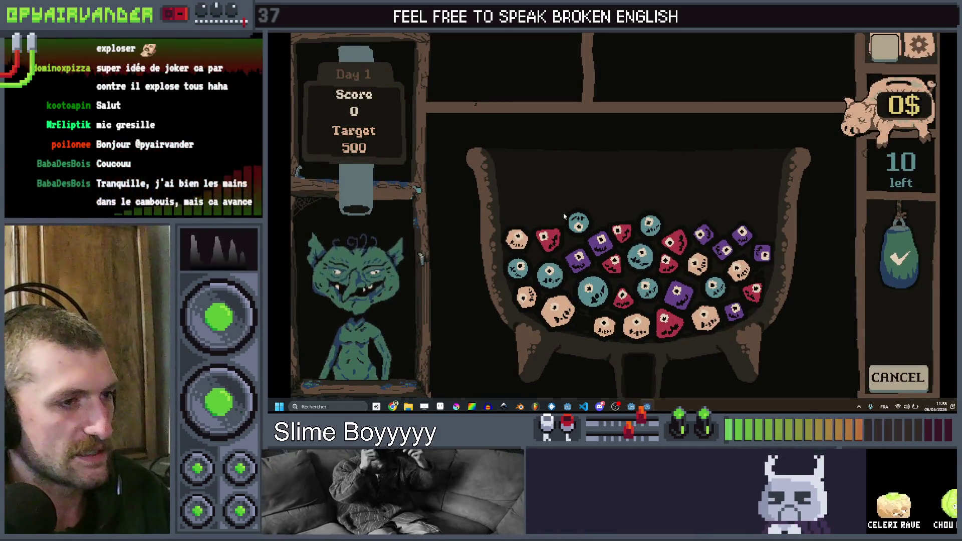
mouse_move(530, 276)
left_mouse_down()
mouse_move(597, 296)
mouse_move(592, 289)
left_mouse_up()
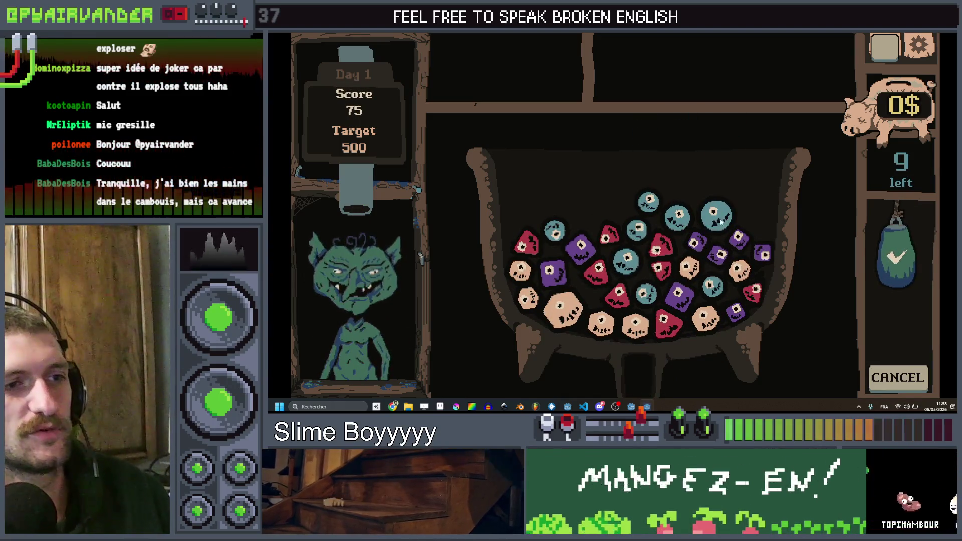
left_click_drag(624, 264, 645, 305)
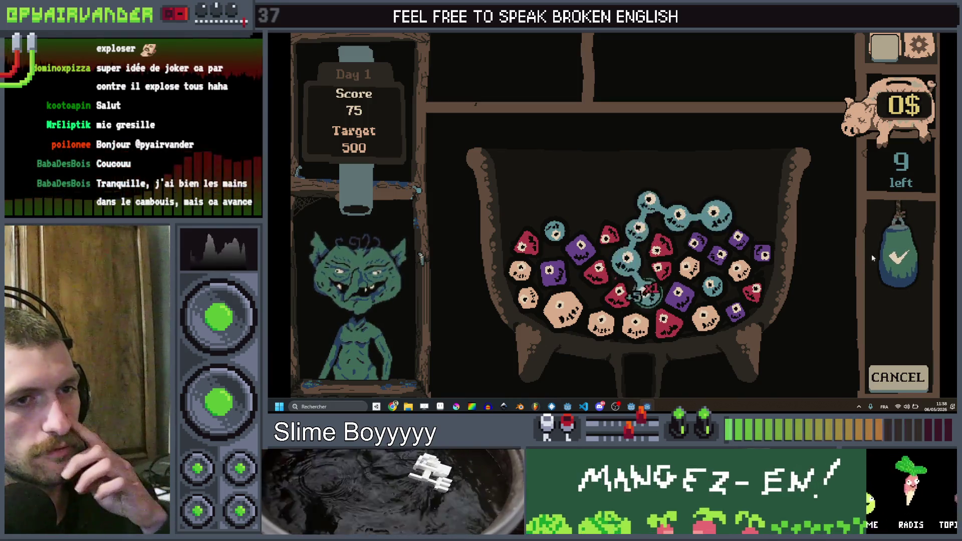
left_click(896, 256)
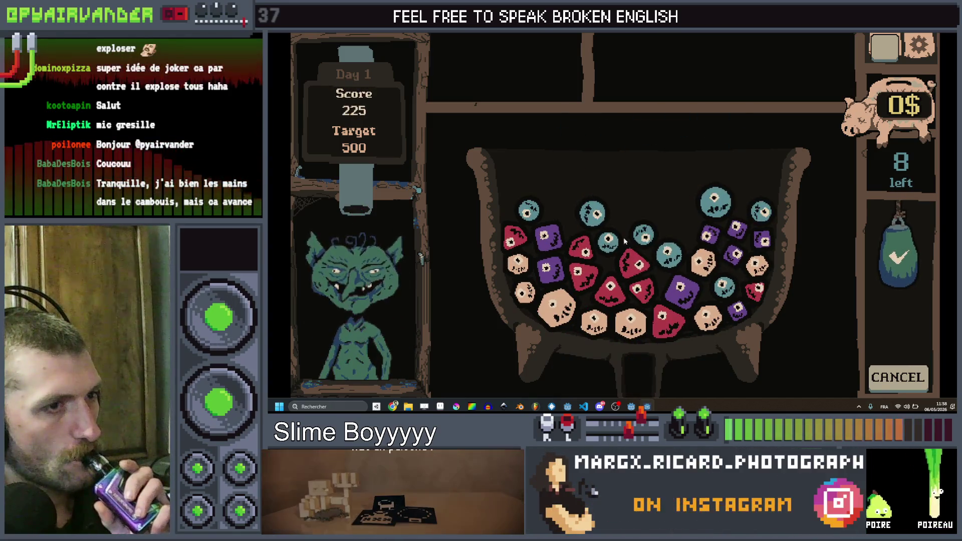
left_click(663, 323)
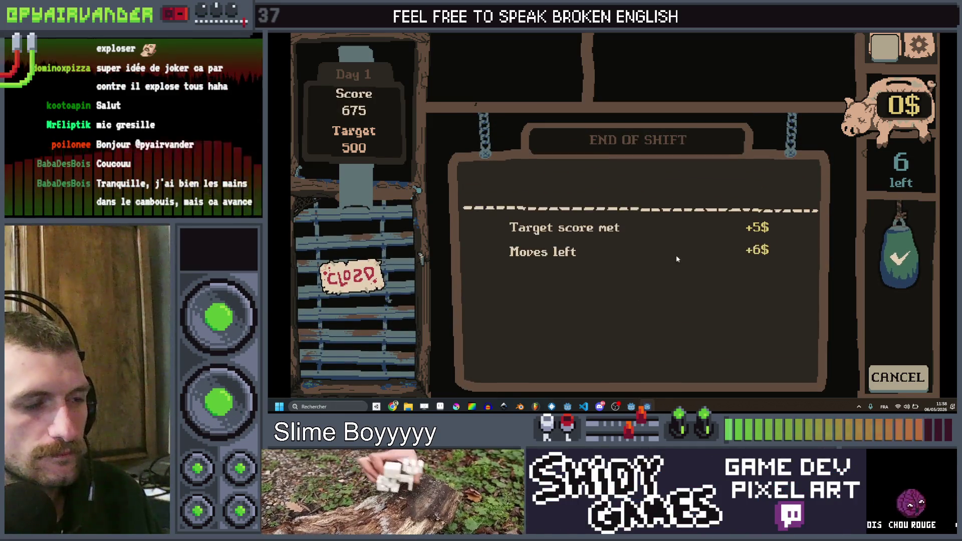
left_click(650, 189)
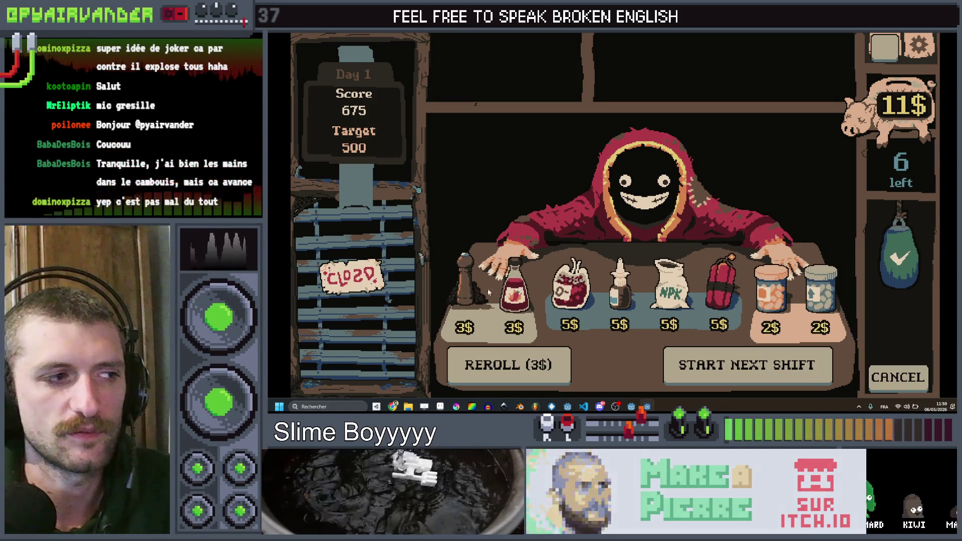
- Buy the Hot Sauce spice for 3$, leaving 8$, and book the very hungry goblin for lunch
left_click(521, 299)
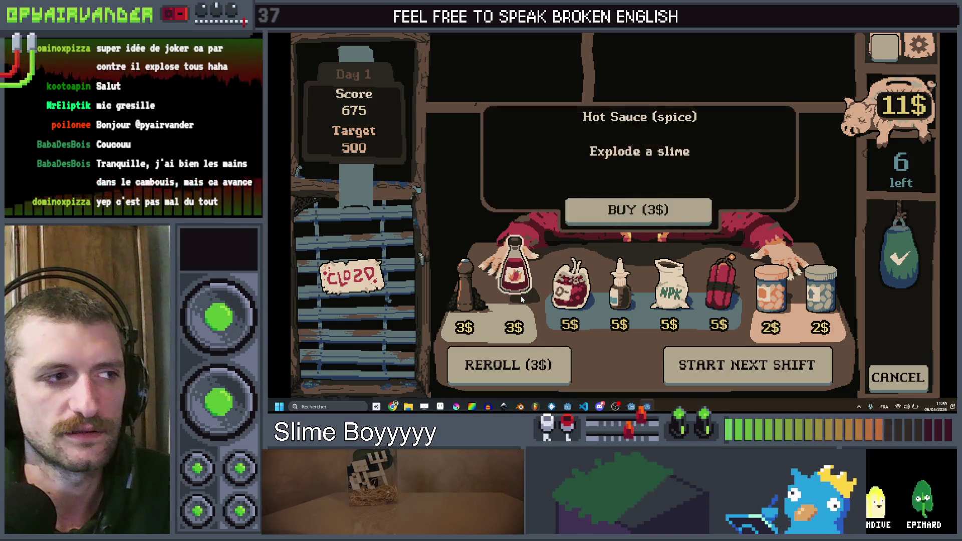
left_click(517, 296)
left_click(516, 293)
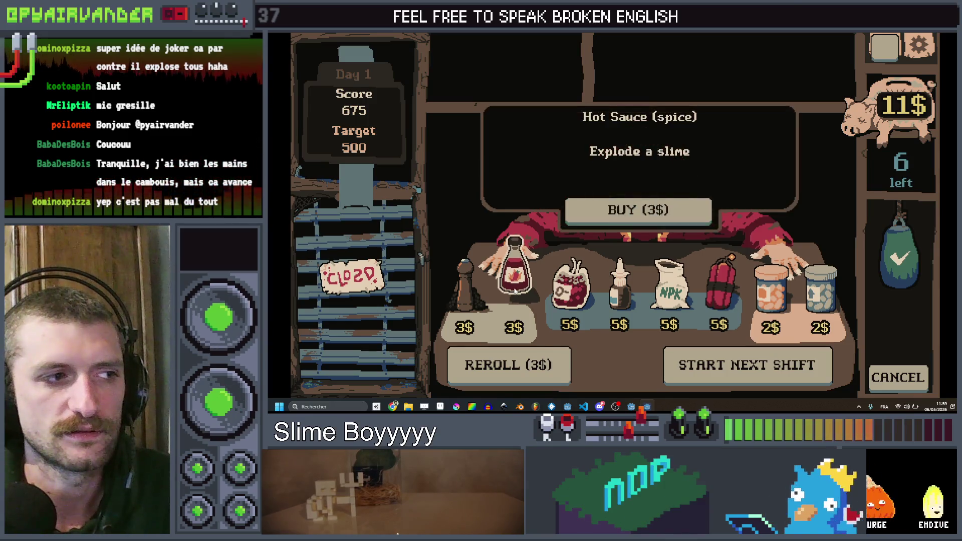
left_click(514, 289)
left_click(515, 290)
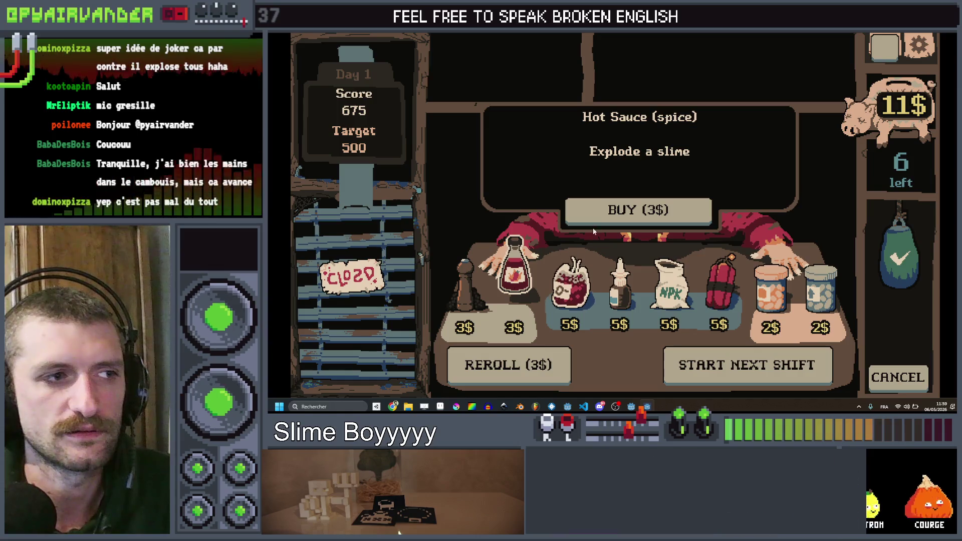
left_click(637, 210)
left_click(705, 363)
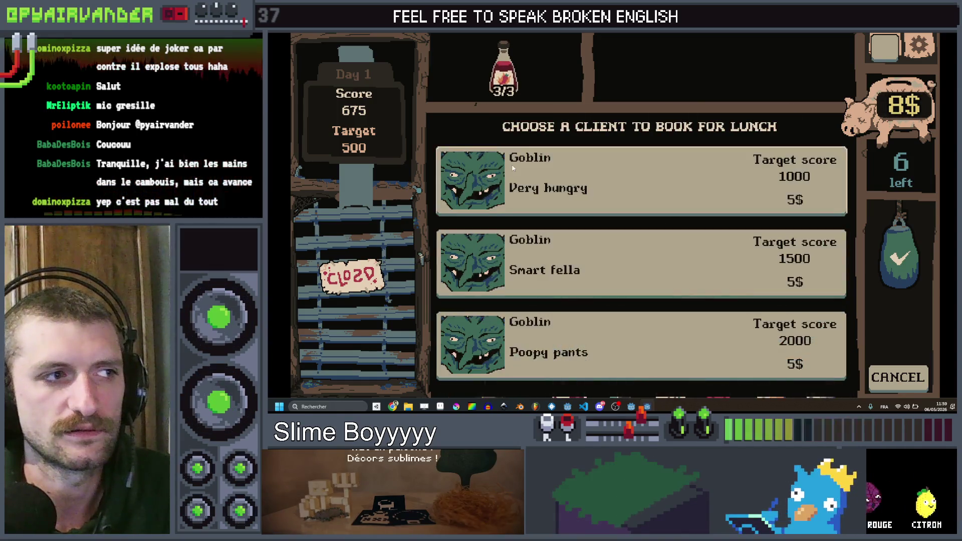
left_click(652, 186)
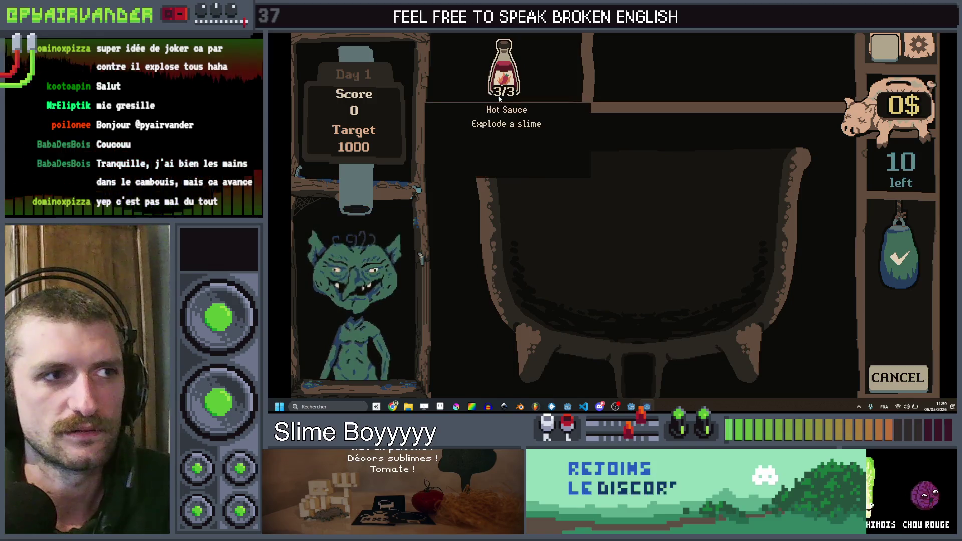
- Explode one slime with the Hot Sauce, then merge a teal slime chain
left_click(505, 75)
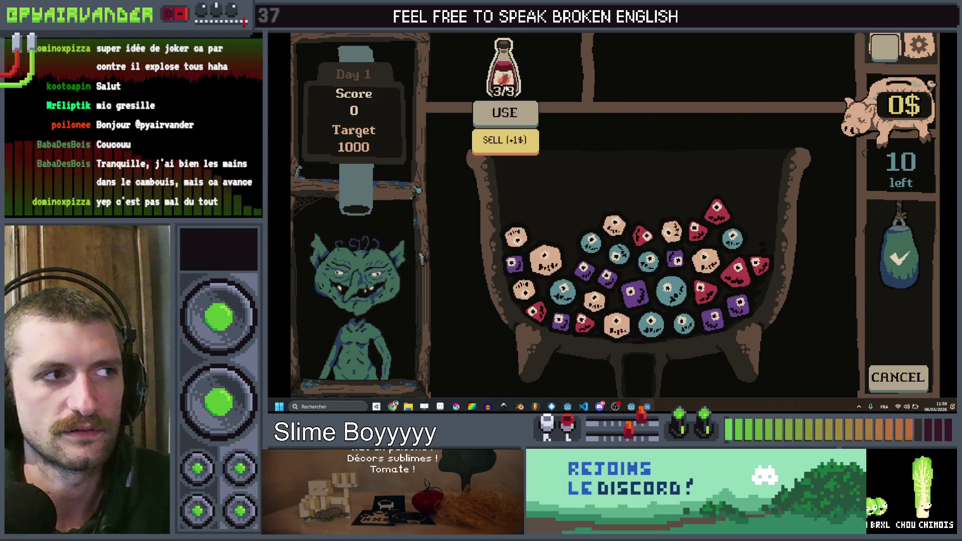
left_click(505, 113)
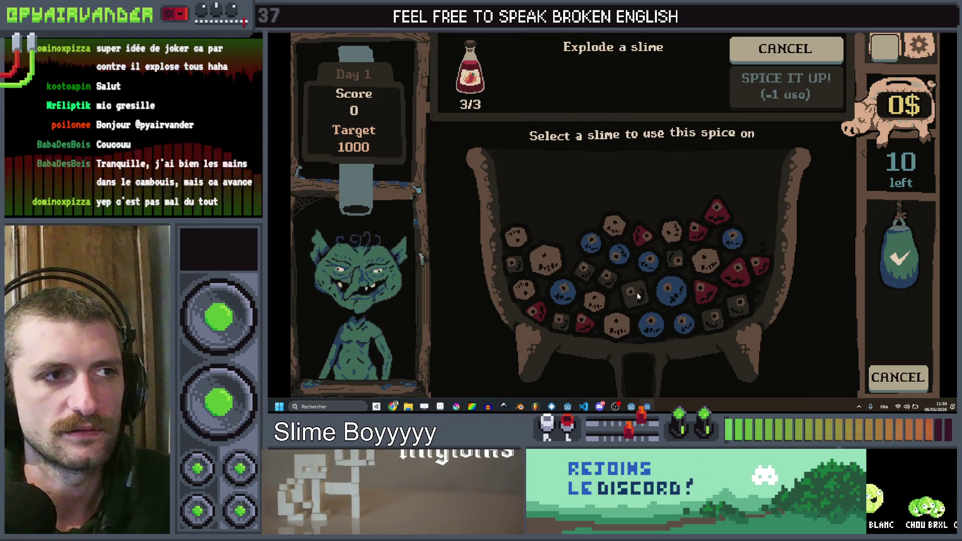
left_click(635, 294)
left_click(768, 98)
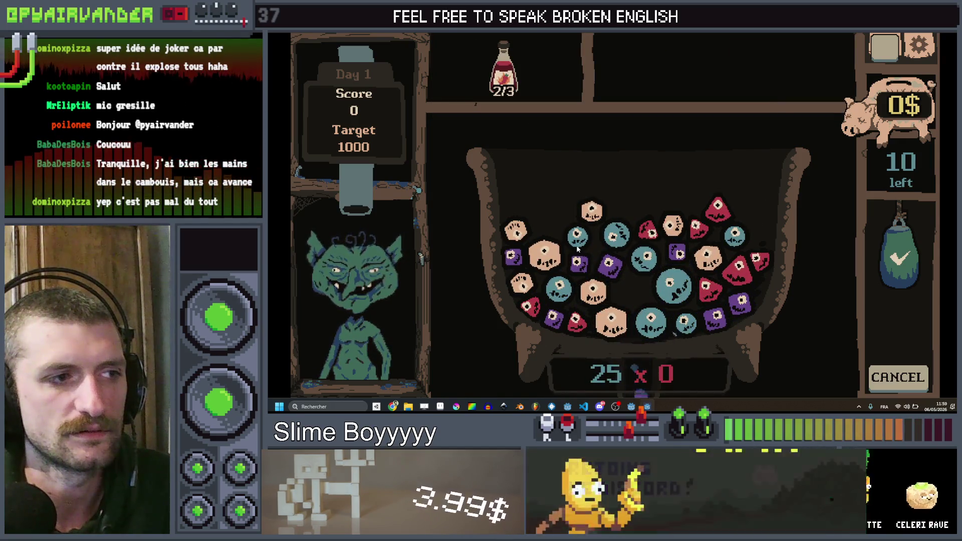
left_click(580, 240)
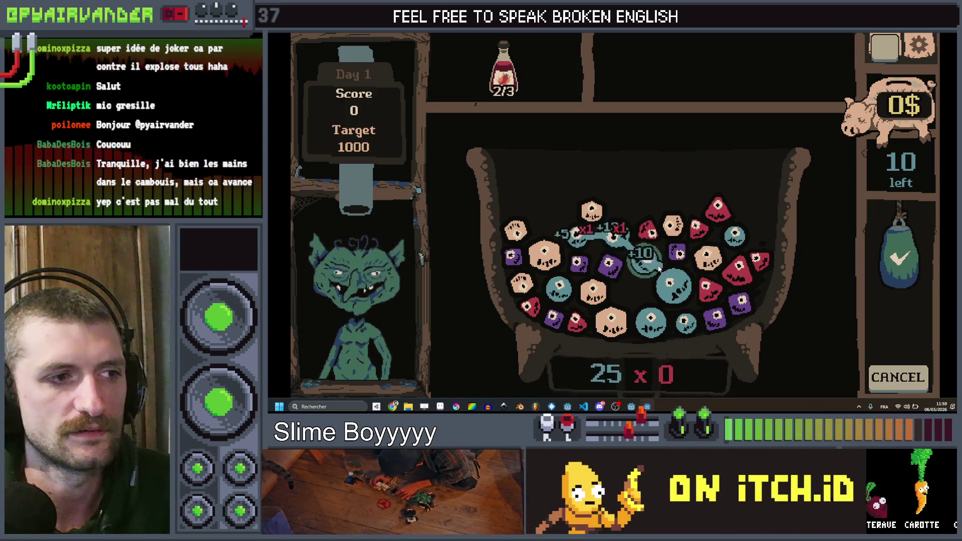
left_click(686, 320)
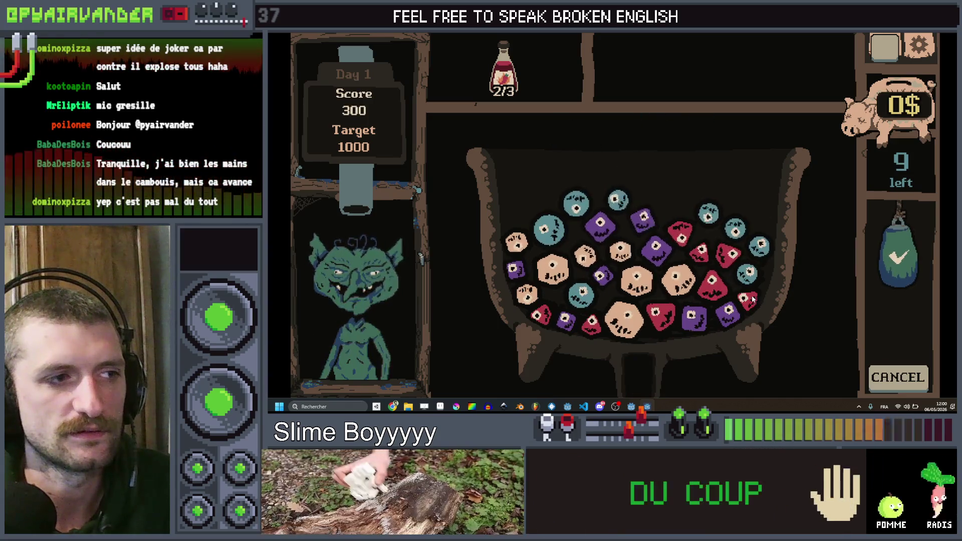
- Use Hot Sauce a second time and merge red and teal chains to reach 1575 of 1000
left_click(503, 70)
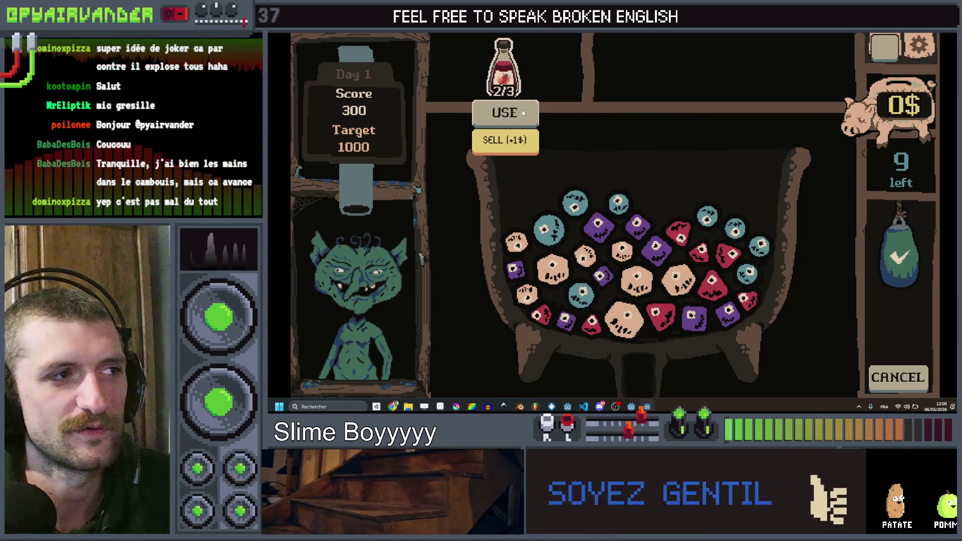
left_click(506, 111)
left_click(622, 315)
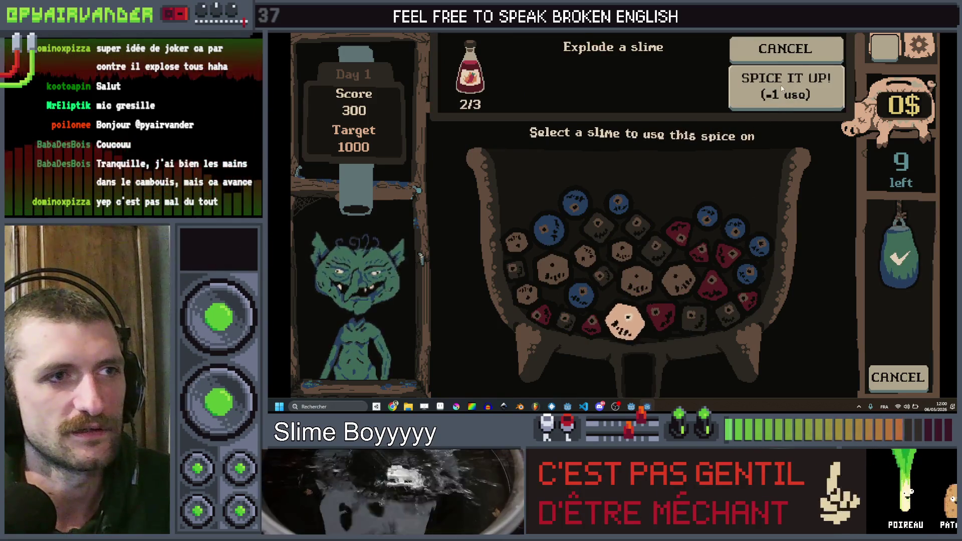
left_click(781, 88)
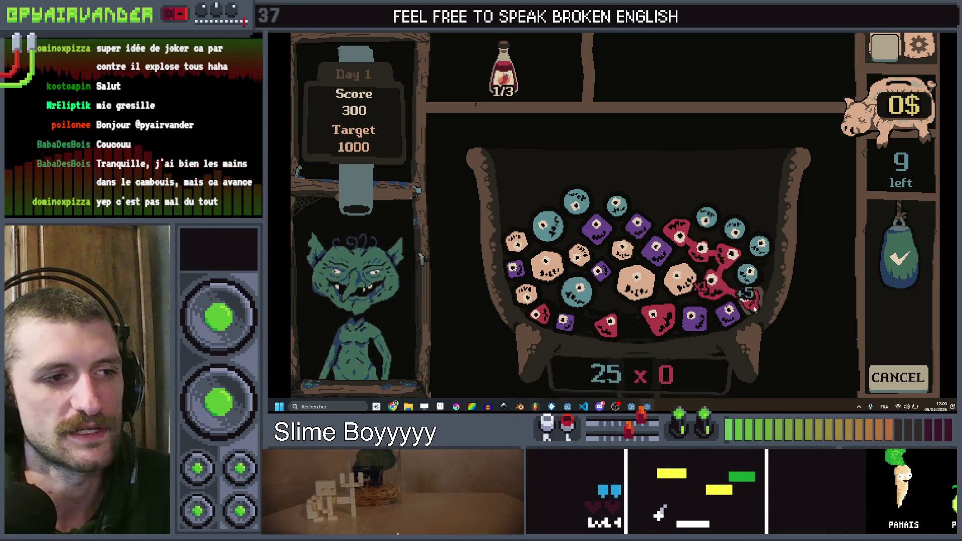
left_click(906, 244)
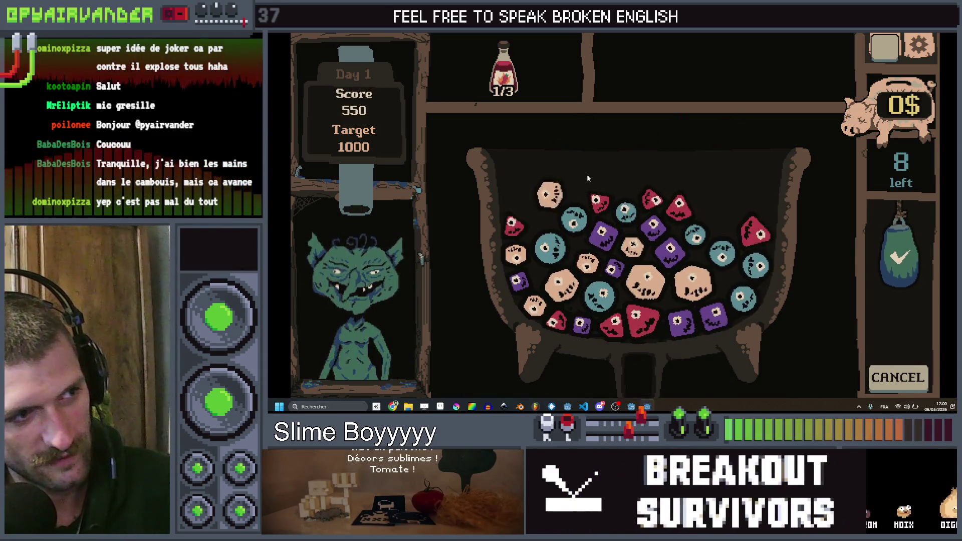
left_click(695, 236)
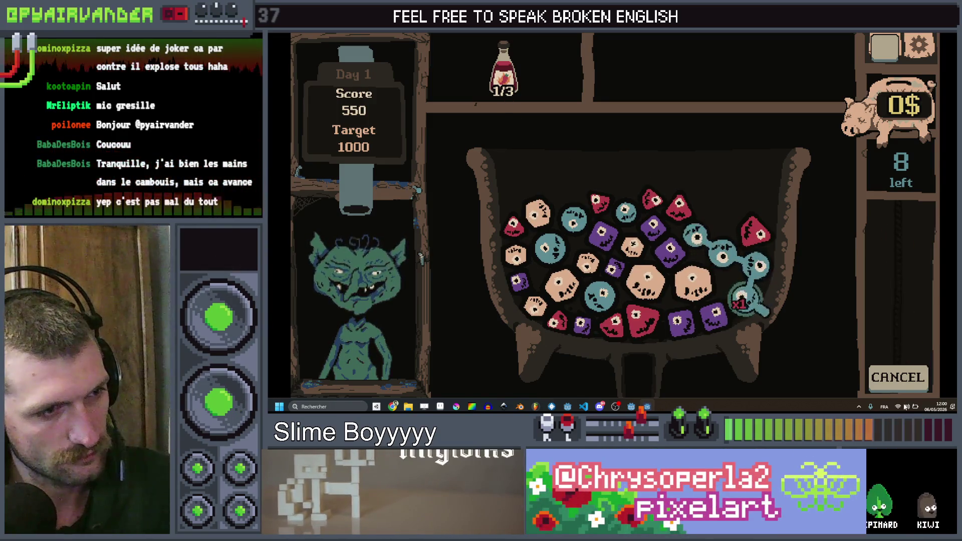
left_click(741, 299)
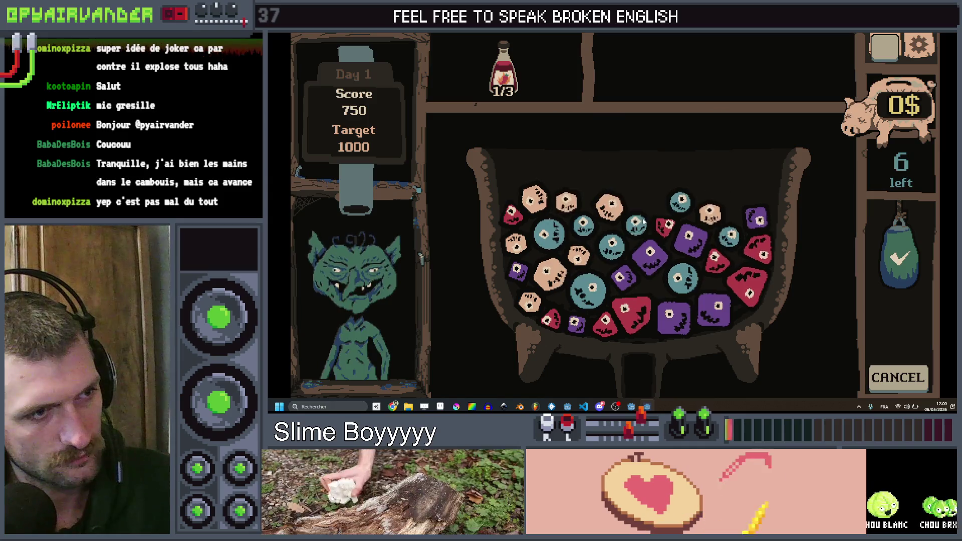
mouse_move(630, 226)
left_mouse_down()
mouse_move(588, 288)
mouse_move(583, 318)
mouse_move(589, 291)
left_mouse_up()
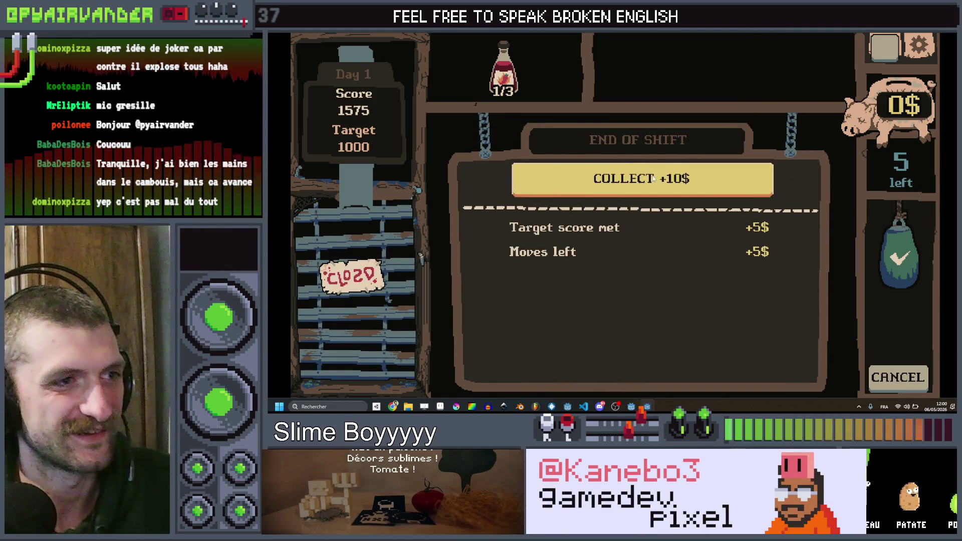
- Collect the 10$ reward, buy the MSG spice for 3$ leaving 7$, and close the game
left_click(652, 176)
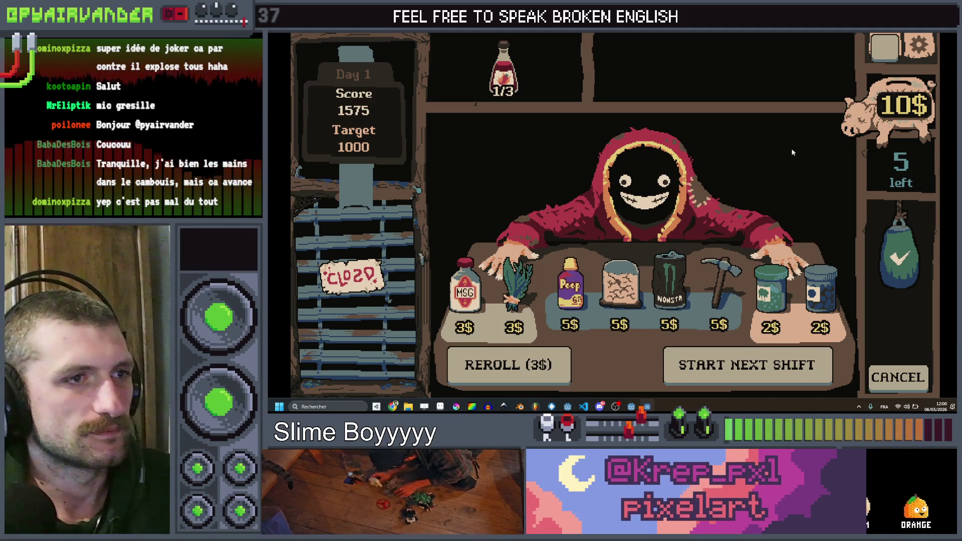
left_click(474, 296)
left_click(674, 215)
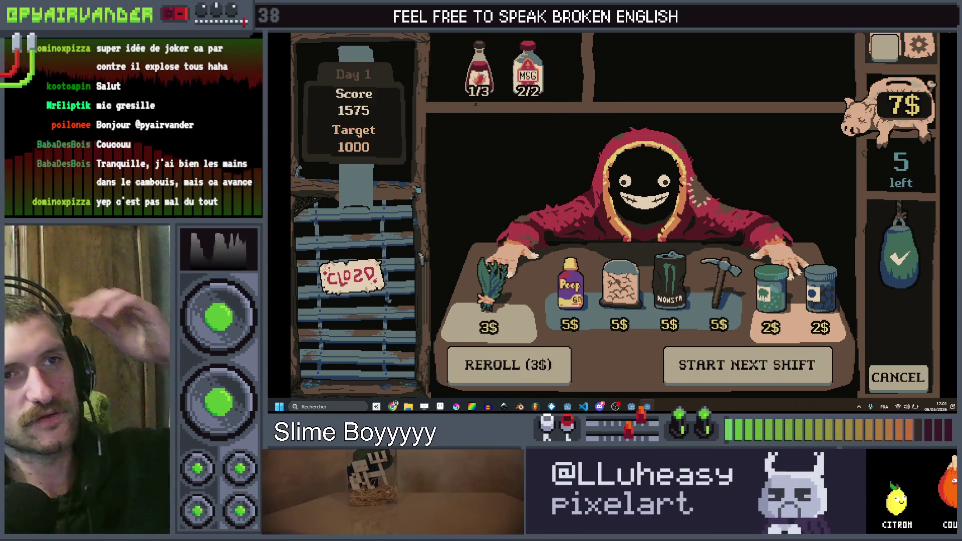
key("alt+F4")
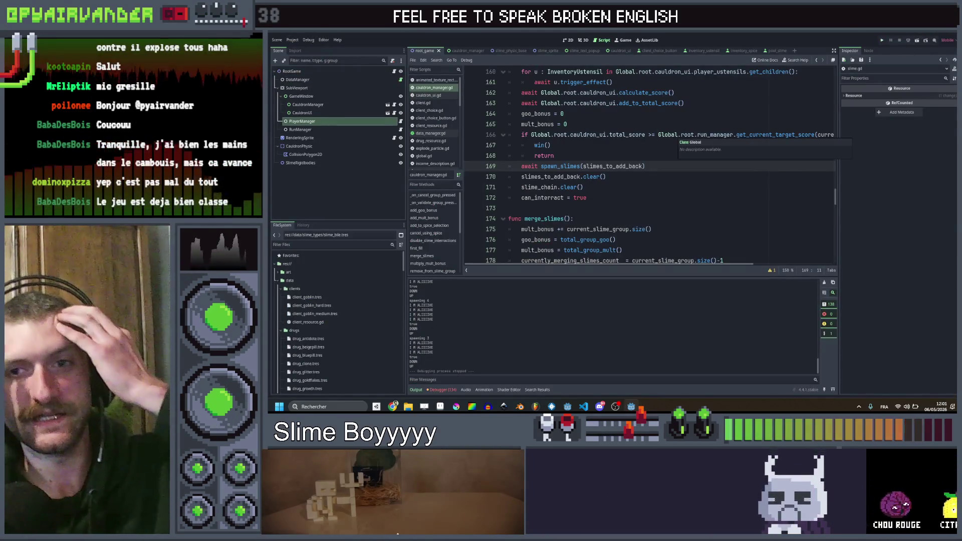
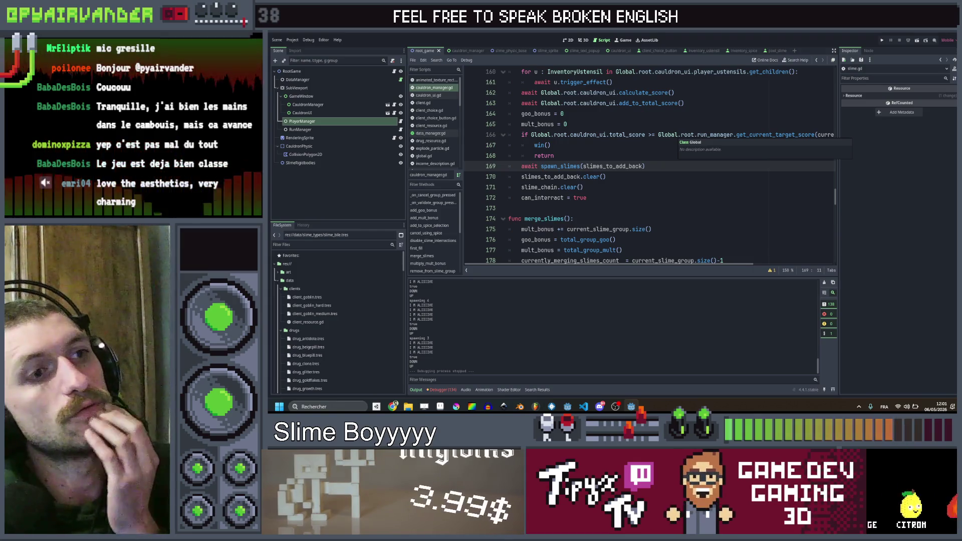
- Run the Slime Soup project from the top-right play button, saving the scene first
left_click(880, 41)
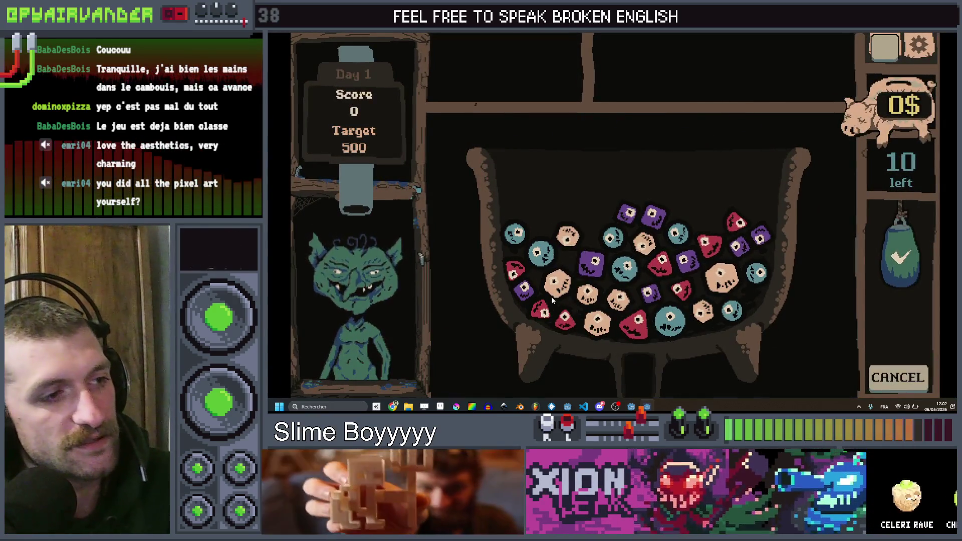
- Merge several slime groups in the cauldron, including the purple, peach and linked teal clusters
left_click(899, 252)
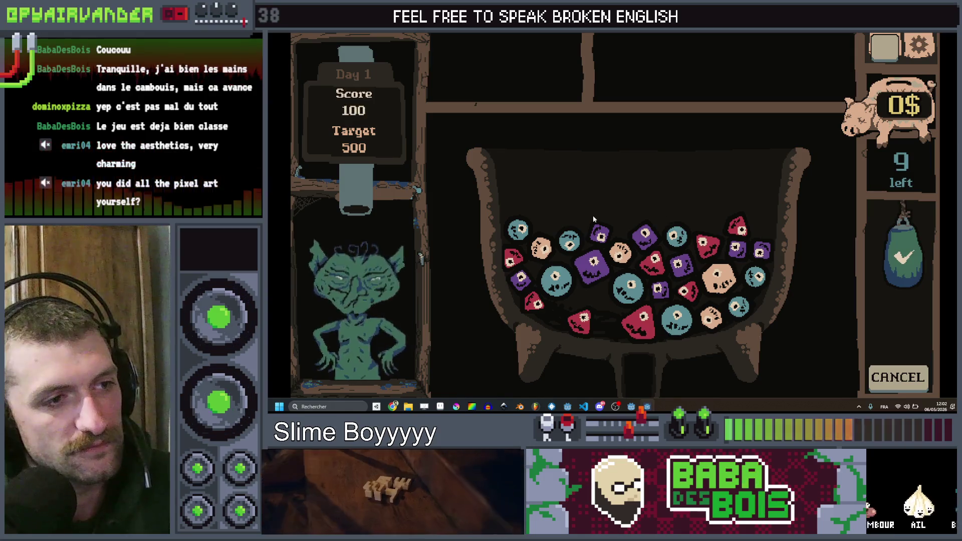
mouse_move(630, 213)
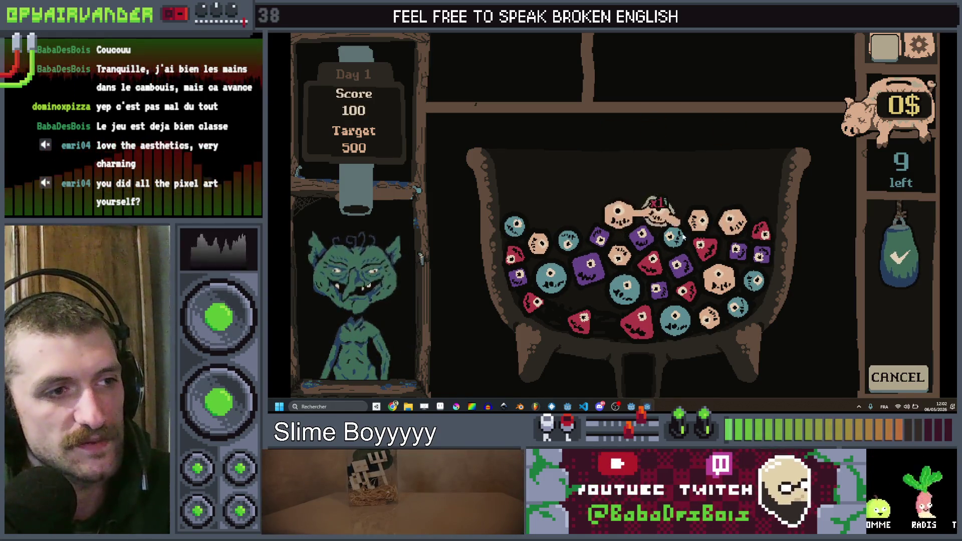
left_click(630, 208)
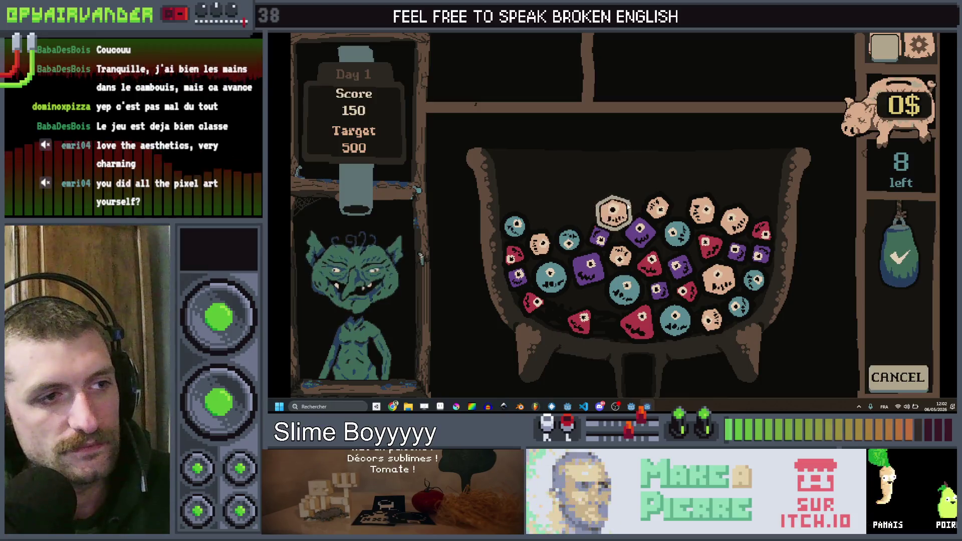
left_click(587, 282)
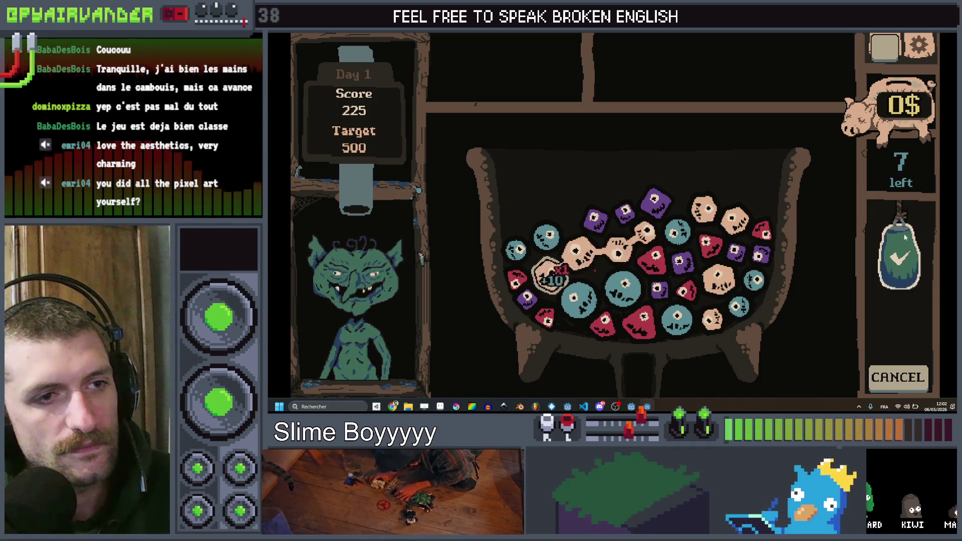
left_click(549, 274)
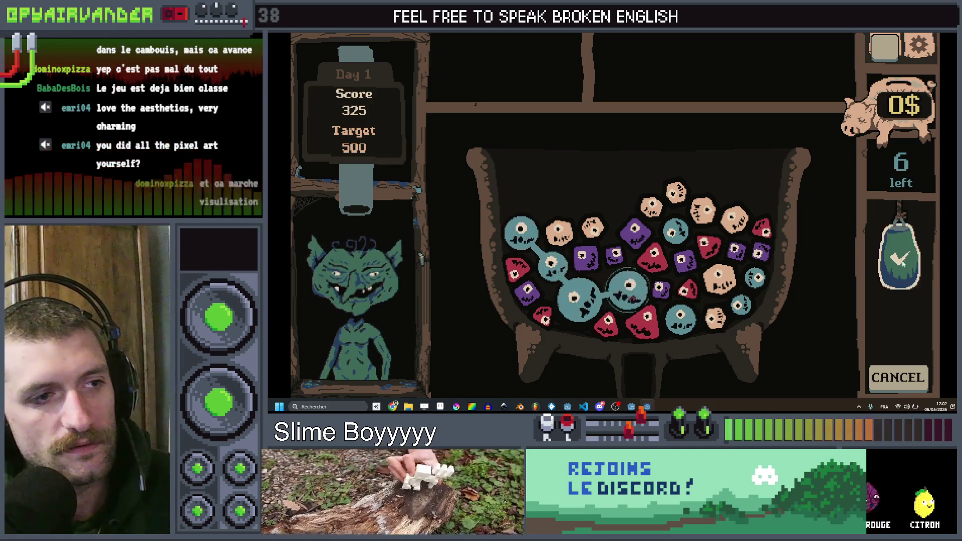
left_click(637, 289)
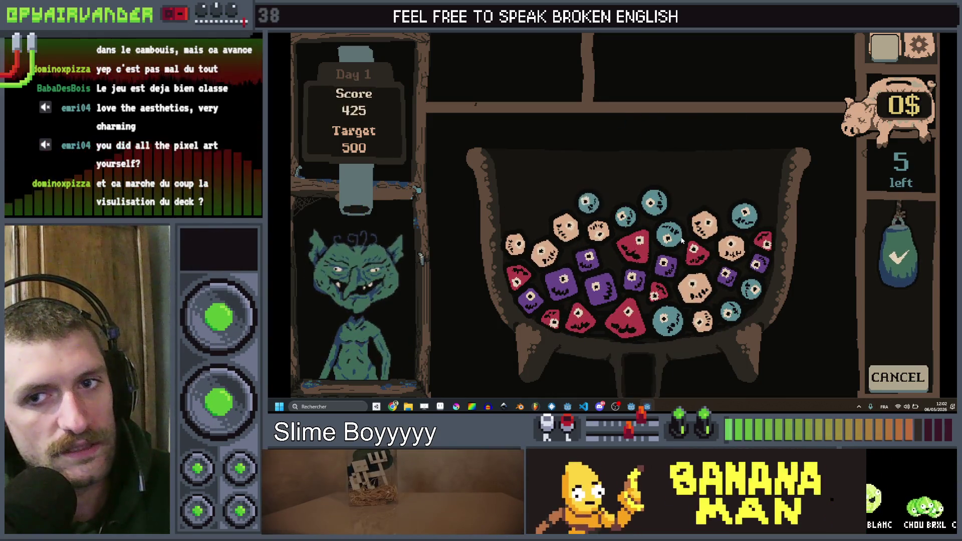
left_click(886, 48)
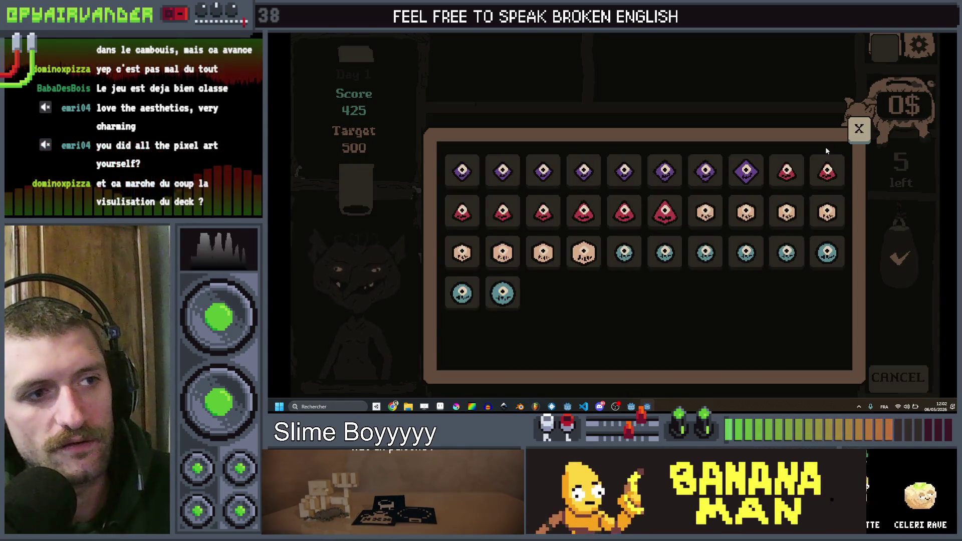
left_click(859, 128)
left_click(884, 47)
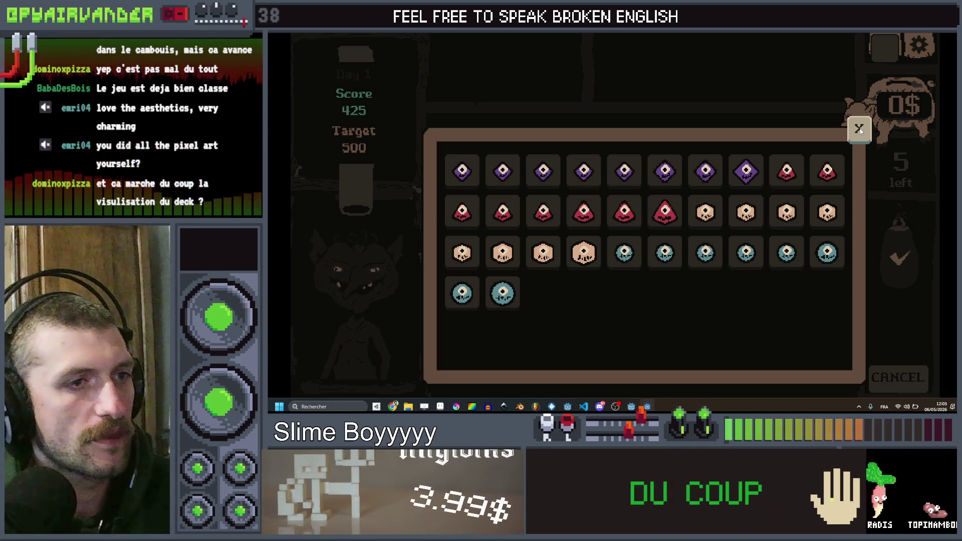
left_click(859, 130)
left_click(884, 47)
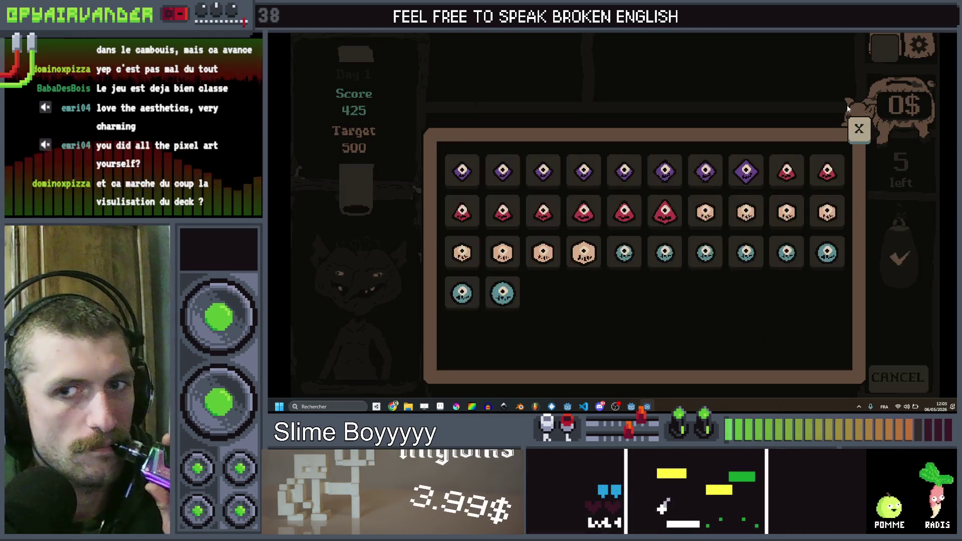
left_click(856, 131)
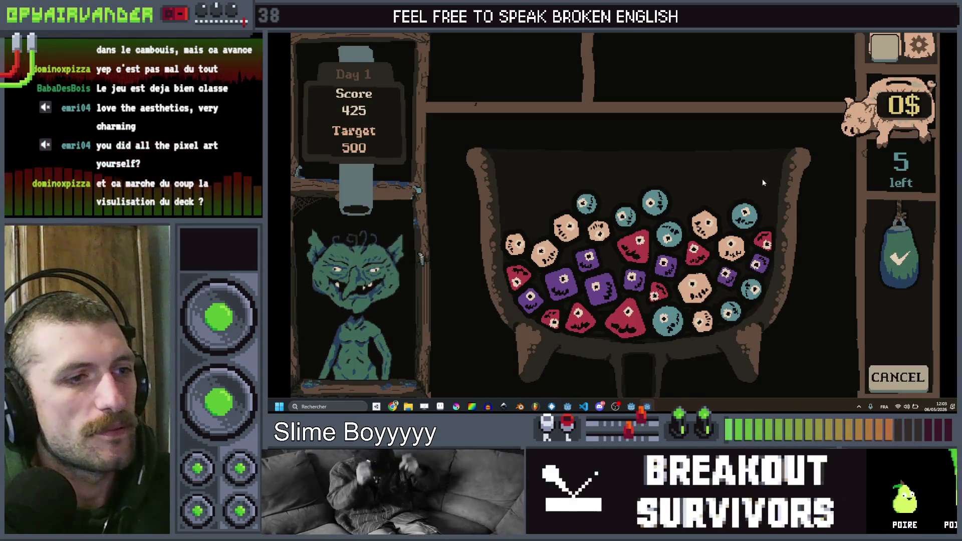
left_click(766, 146)
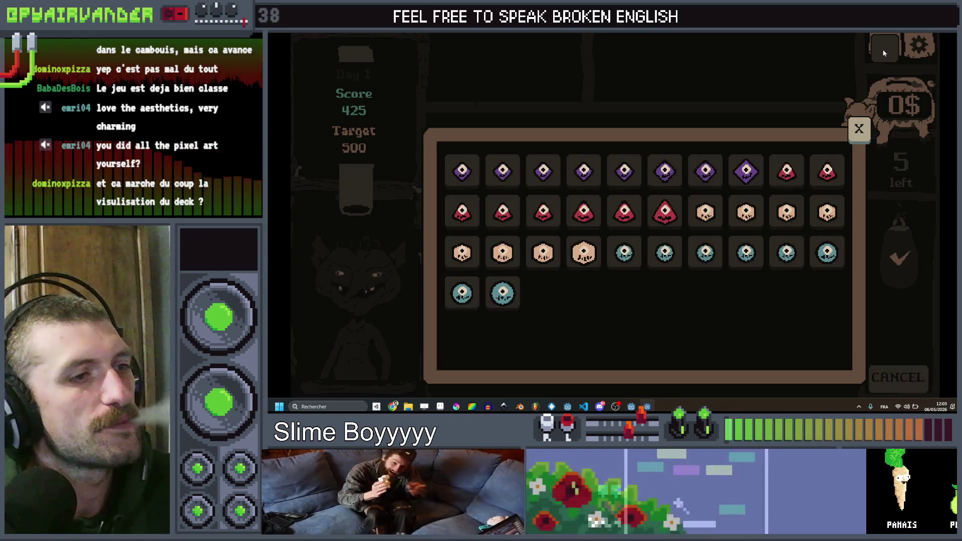
left_click(859, 130)
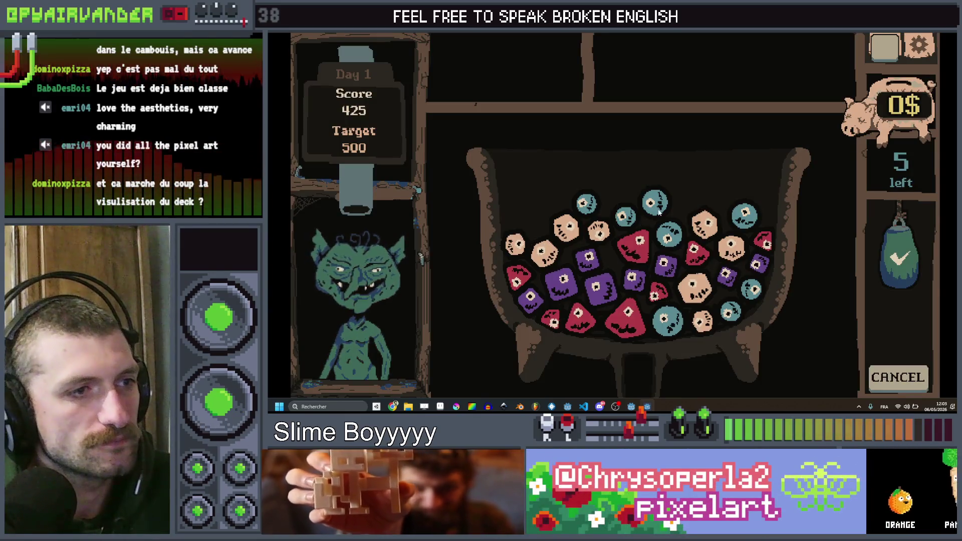
- Merge the linked purple slimes to reach 575 of 500, then dismiss the End of Shift summary
left_click(553, 290)
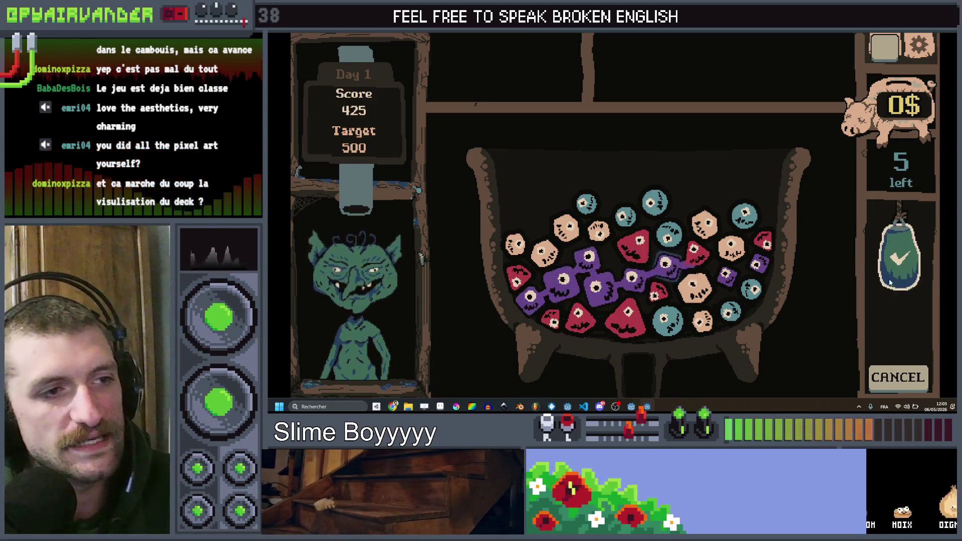
left_click(895, 256)
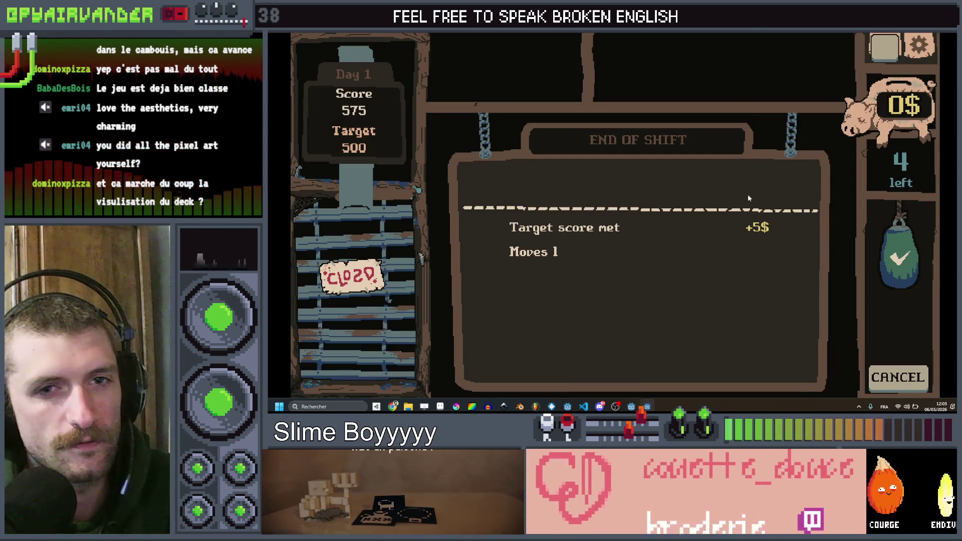
left_click(650, 181)
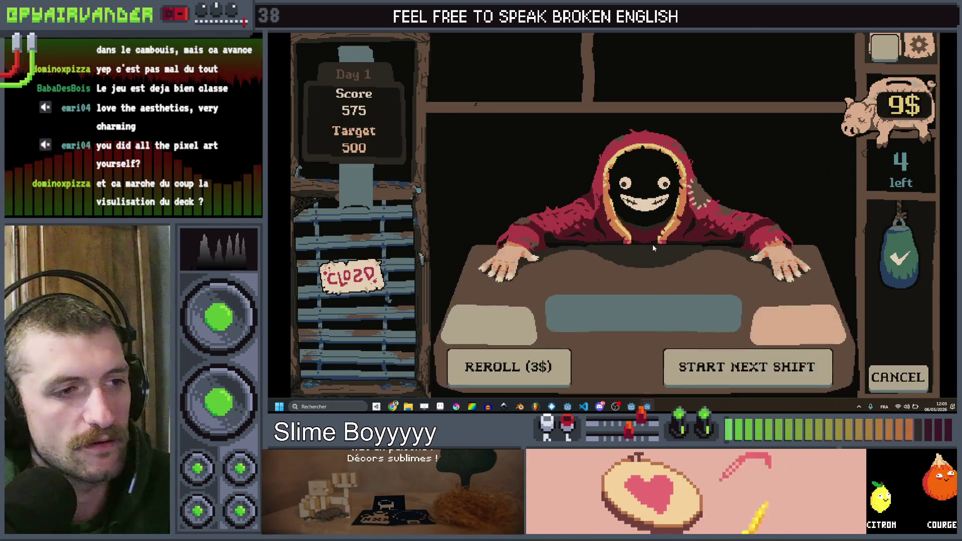
- Stop the running game and select the PlayerManager node in the scene tree
key("F8")
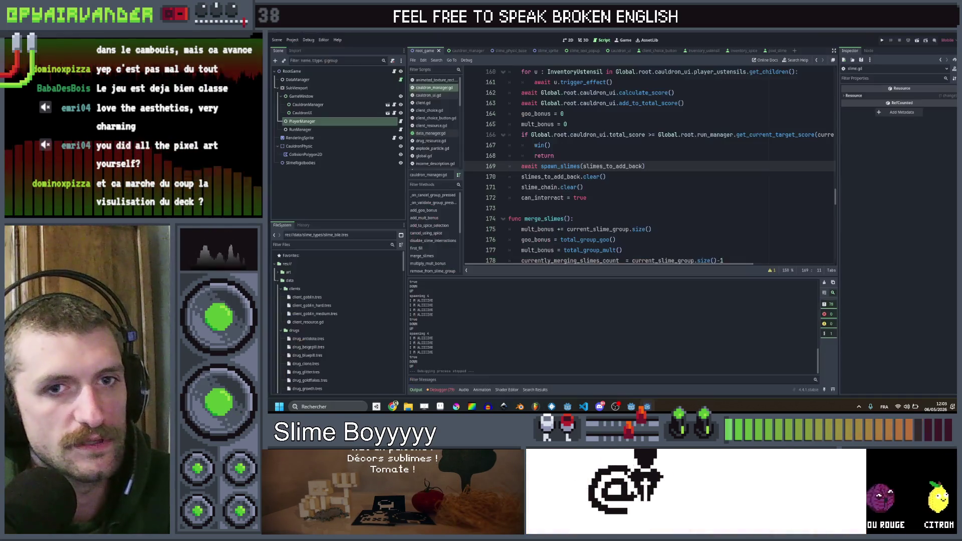
left_click(307, 104)
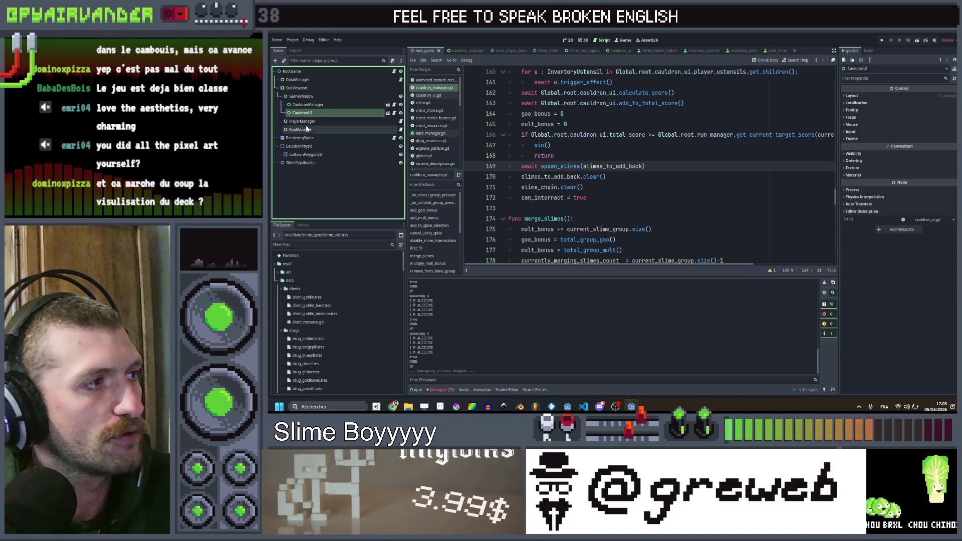
left_click(304, 121)
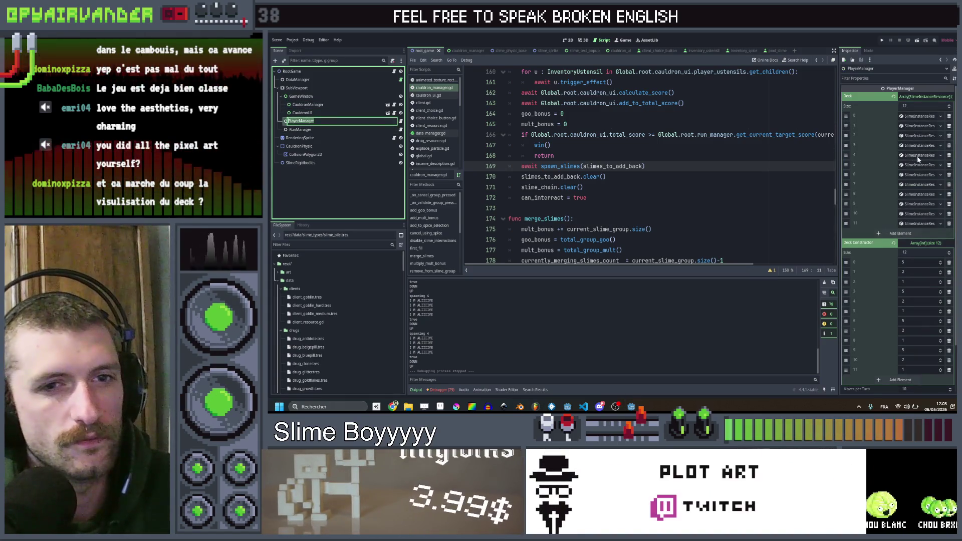
- Quick Load mod_stinky.tres as deck element 11's Modifier and save the scene
left_click(928, 224)
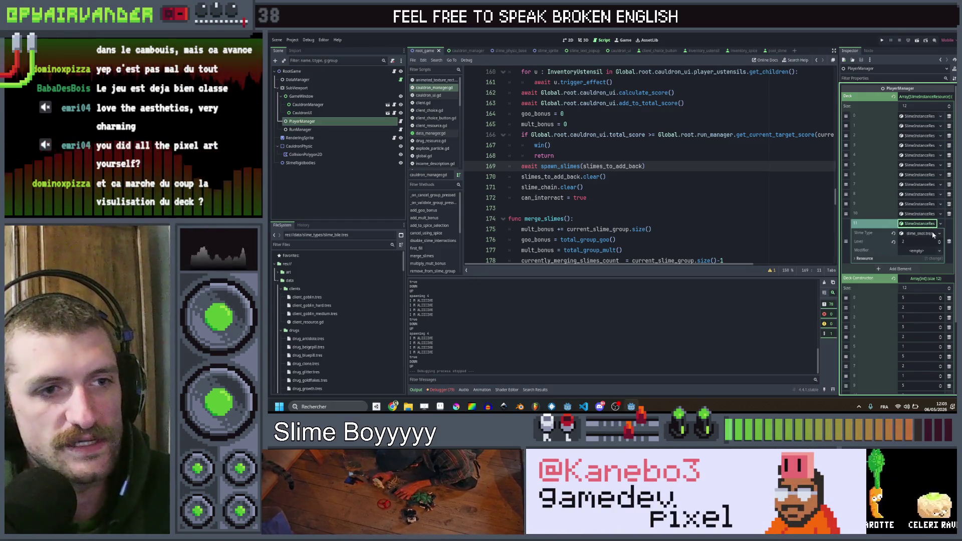
left_click(940, 251)
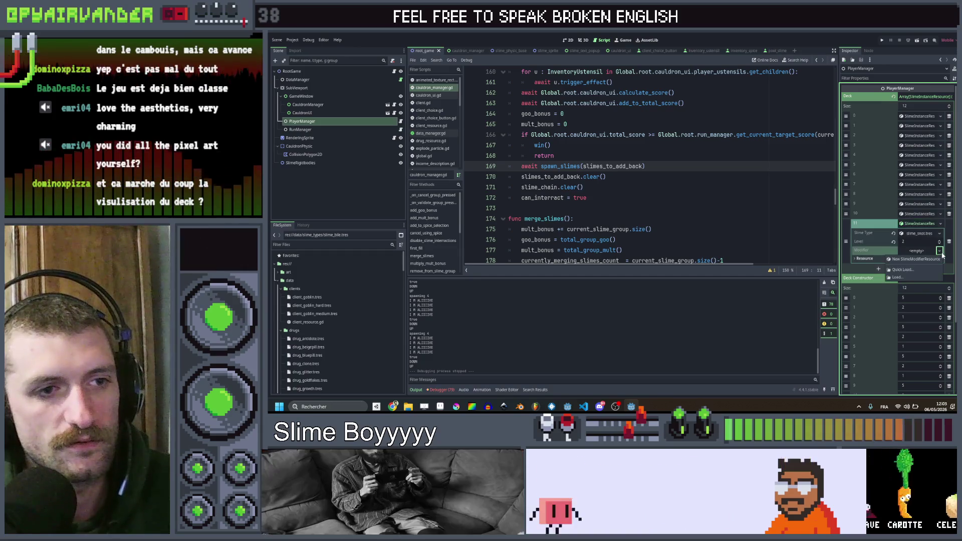
left_click(916, 269)
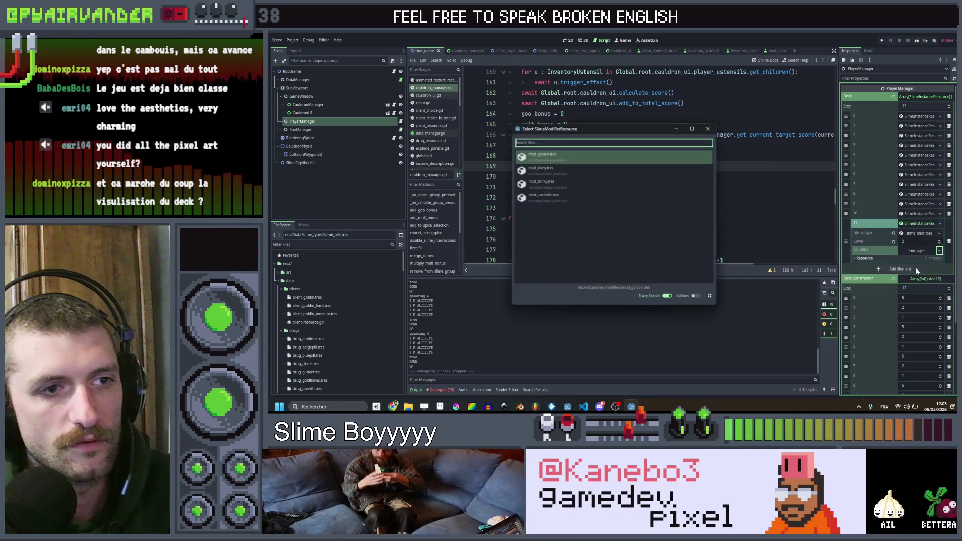
double_click(571, 183)
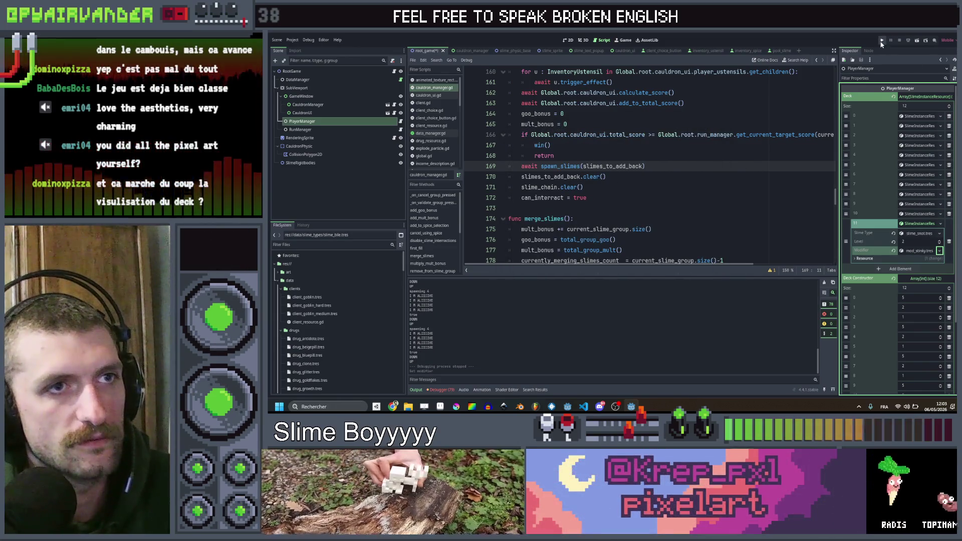
key("ctrl+s")
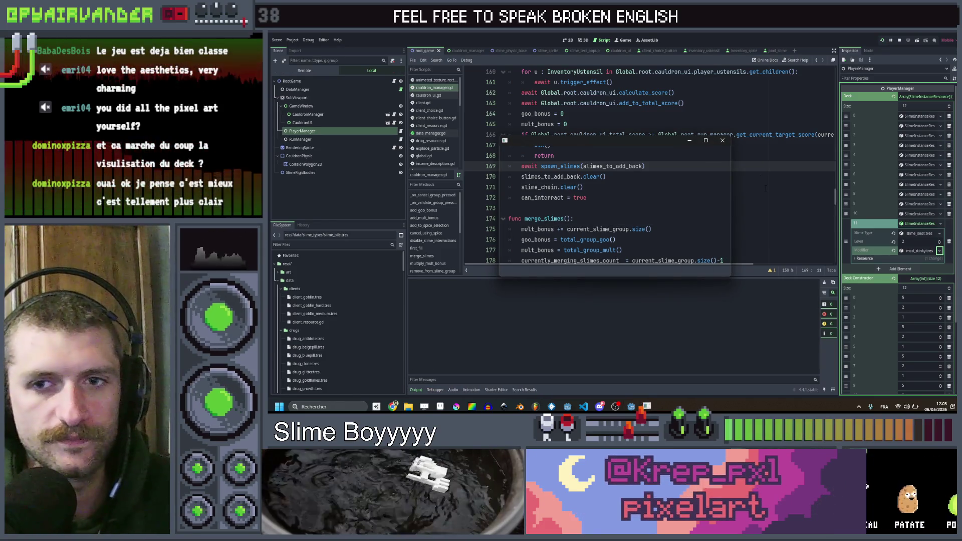
- Maximize the game window and play teal, purple and pink slime merges
left_click(706, 141)
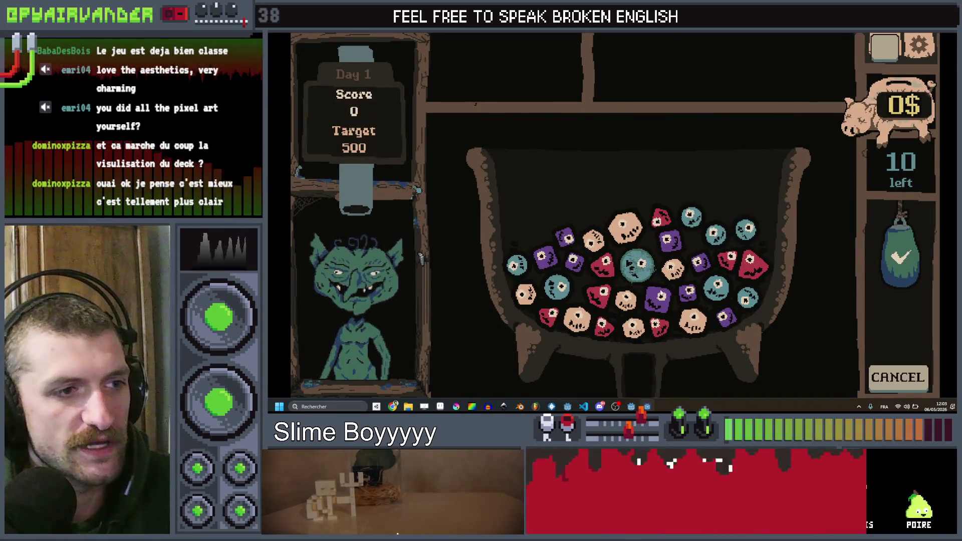
left_click(640, 292)
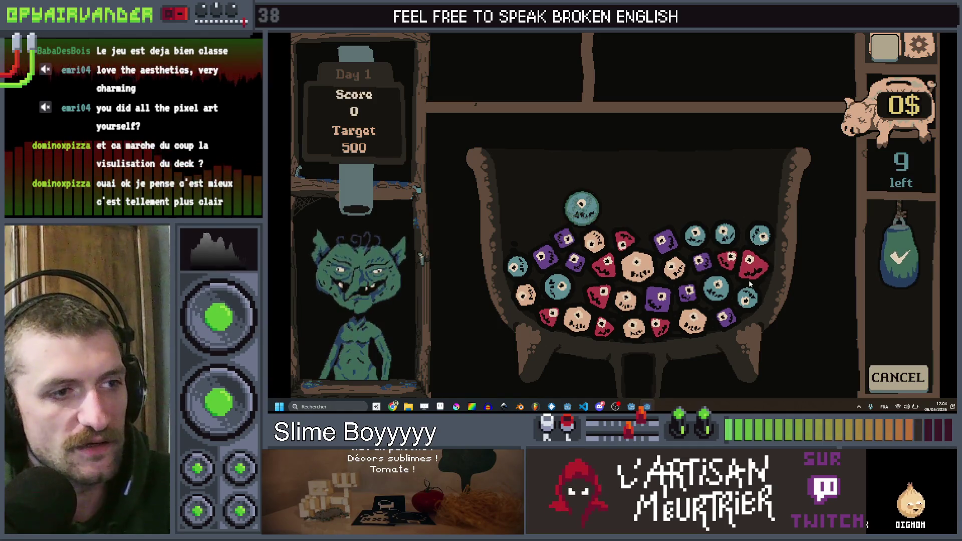
left_click(673, 304)
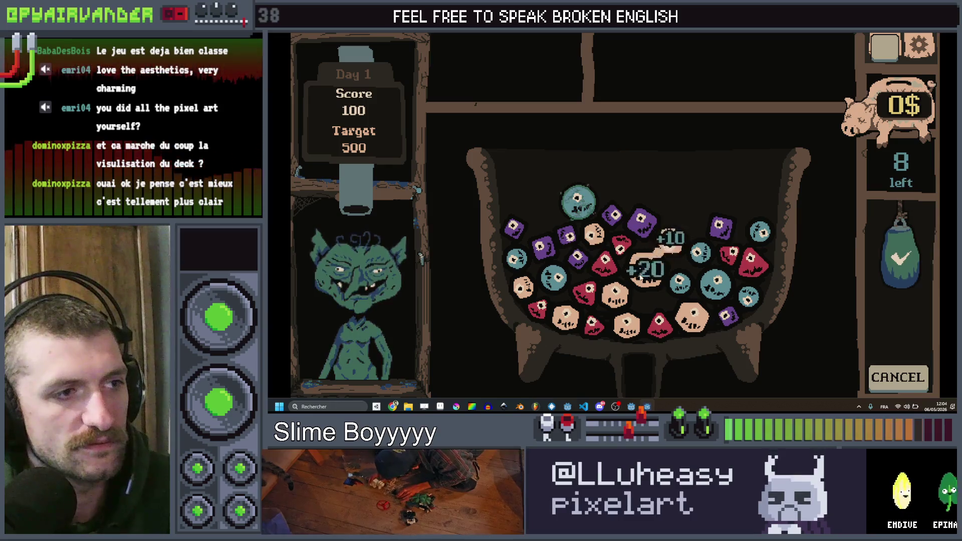
left_click(622, 335)
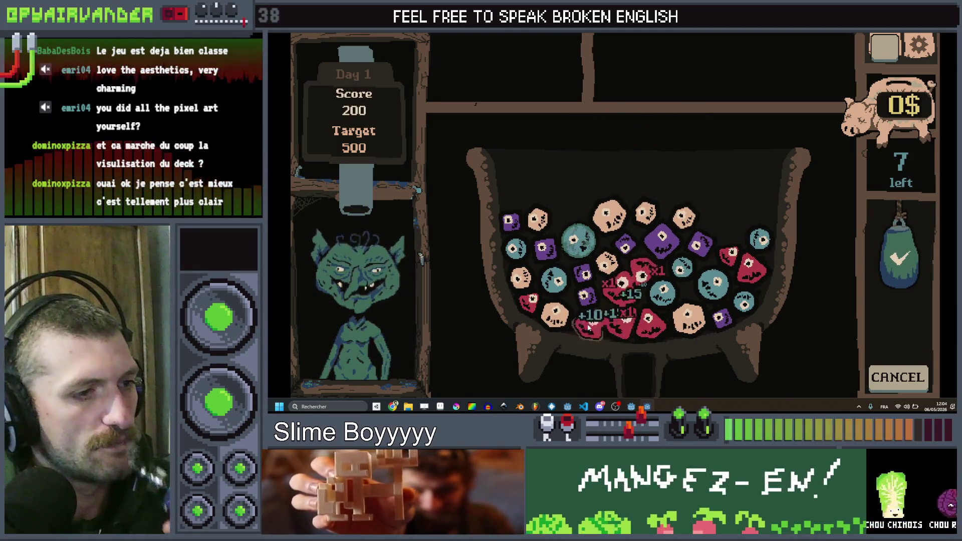
- Merge more teal slimes, then stop the game with F8
left_click(901, 246)
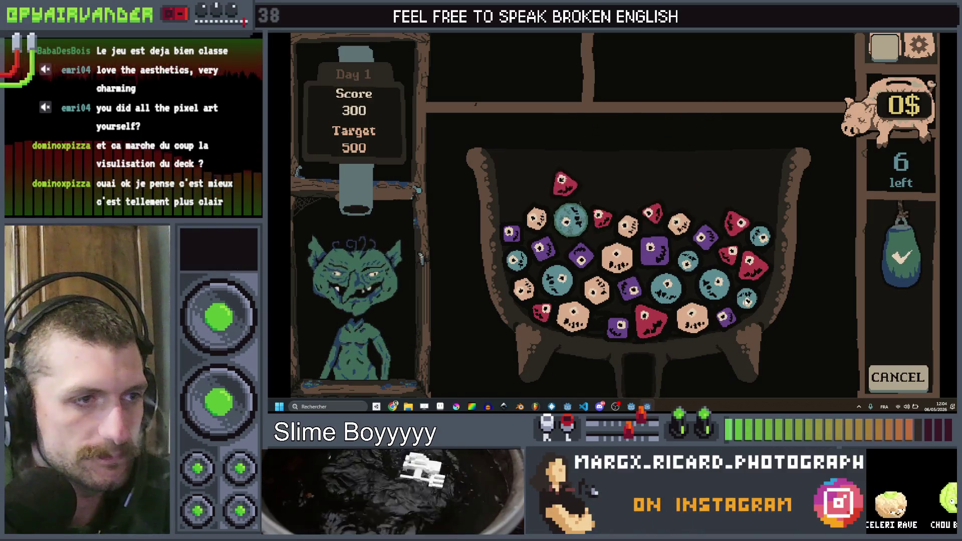
left_click(902, 250)
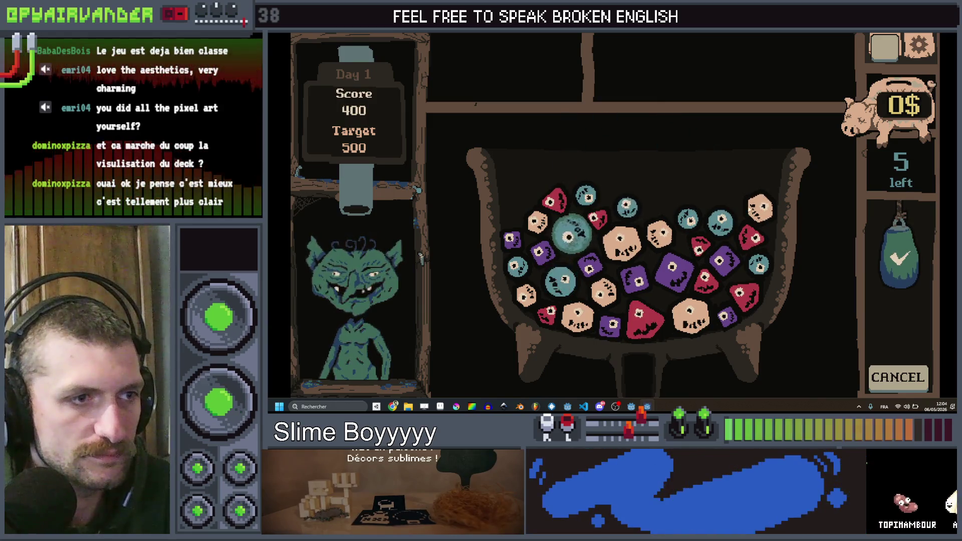
mouse_move(632, 213)
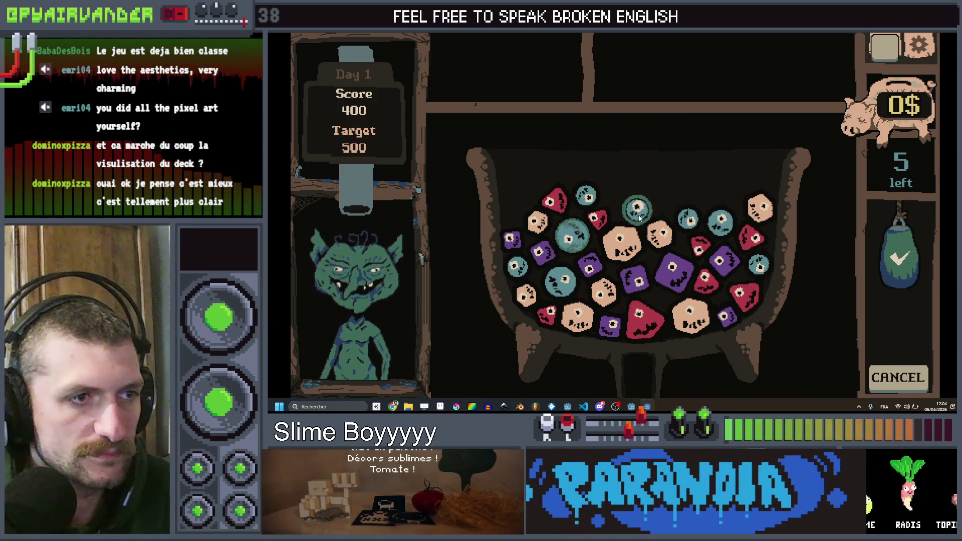
left_click(896, 252)
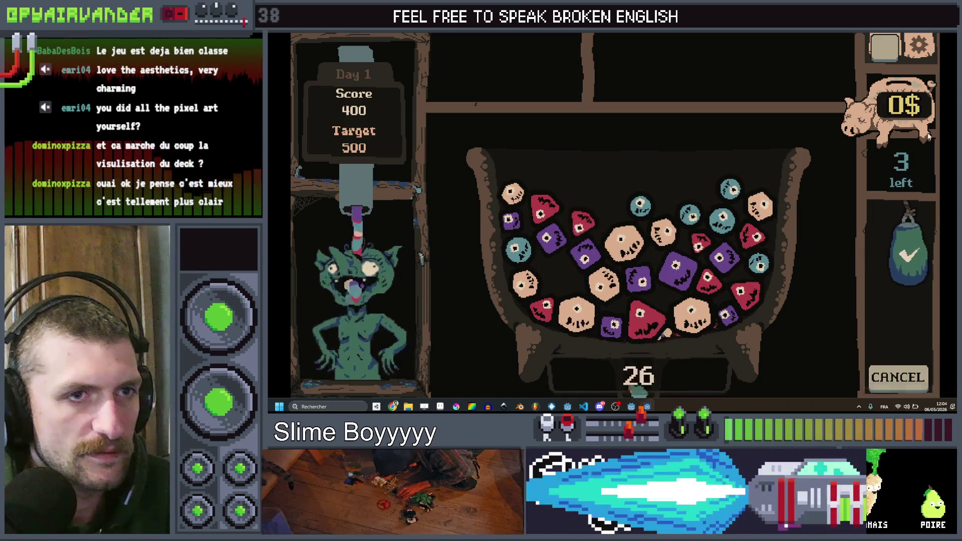
key("F8")
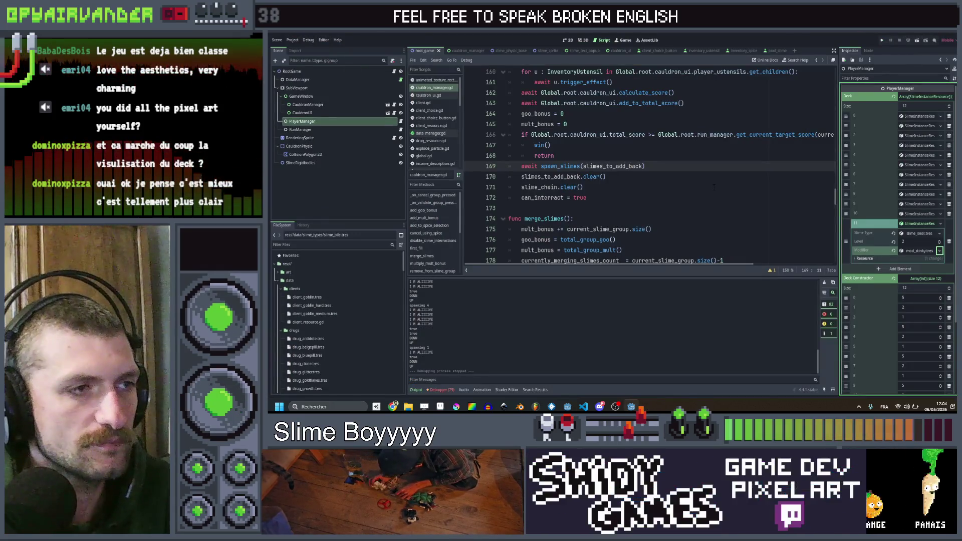
- Browse the code around lines 154–171 of cauldron_manager.gd
left_click(701, 186)
scroll(701, 187, "up", 3)
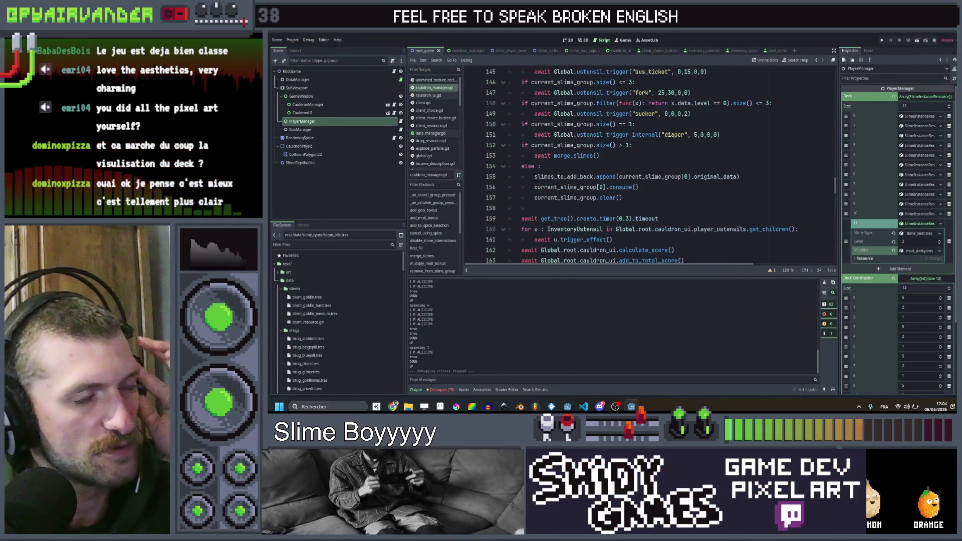
scroll(702, 187, "up", 2)
left_click(702, 186)
left_click(709, 206)
left_click(712, 196)
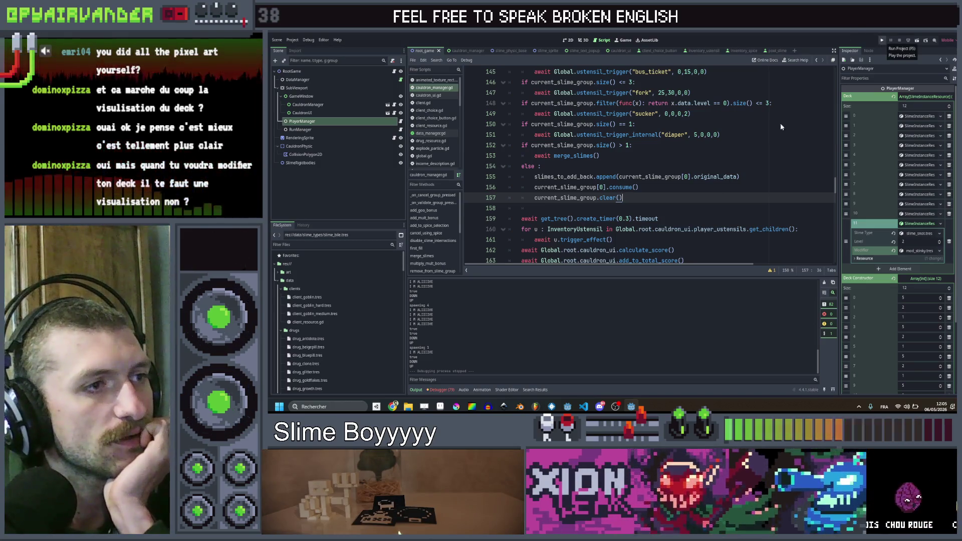
left_click(651, 166)
scroll(652, 165, "up", 6)
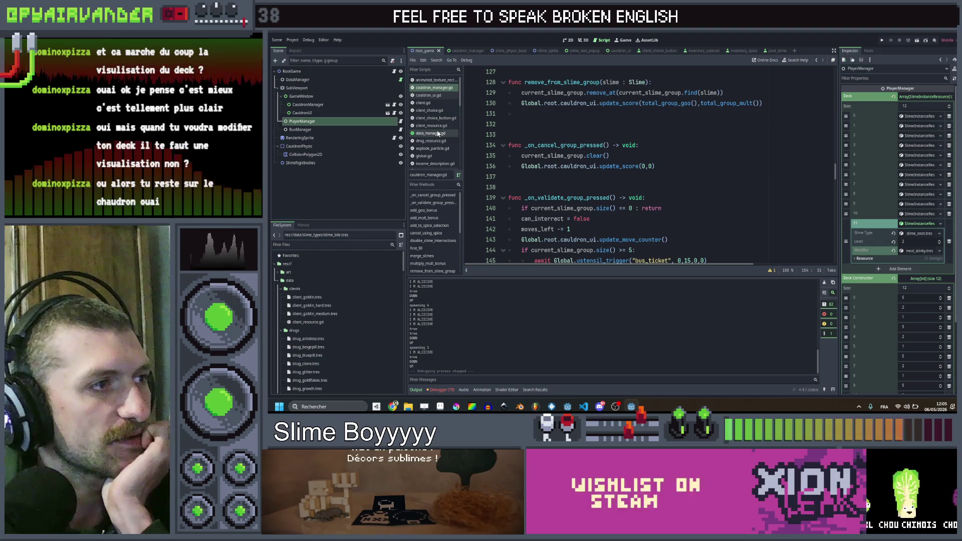
scroll(437, 124, "down", 1)
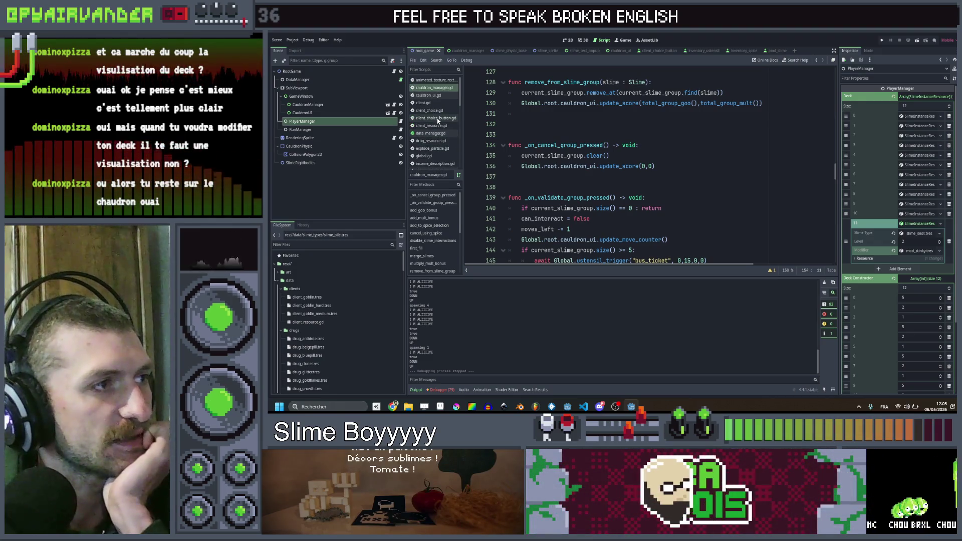
scroll(437, 118, "up", 3)
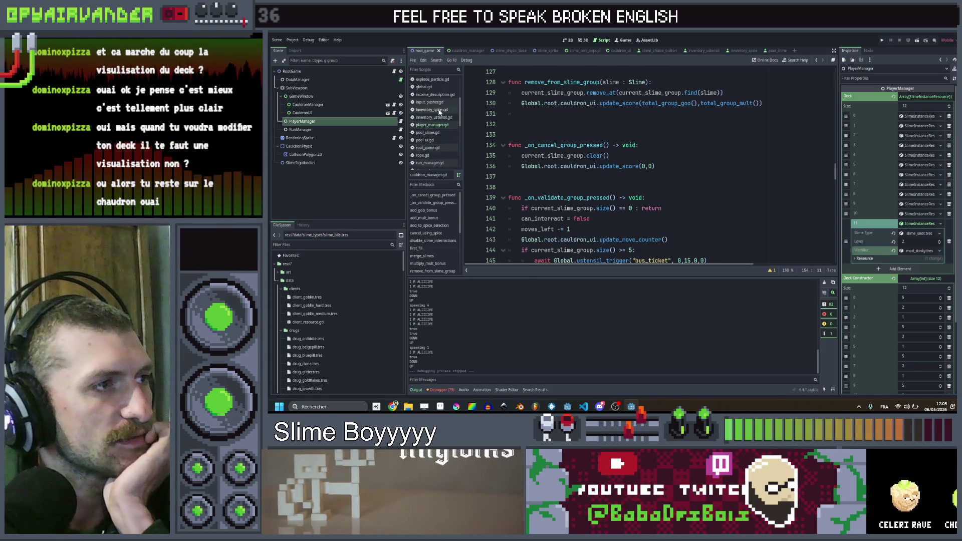
- Open inventory_spice.gd from the script list and scroll through it
left_click(431, 110)
left_click(711, 136)
scroll(712, 141, "down", 10)
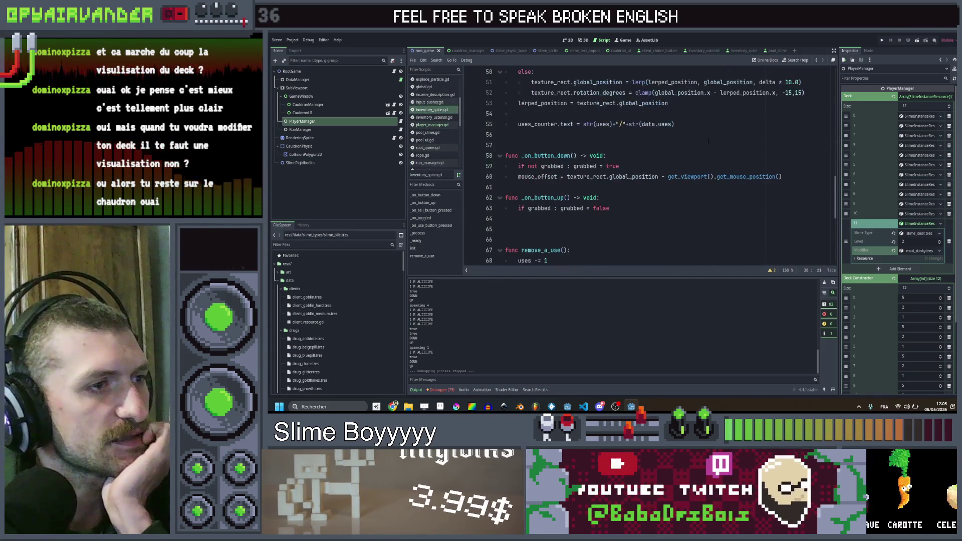
scroll(707, 148, "up", 12)
scroll(707, 148, "up", 9)
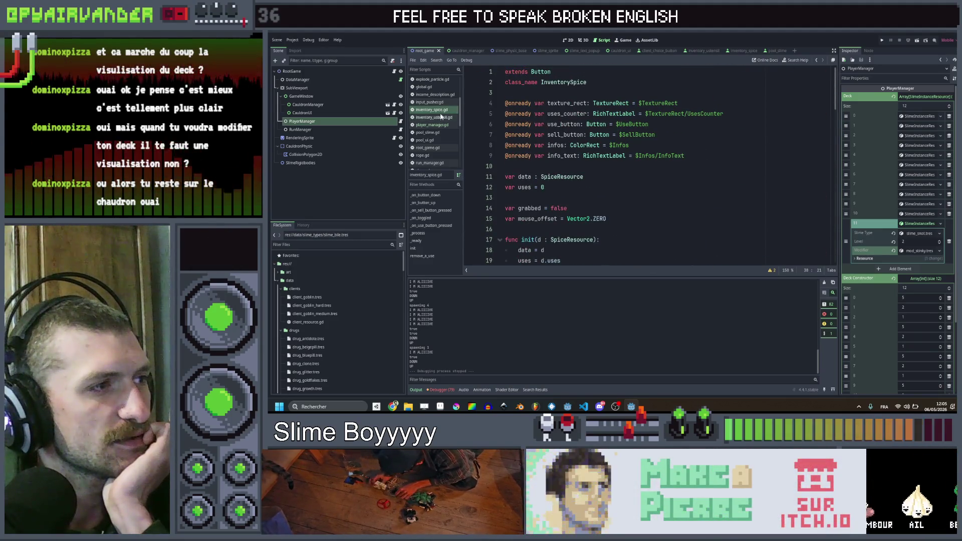
scroll(574, 144, "down", 6)
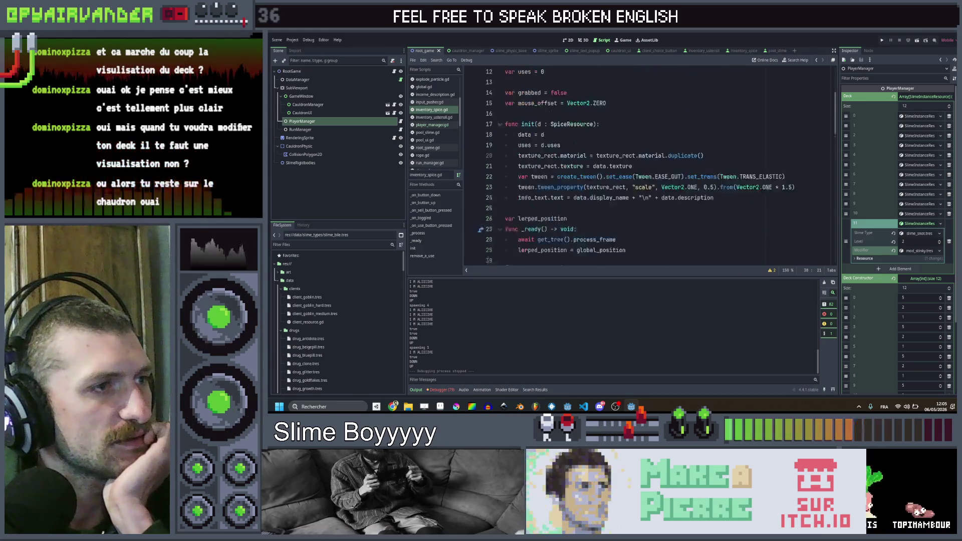
scroll(575, 144, "down", 12)
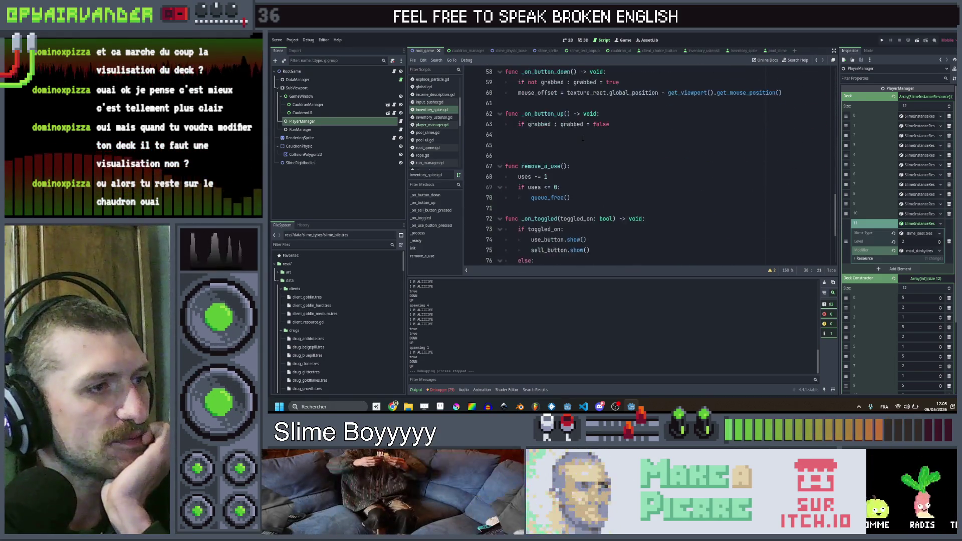
scroll(610, 145, "down", 5)
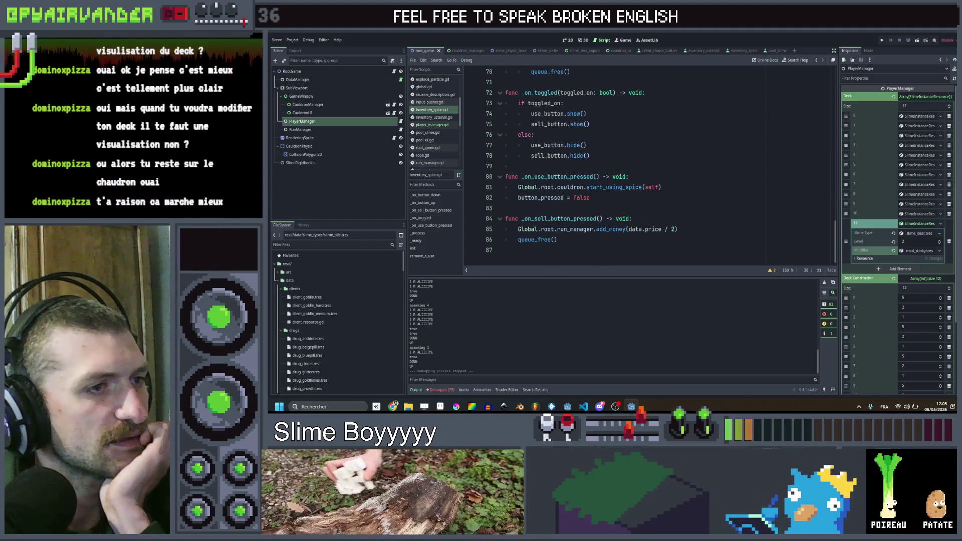
- Follow start_using_spice into cauldron_ui.gd, then show_ui into spice_use_tooltip.gd
left_click(608, 187)
left_click(607, 187, "ctrl")
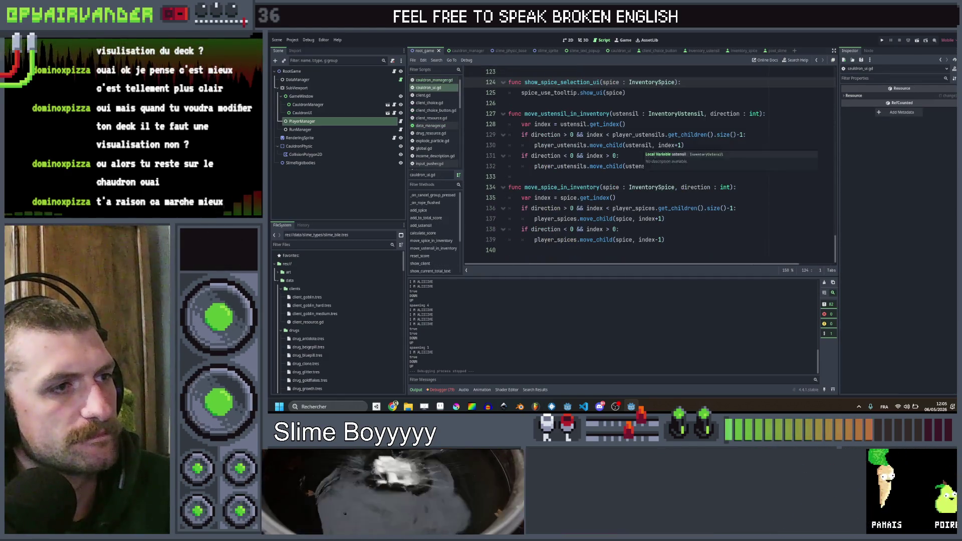
scroll(583, 226, "up", 4)
left_click(587, 219, "ctrl")
scroll(588, 219, "down", 10)
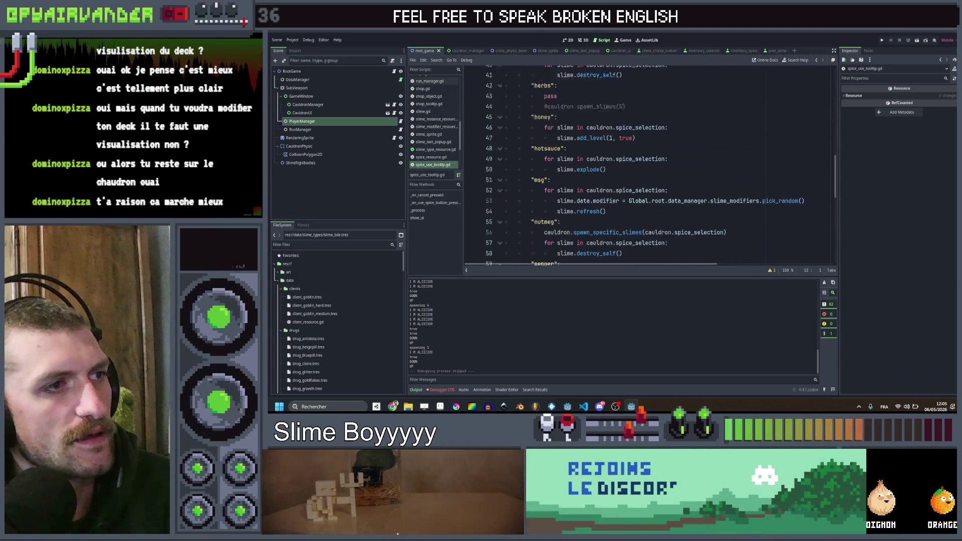
- Scroll spice_use_tooltip.gd down to the vinegar case's slimeType assignment
scroll(561, 135, "up", 2)
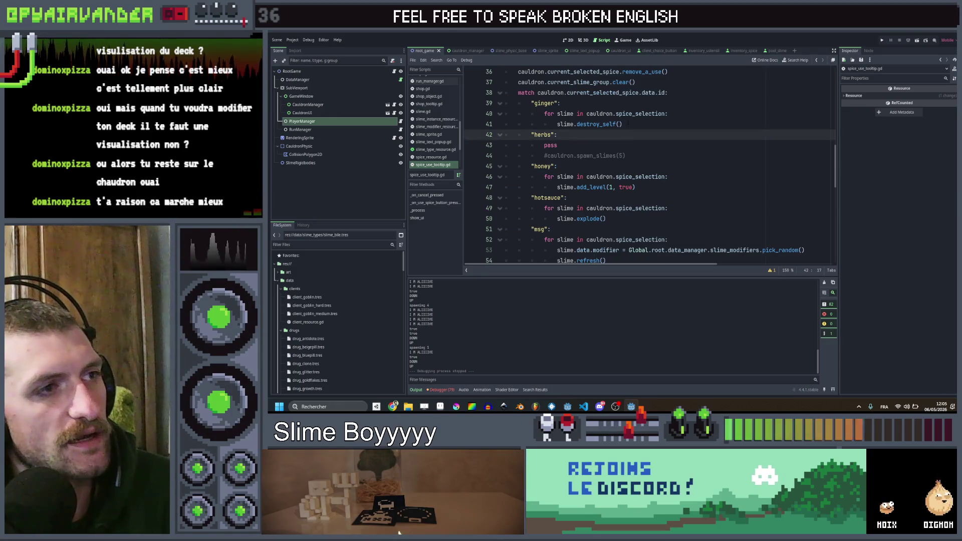
left_click(641, 103)
scroll(645, 124, "down", 3)
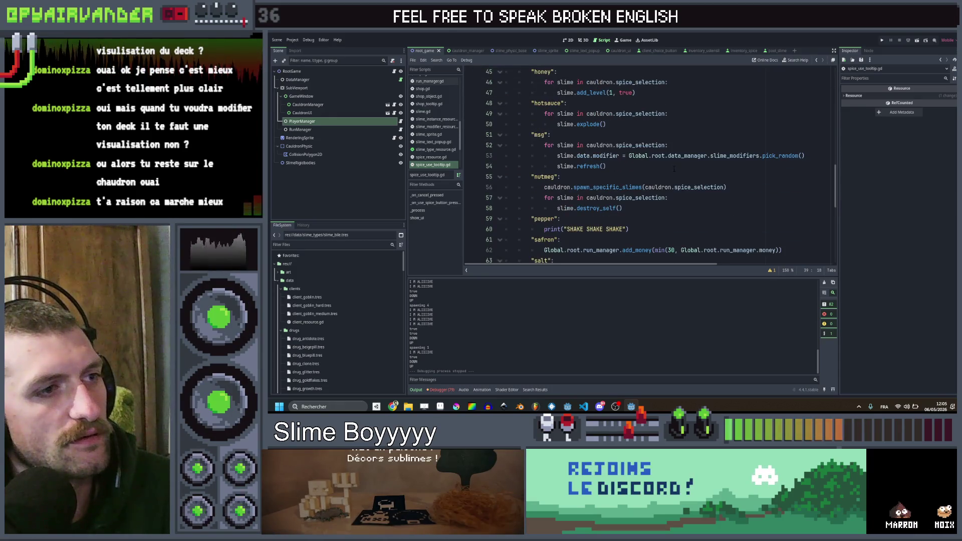
left_click(631, 178)
left_click(630, 166)
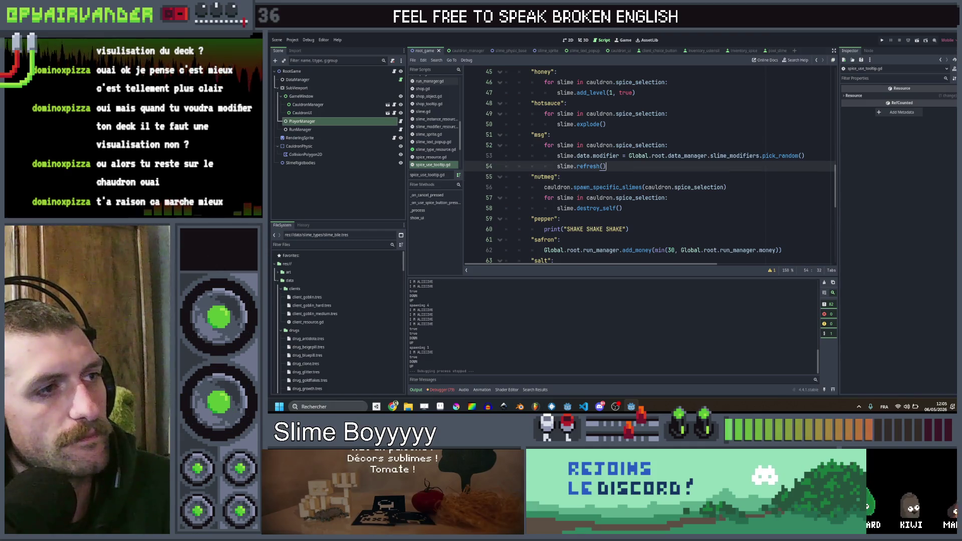
left_click(644, 134)
scroll(643, 134, "down", 3)
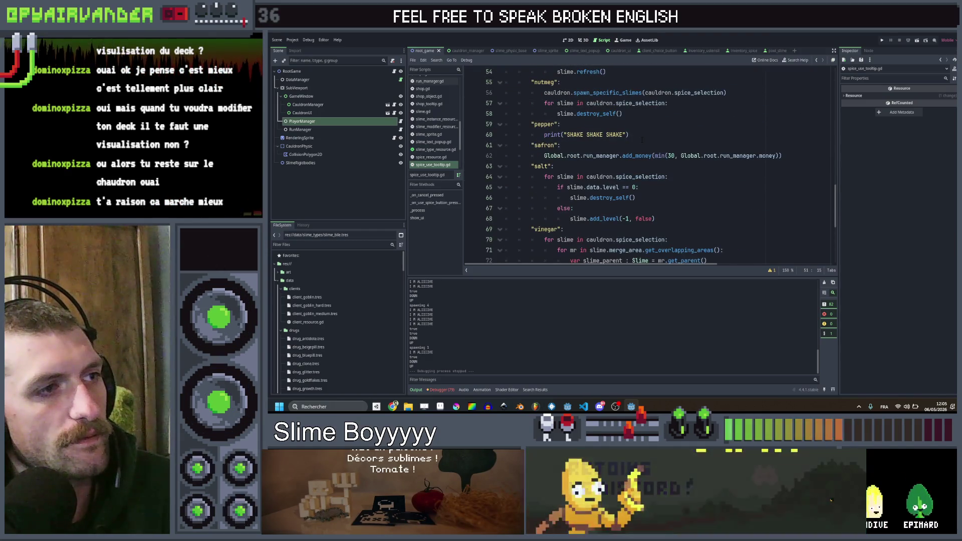
scroll(641, 139, "down", 3)
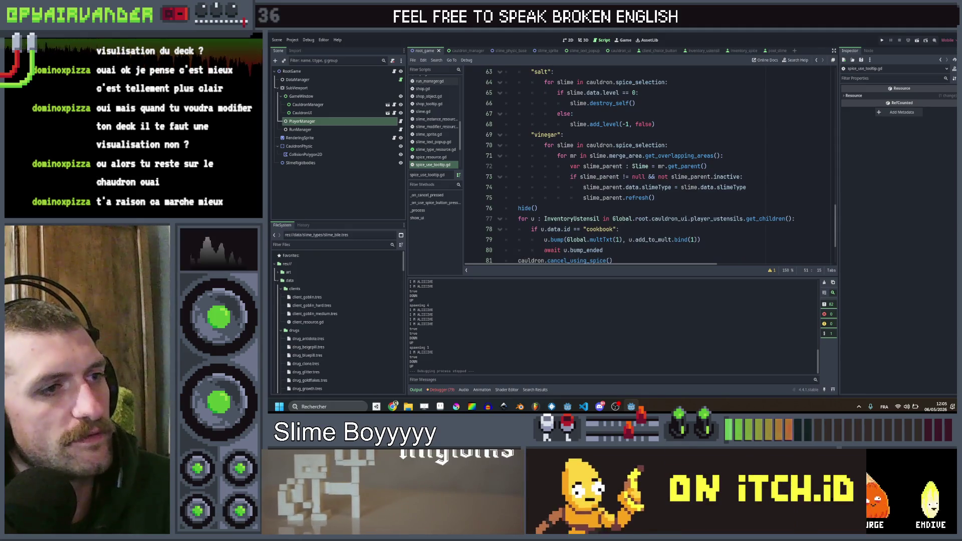
left_click(664, 197)
left_click(762, 187)
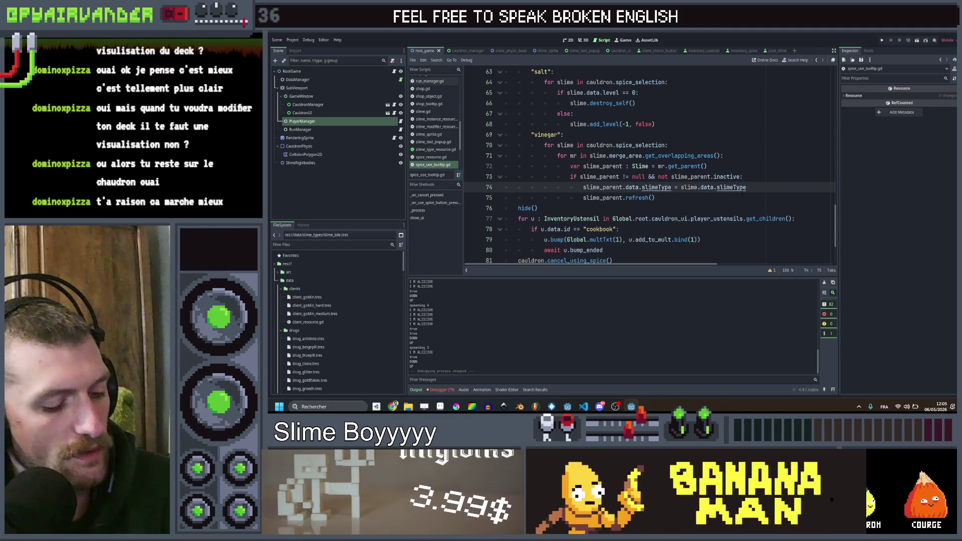
- Duplicate the vinegar slimeType line, change data to original_data on the copy, and run the project
key("ctrl+shift+d")
double_click(631, 197)
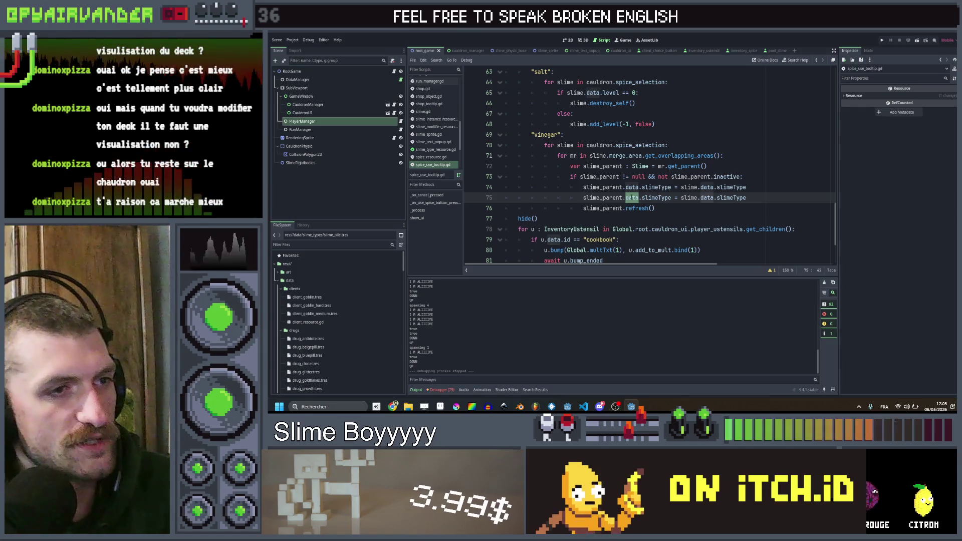
type("original_data")
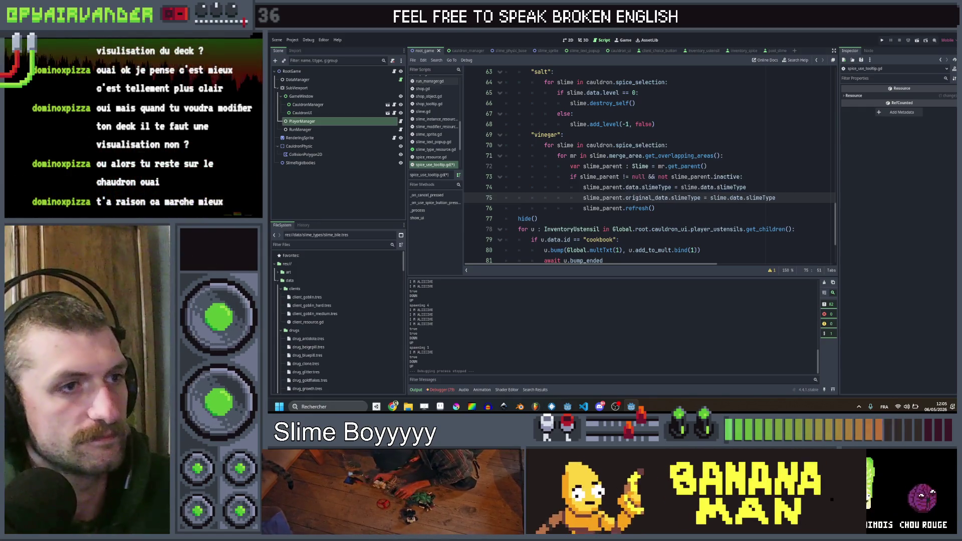
key("Up")
key("Up")
key("Up")
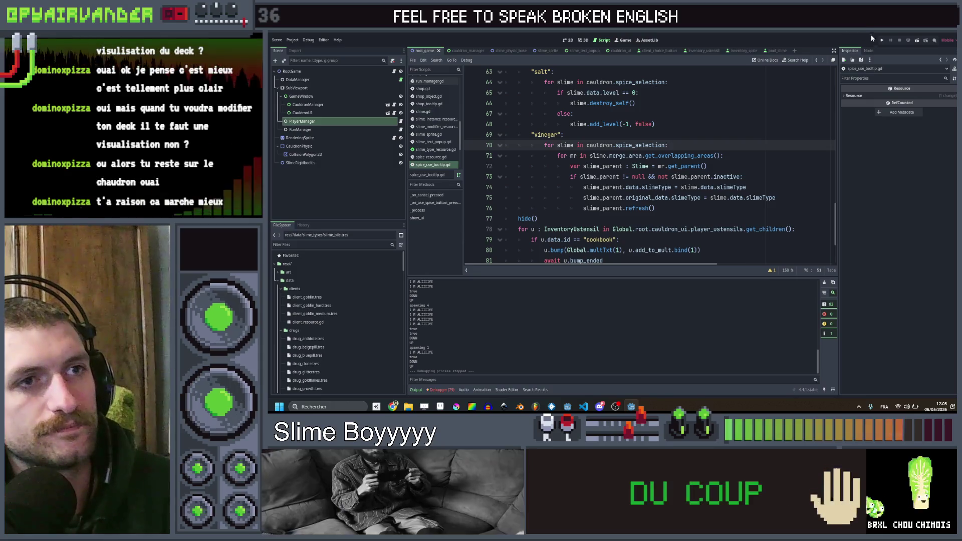
left_click(881, 41)
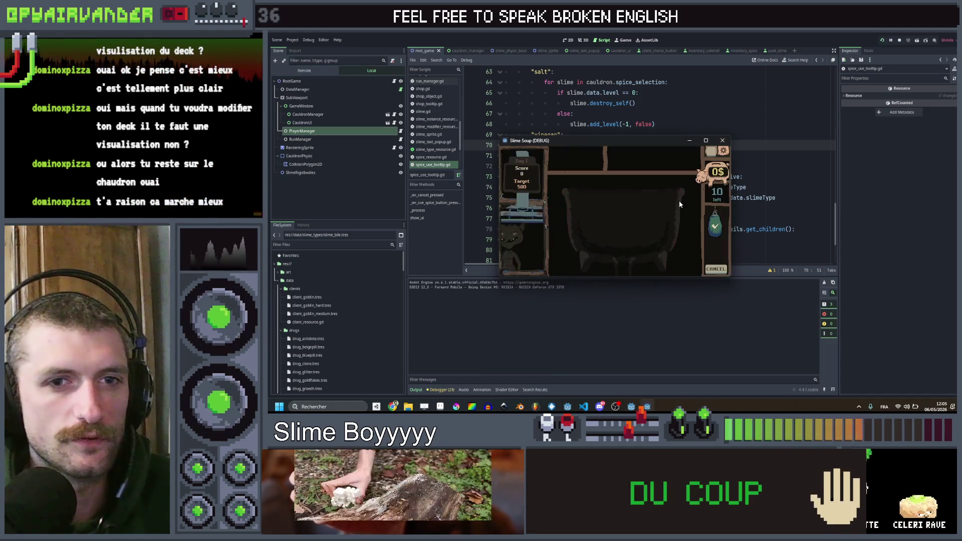
- Maximize the game and link and submit red slime chains to reach 500 of 500
left_click(707, 140)
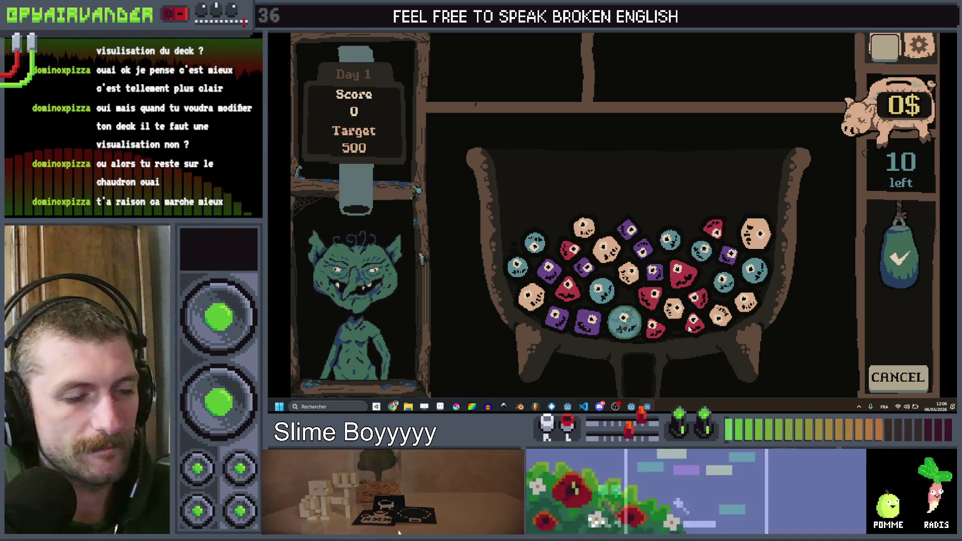
left_click(654, 328)
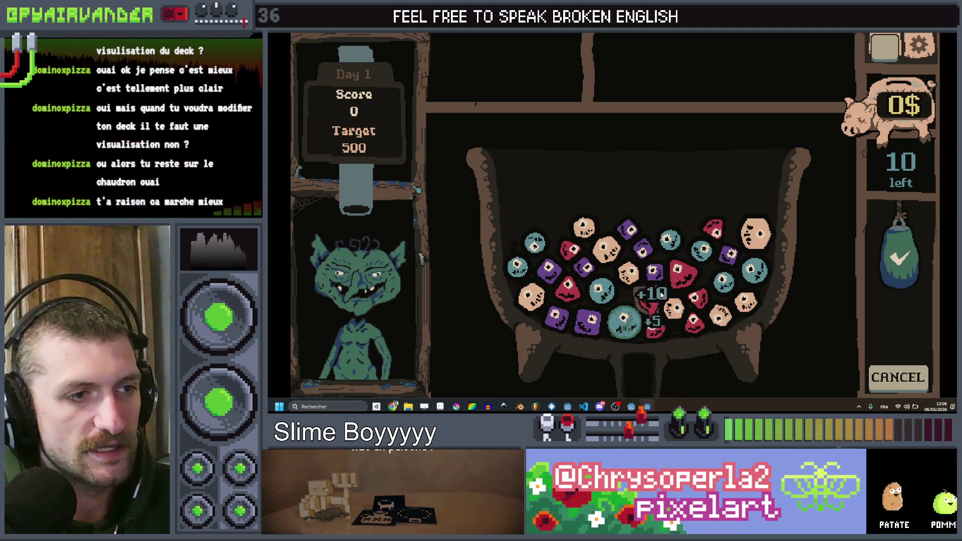
left_click(901, 273)
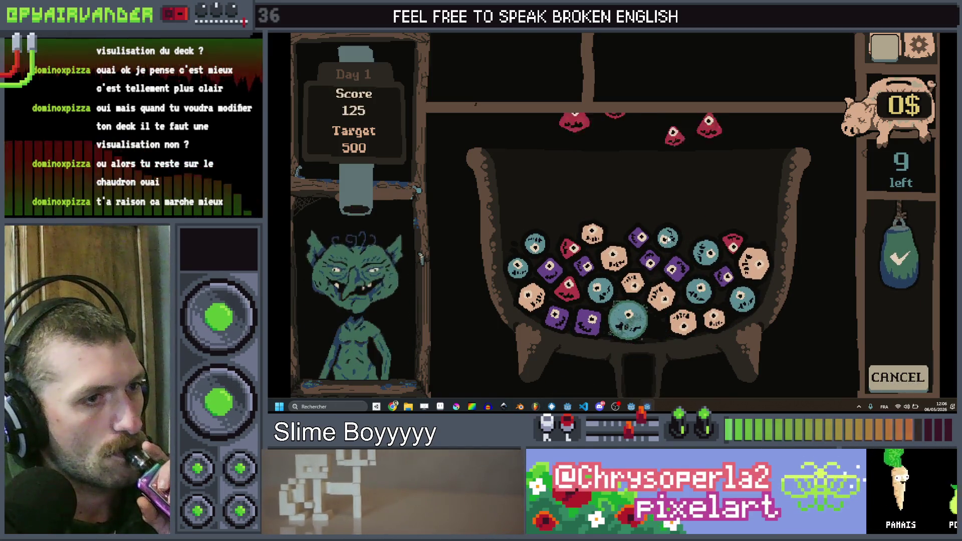
left_click_drag(557, 216, 568, 306)
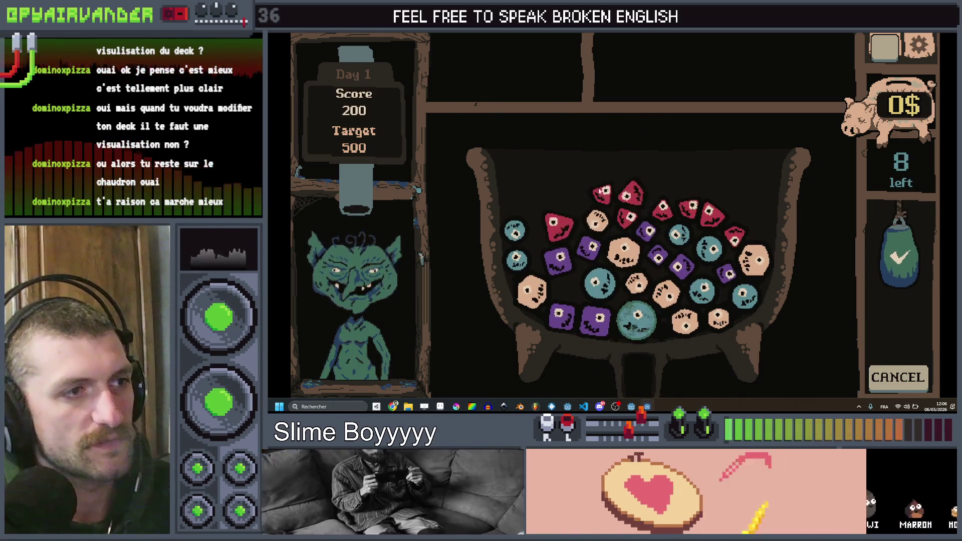
mouse_move(606, 197)
left_mouse_down()
mouse_move(635, 197)
mouse_move(628, 220)
left_mouse_up()
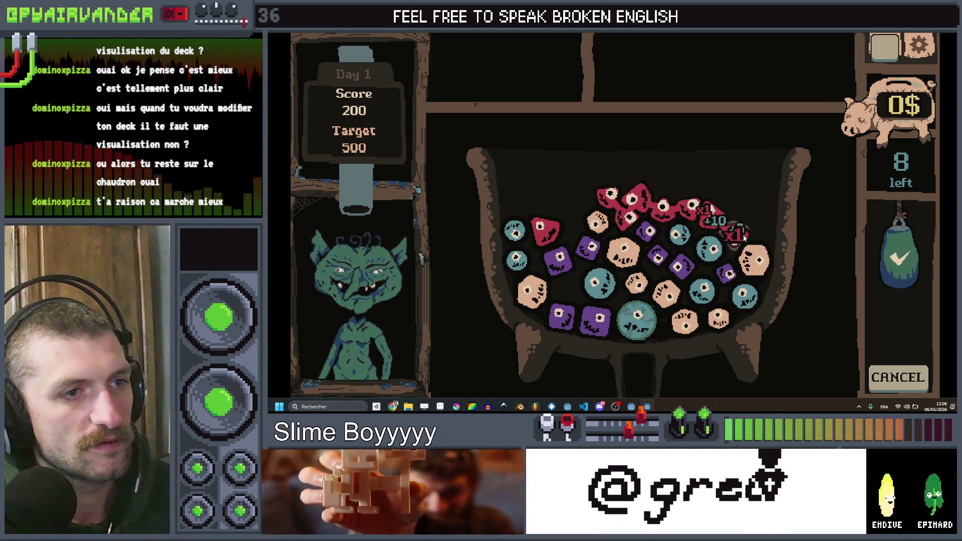
left_click_drag(734, 234, 736, 231)
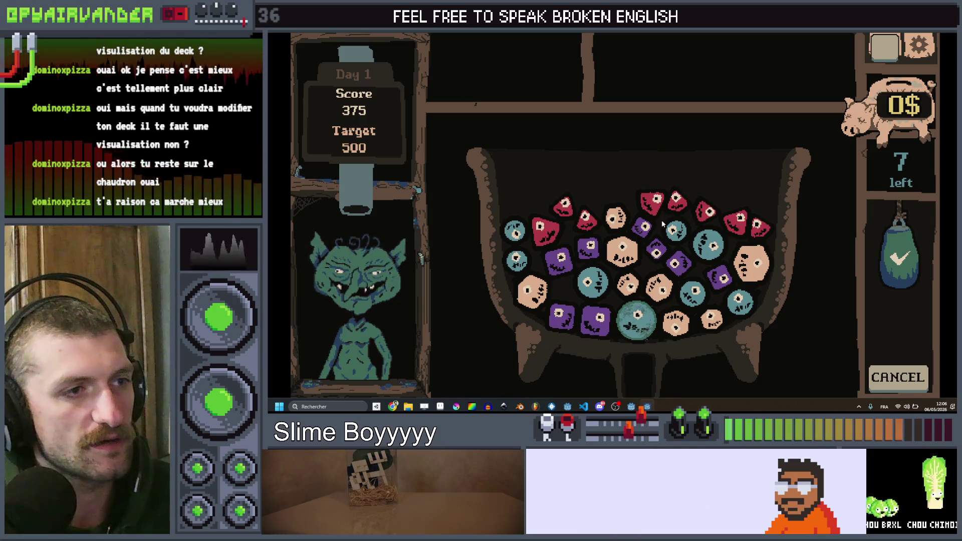
mouse_move(681, 208)
left_mouse_down()
mouse_move(743, 229)
mouse_move(735, 227)
left_mouse_up()
mouse_move(650, 203)
left_mouse_down()
mouse_move(677, 200)
mouse_move(759, 226)
left_mouse_up()
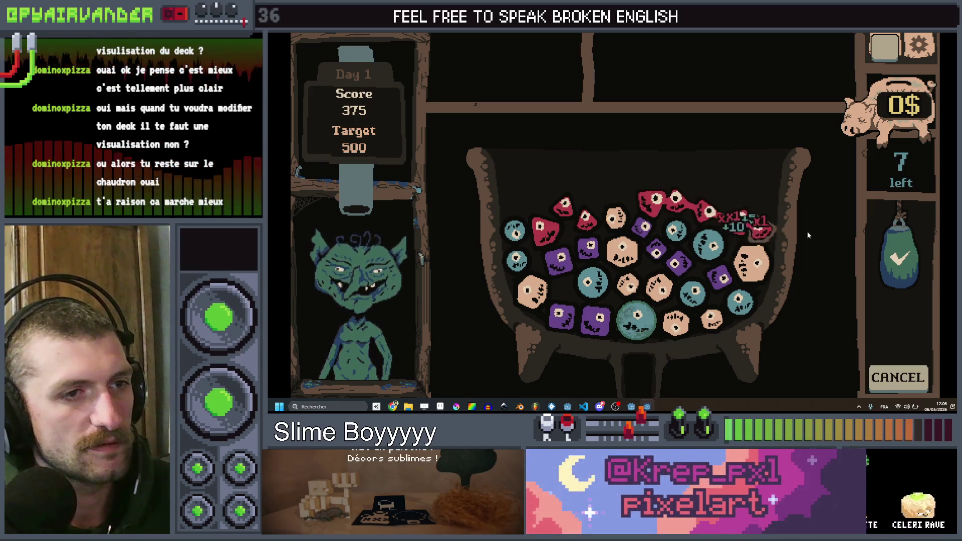
left_click(910, 258)
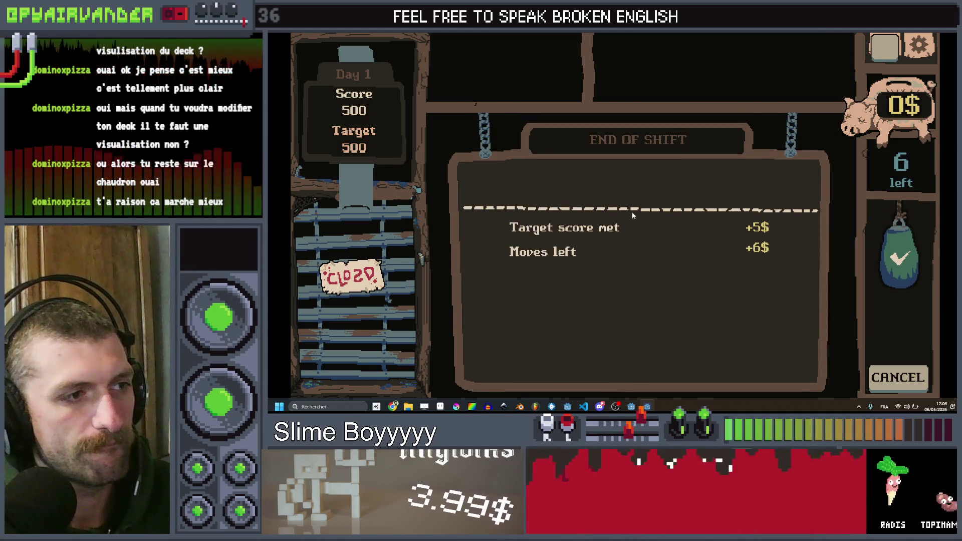
- Collect the end-of-shift earnings, reroll the shop twice down to 4$, and stop the game
left_click(650, 190)
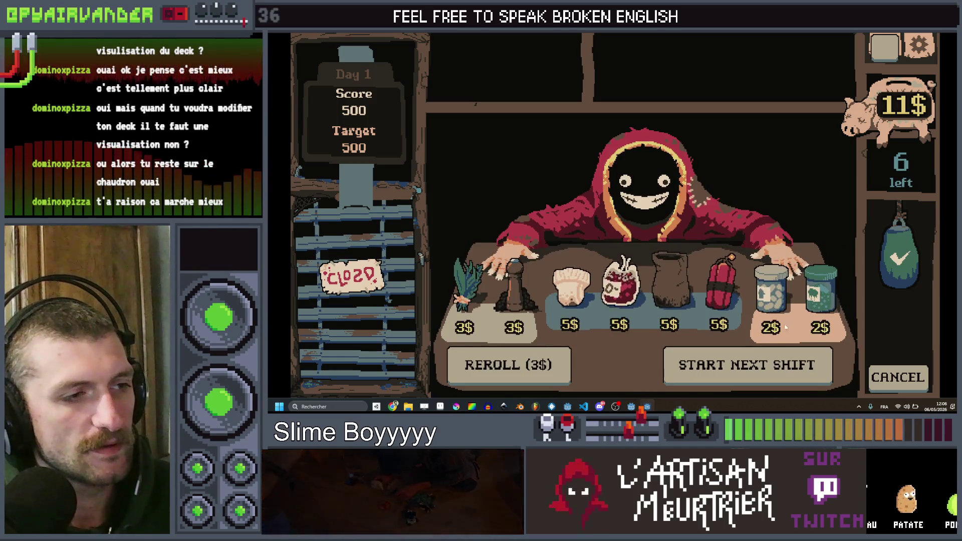
left_click(507, 367)
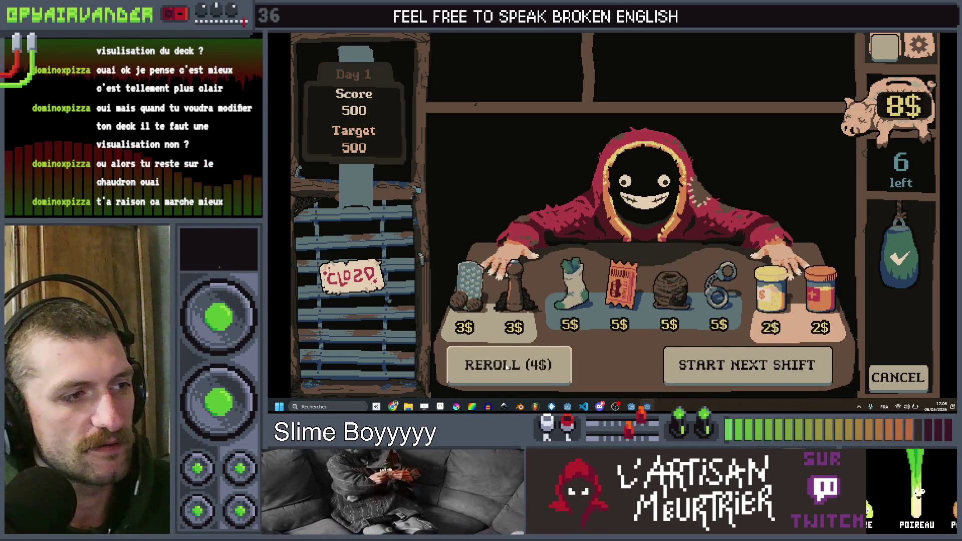
left_click(506, 367)
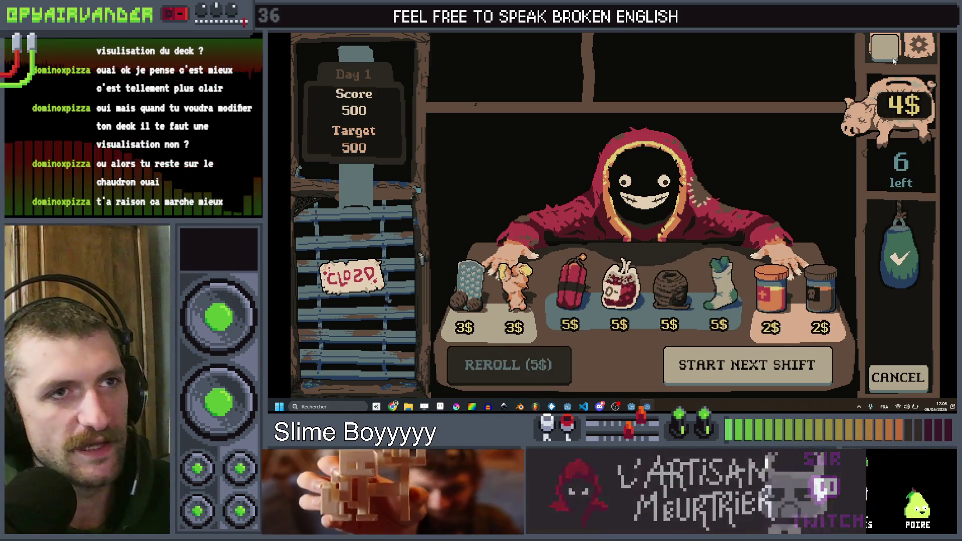
key("F8")
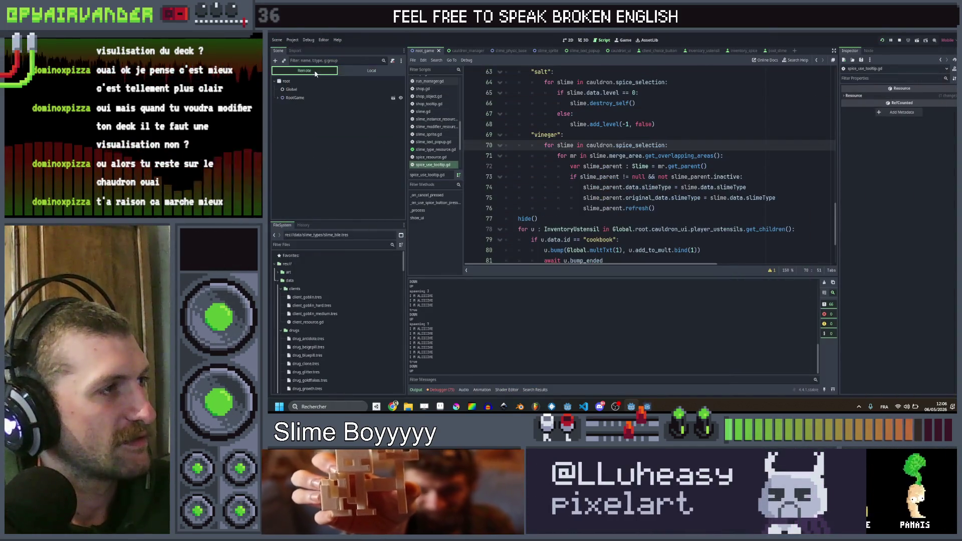
- In the Remote scene tree, expand RootGame > SubViewport and select the live RunManager
left_click(314, 92)
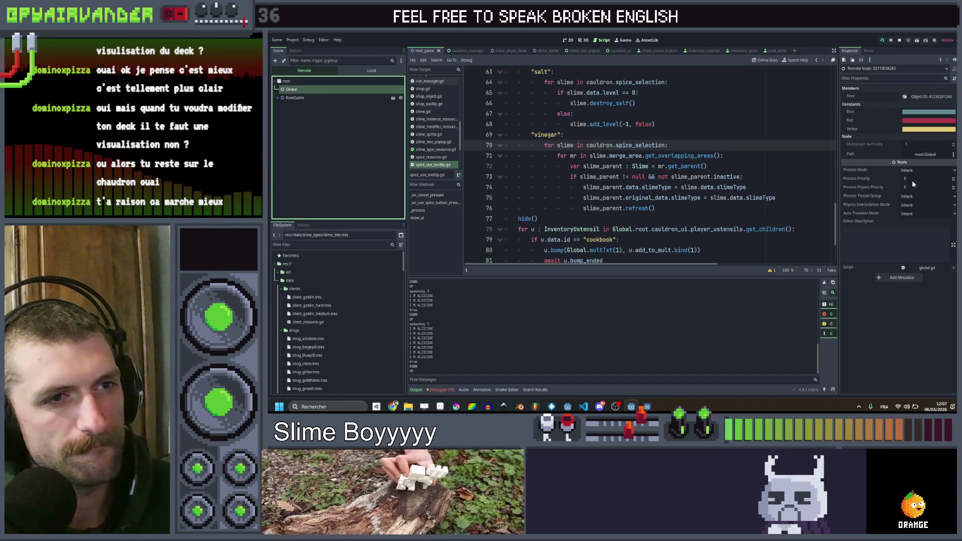
left_click(279, 98)
left_click(300, 106)
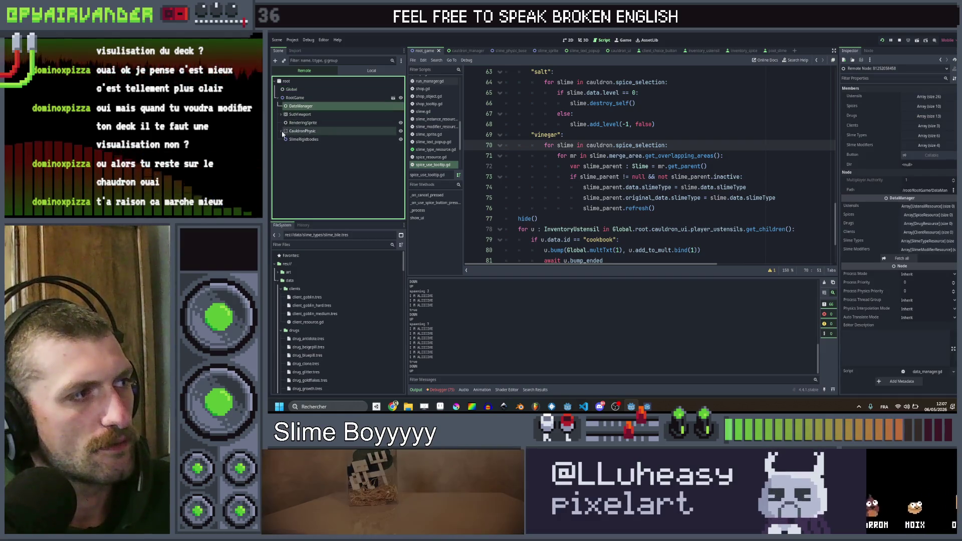
left_click(281, 114)
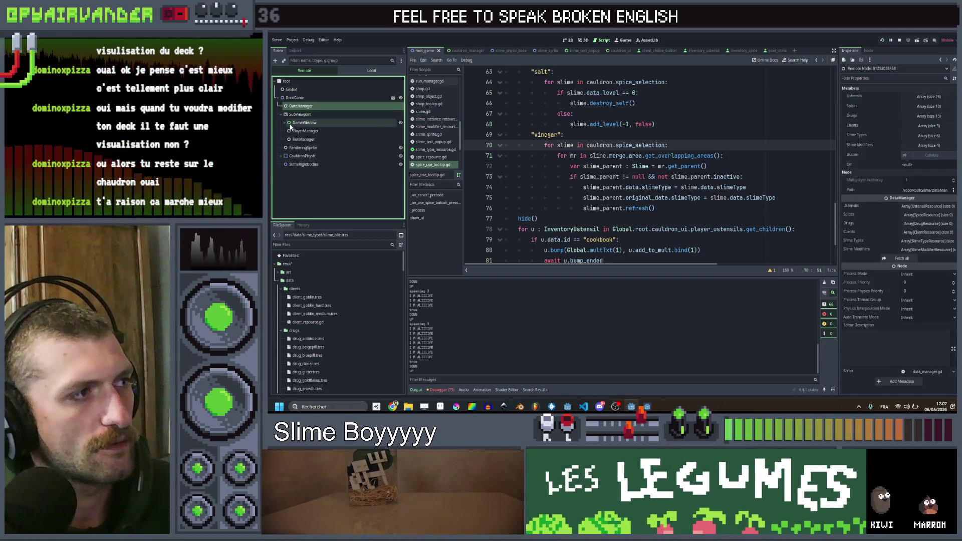
left_click(290, 123)
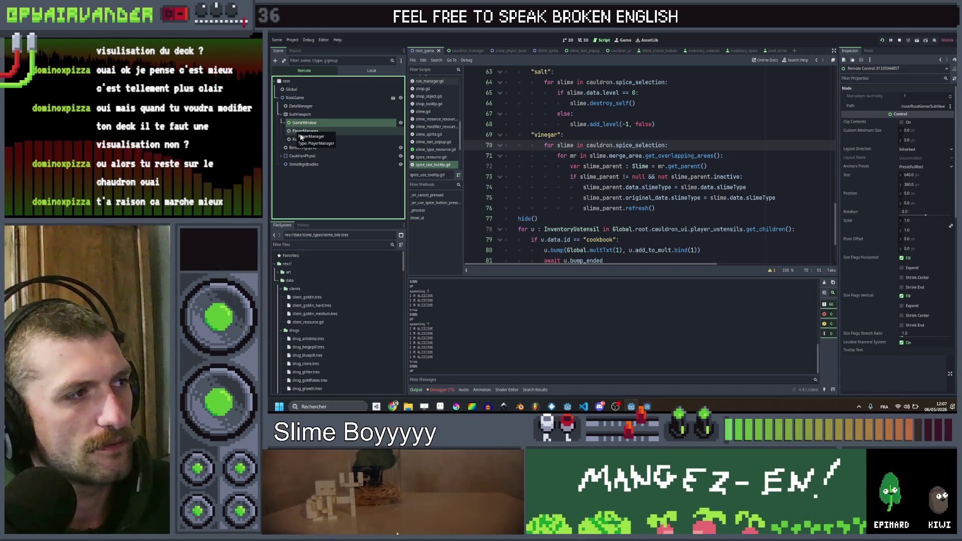
left_click(302, 140)
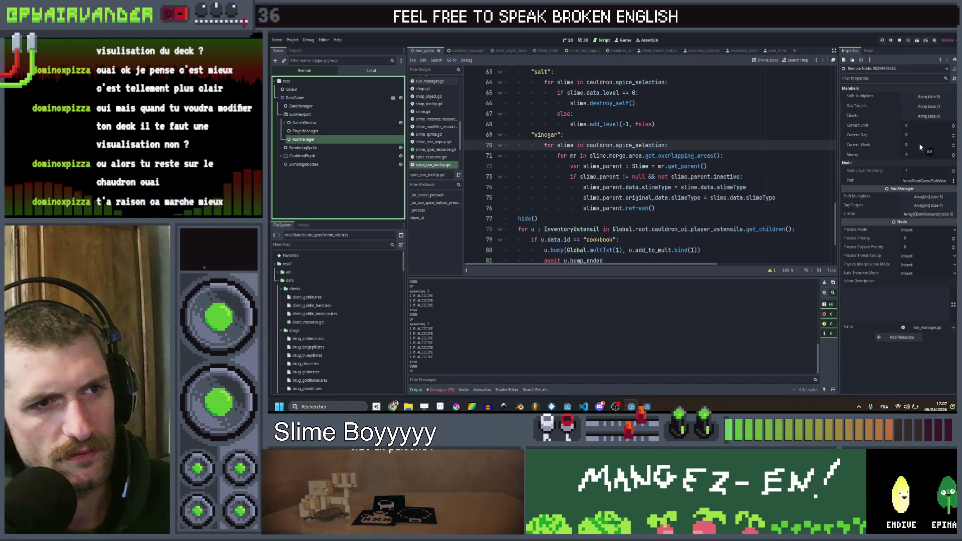
- Set RunManager's Money to 400, return to the game and reroll the shop
left_click(918, 153)
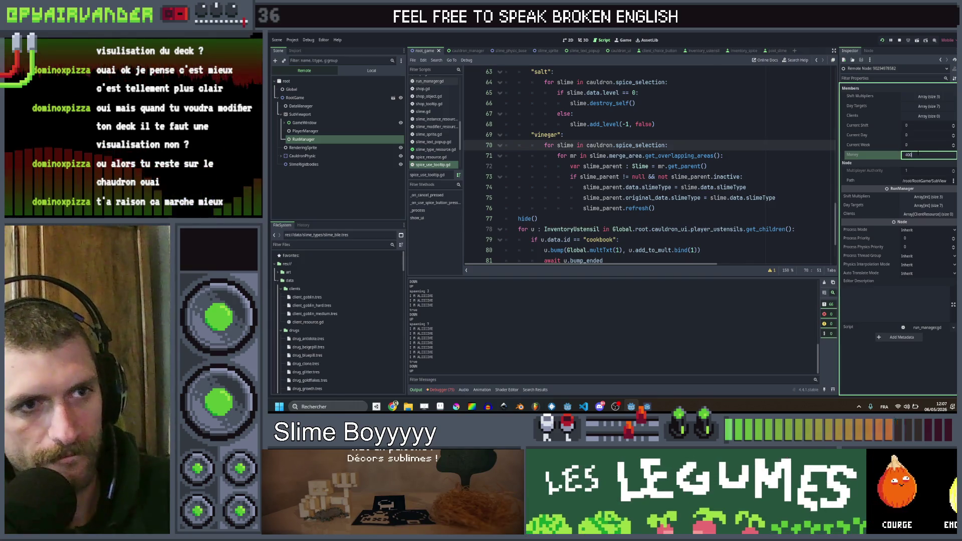
key("Return")
left_click(646, 407)
left_click(549, 371)
- Reroll the shop twice, buy Vinegar, and start the next shift with the Very hungry goblin
left_click(550, 371)
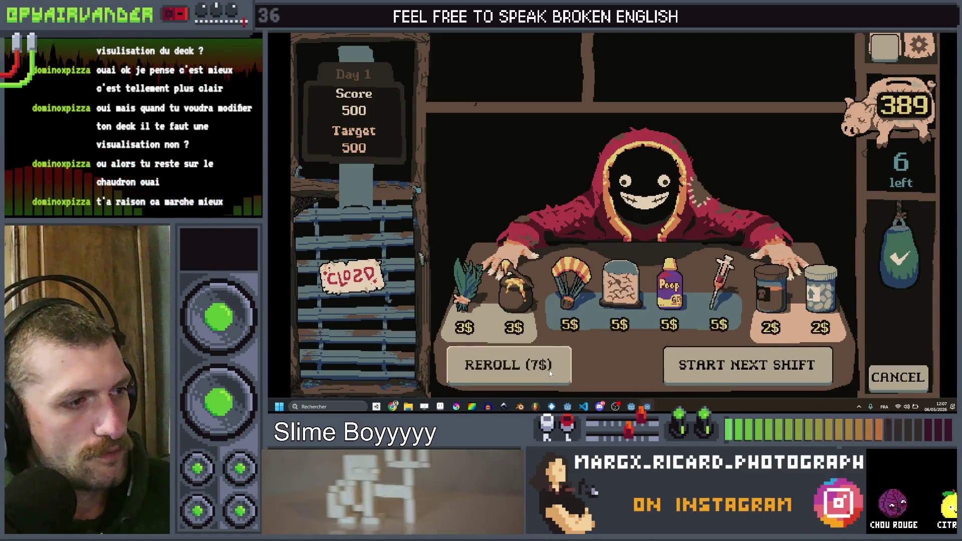
left_click(549, 371)
left_click(516, 291)
left_click(623, 209)
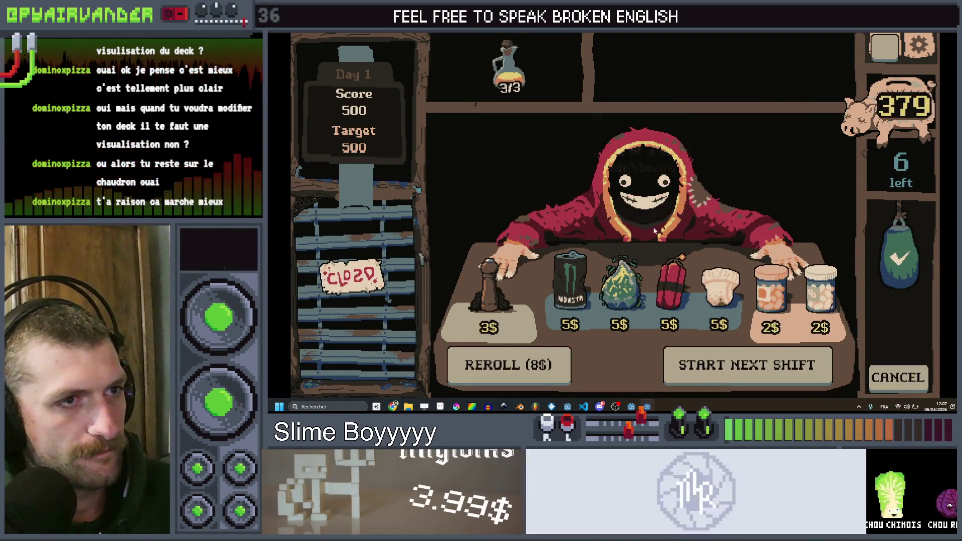
left_click(807, 369)
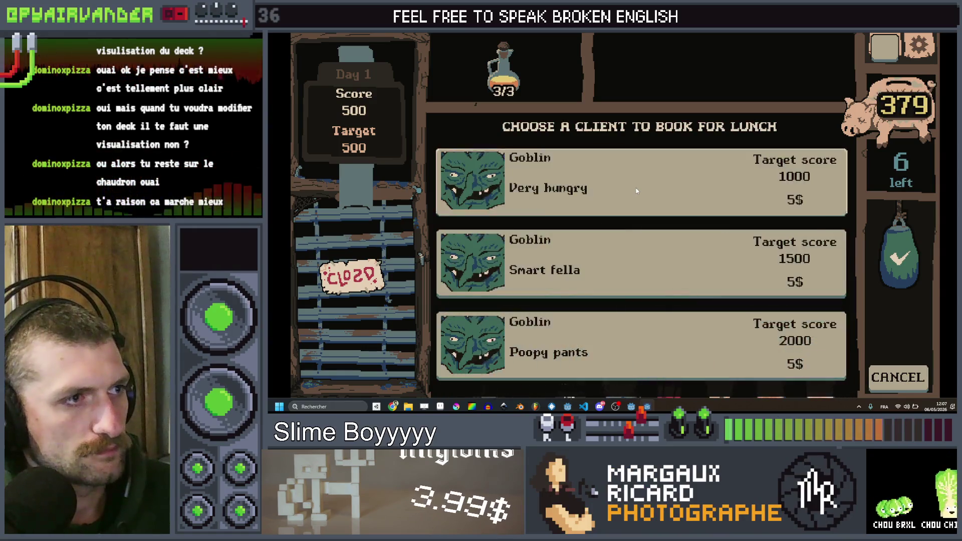
left_click(636, 188)
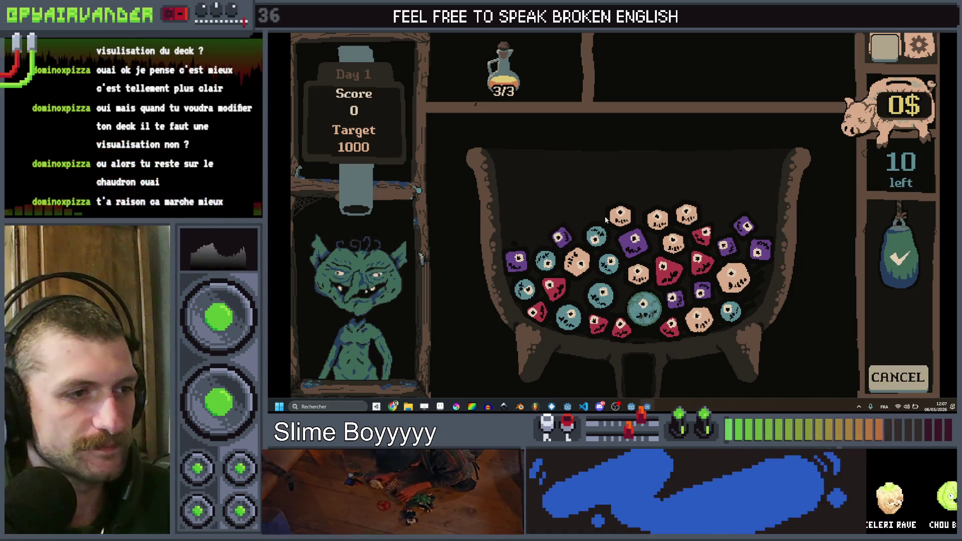
- Use the Vinegar spice on a red slime in the cauldron
left_click(512, 87)
left_click(499, 114)
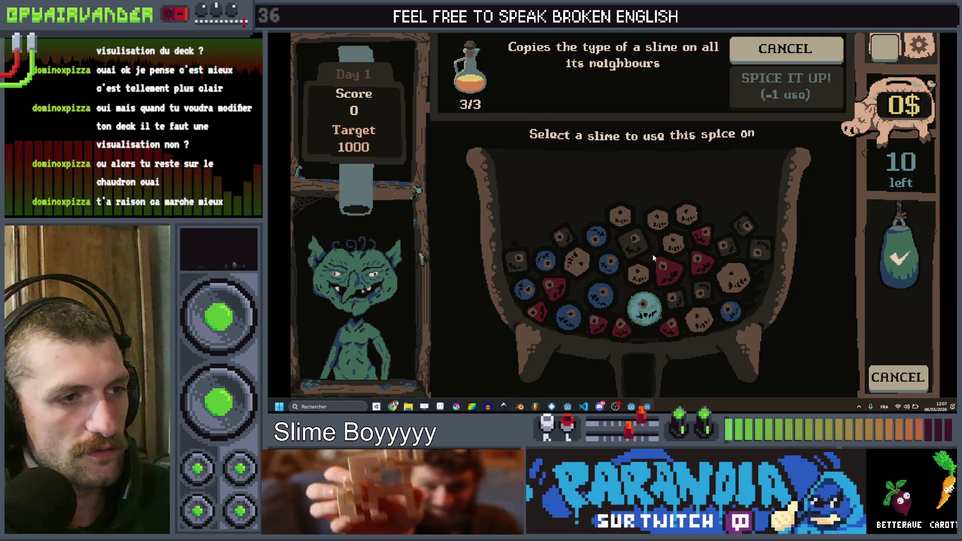
left_click(665, 266)
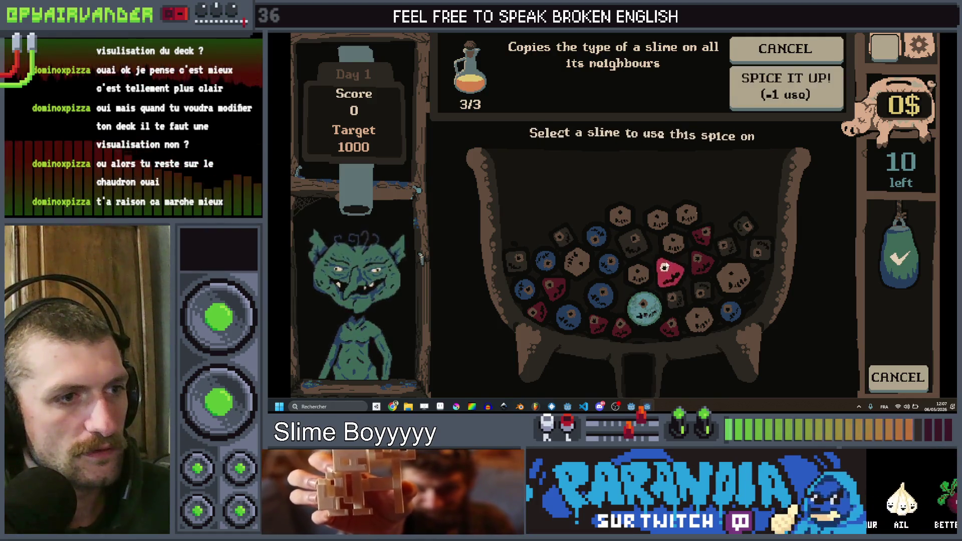
left_click(666, 270)
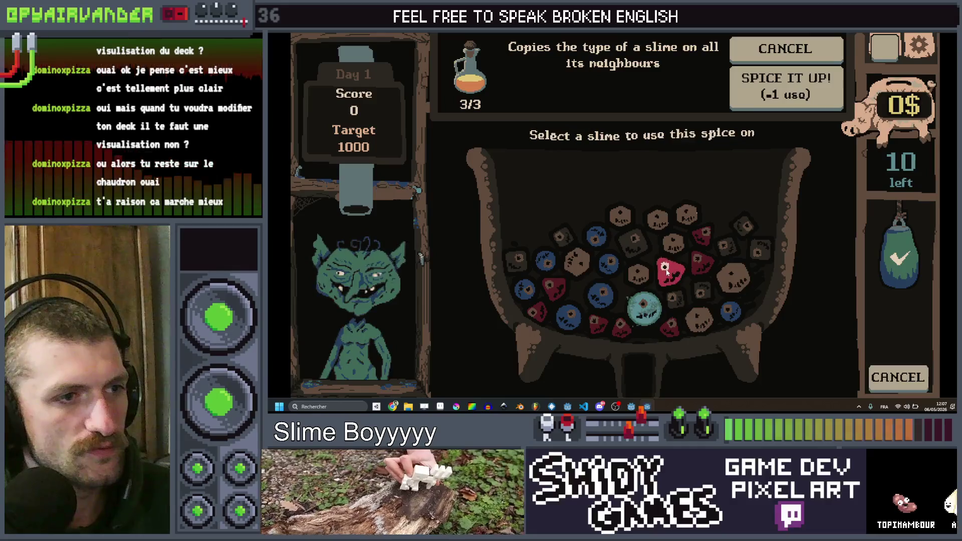
left_click(666, 270)
left_click(666, 269)
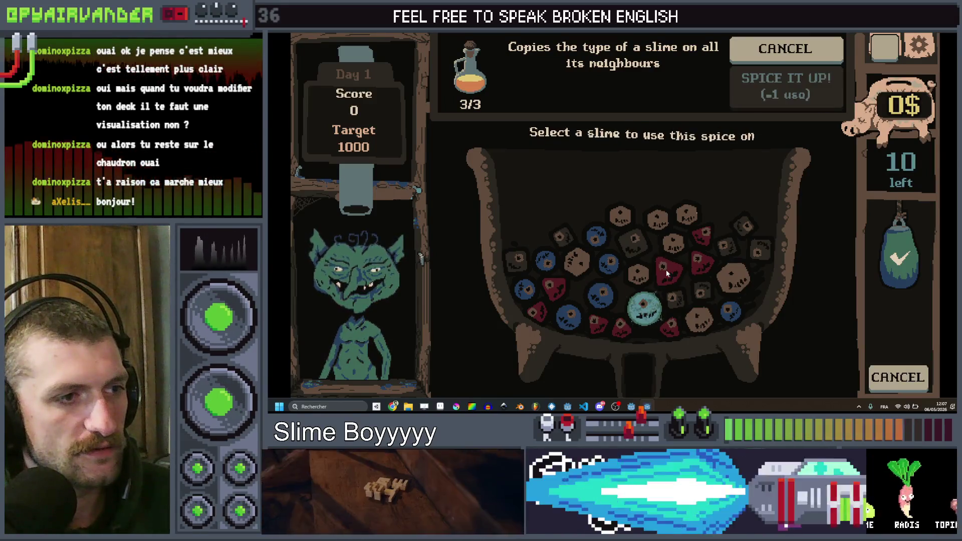
left_click(666, 269)
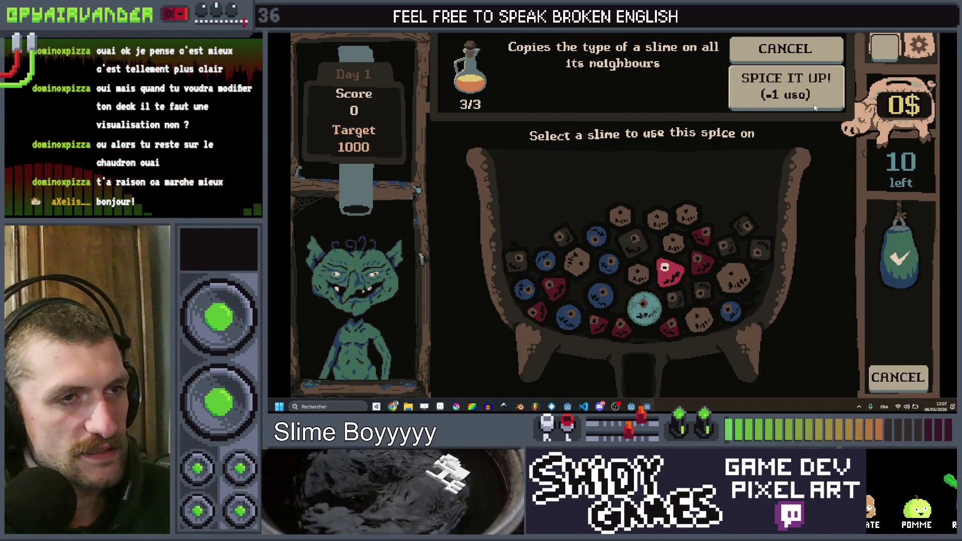
left_click(813, 98)
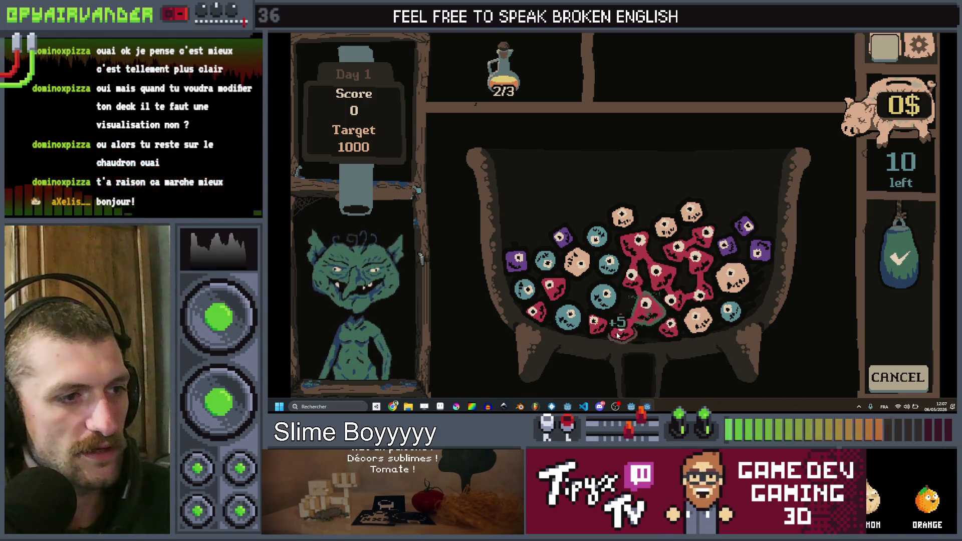
- Link and merge red slime chains to raise the score to 775 of 1000
left_click(904, 281)
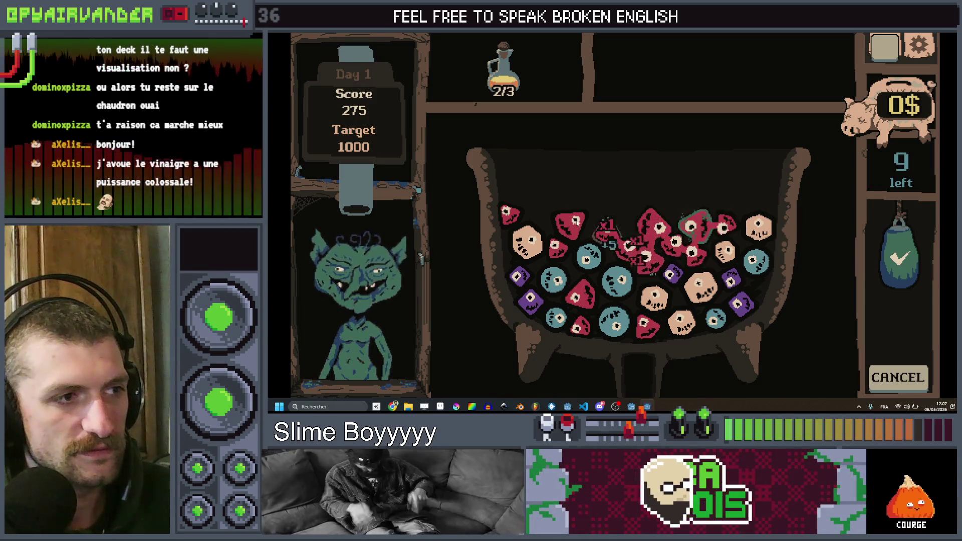
left_click(901, 300)
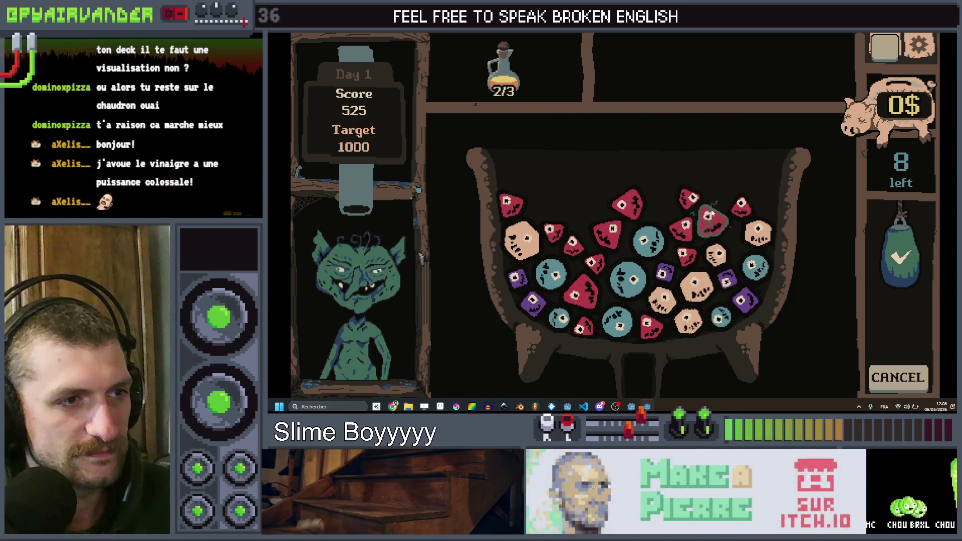
mouse_move(738, 213)
left_mouse_down()
mouse_move(699, 215)
mouse_move(683, 244)
mouse_move(668, 220)
mouse_move(635, 206)
mouse_move(606, 233)
mouse_move(587, 296)
left_mouse_up()
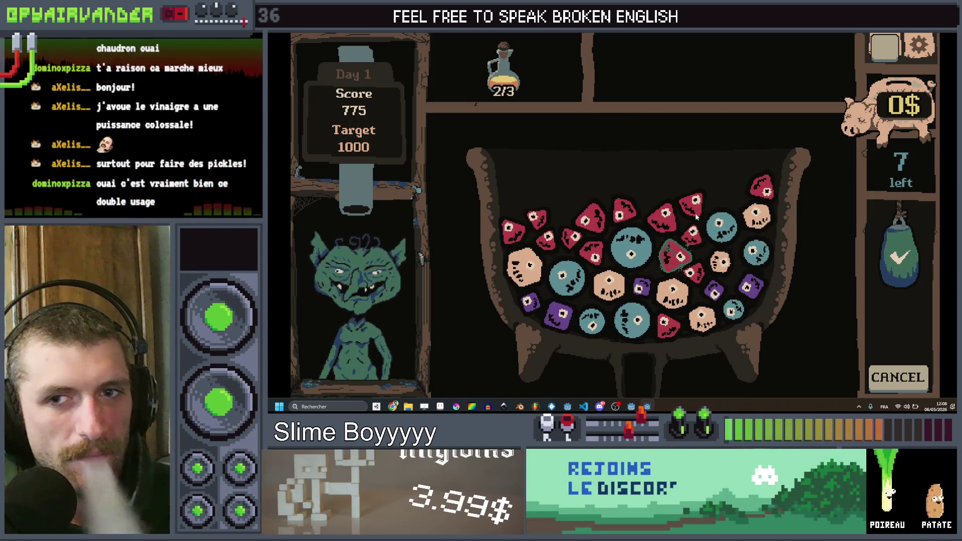
mouse_move(566, 243)
left_mouse_down()
mouse_move(596, 251)
mouse_move(673, 228)
mouse_move(713, 284)
mouse_move(691, 221)
mouse_move(549, 243)
left_mouse_up()
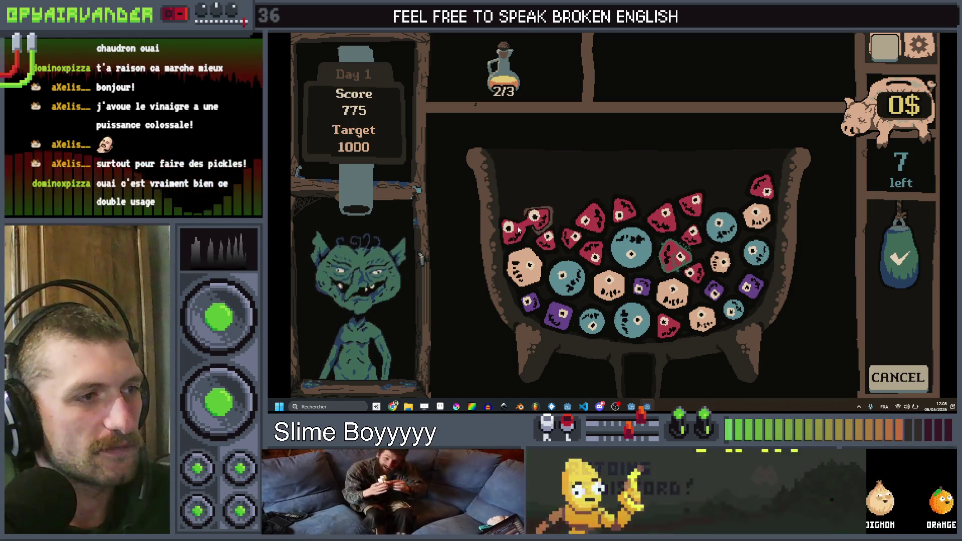
left_click(504, 73)
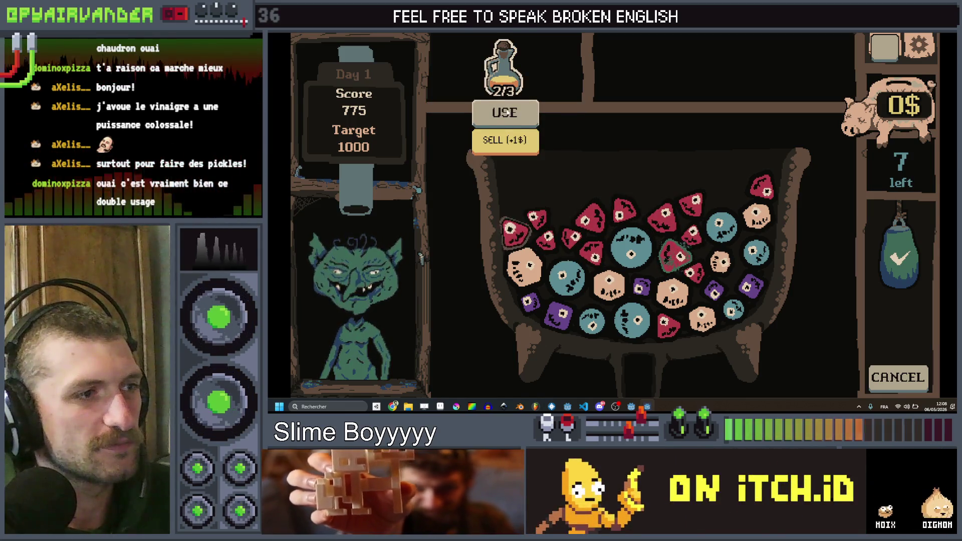
- Spend the last Vinegar charges on the large red slime, turning its neighbours red
left_click(505, 113)
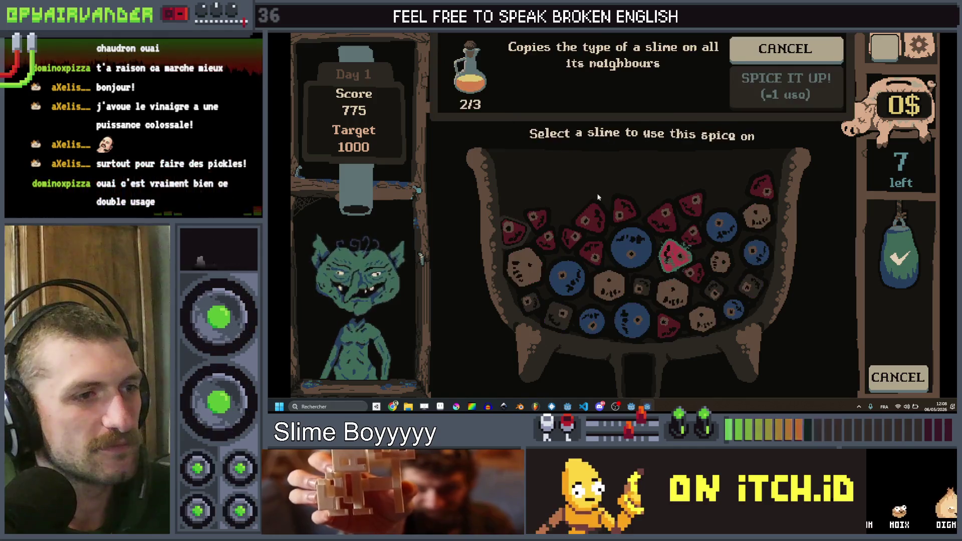
left_click(671, 258)
left_click(765, 100)
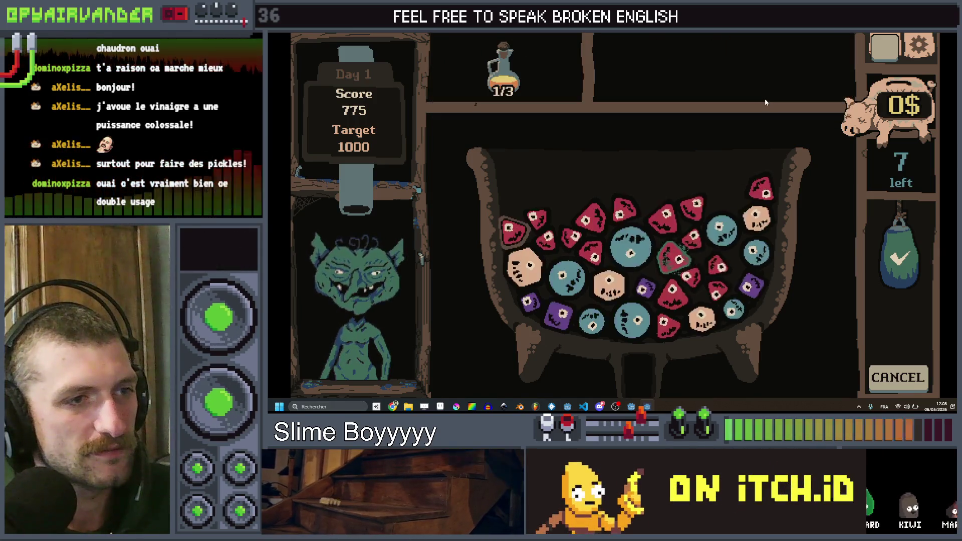
left_click(512, 81)
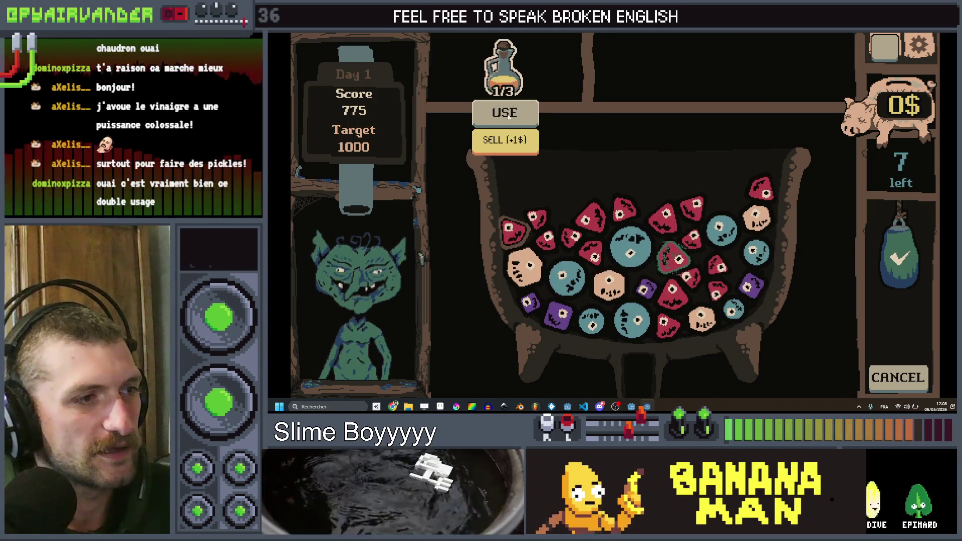
left_click(507, 113)
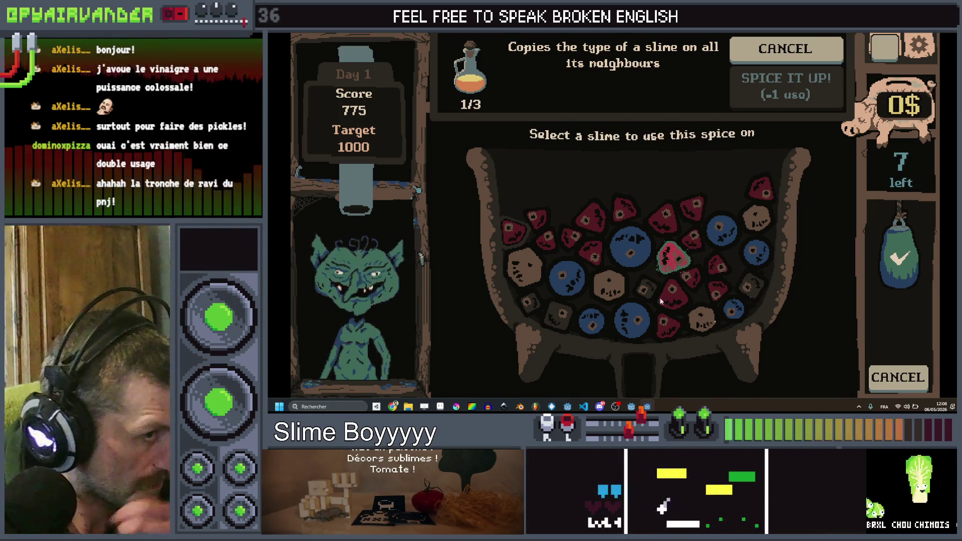
left_click(590, 258)
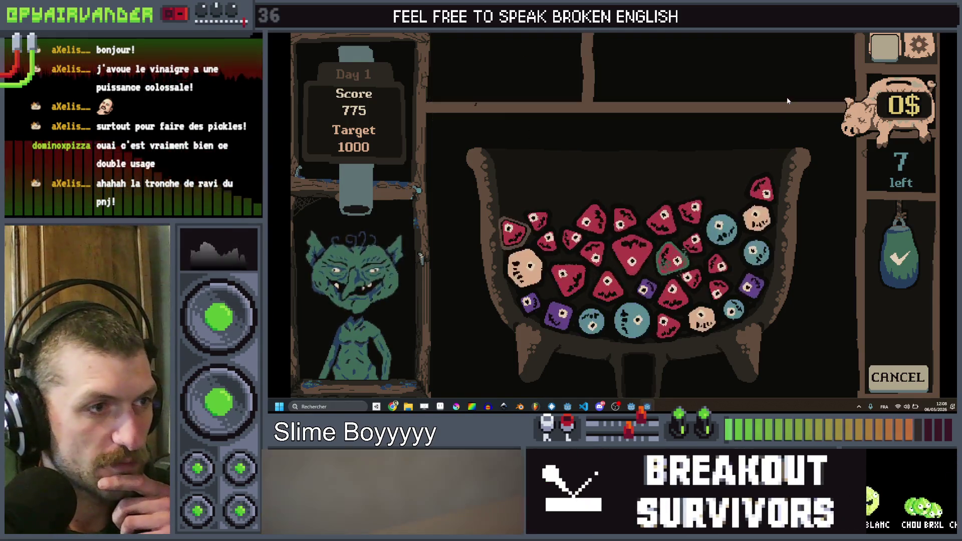
- Merge the red slime group, collect the shift earnings, and close the game window
left_click(516, 240)
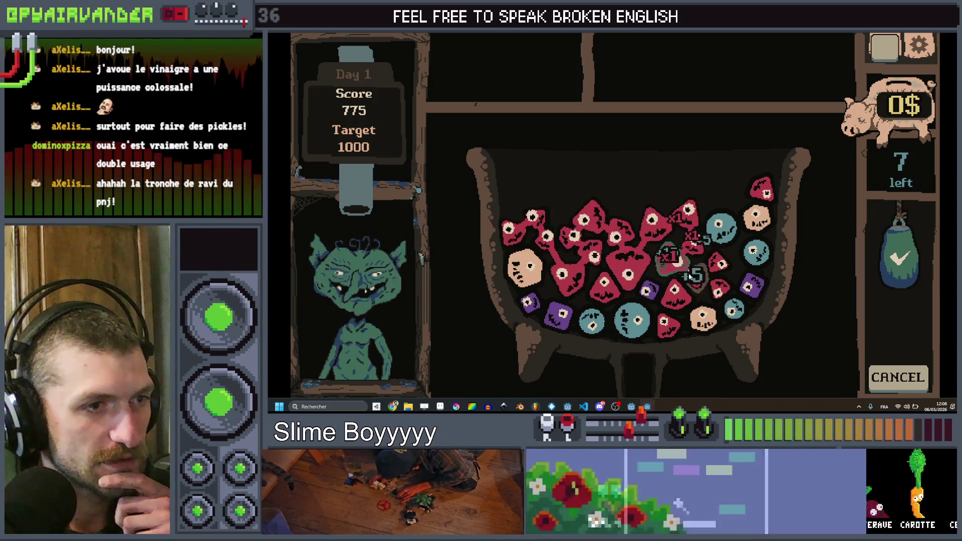
left_click(670, 335)
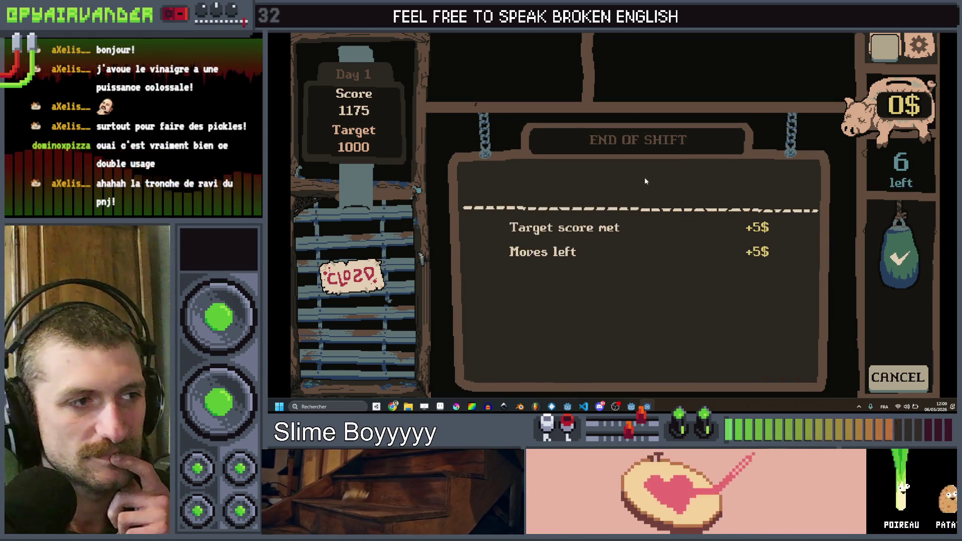
left_click(648, 176)
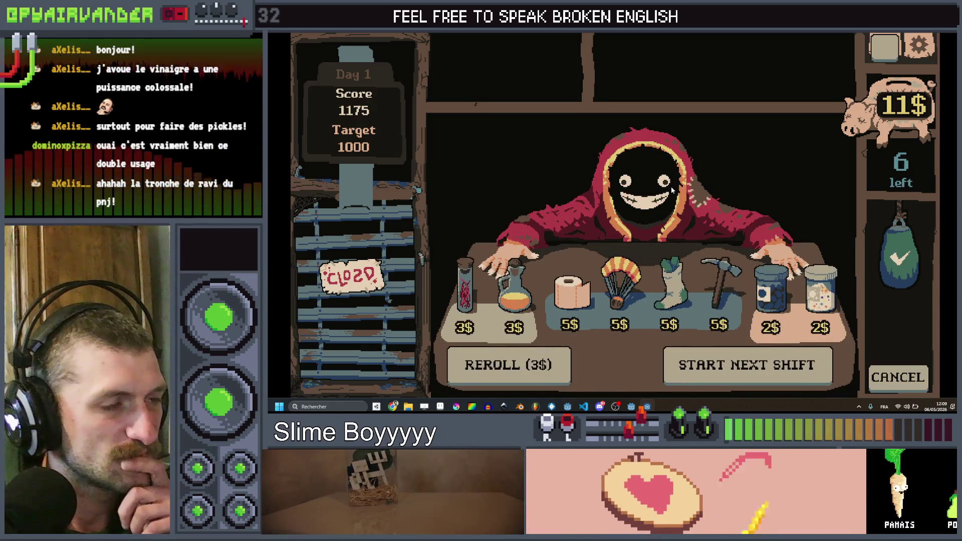
left_click(933, 36)
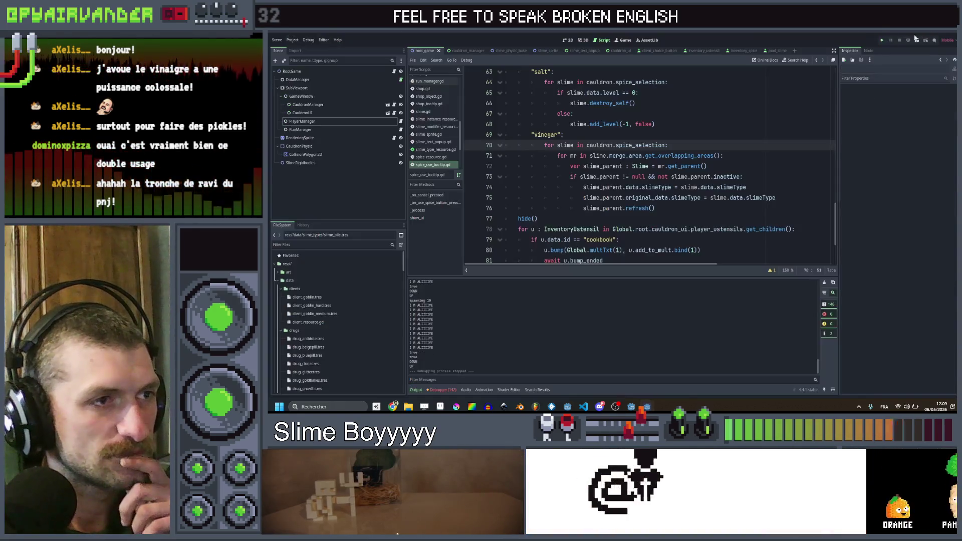
- Review the salt case's level check and else branch in spice_use_tooltip.gd
key("Up")
left_click(693, 114)
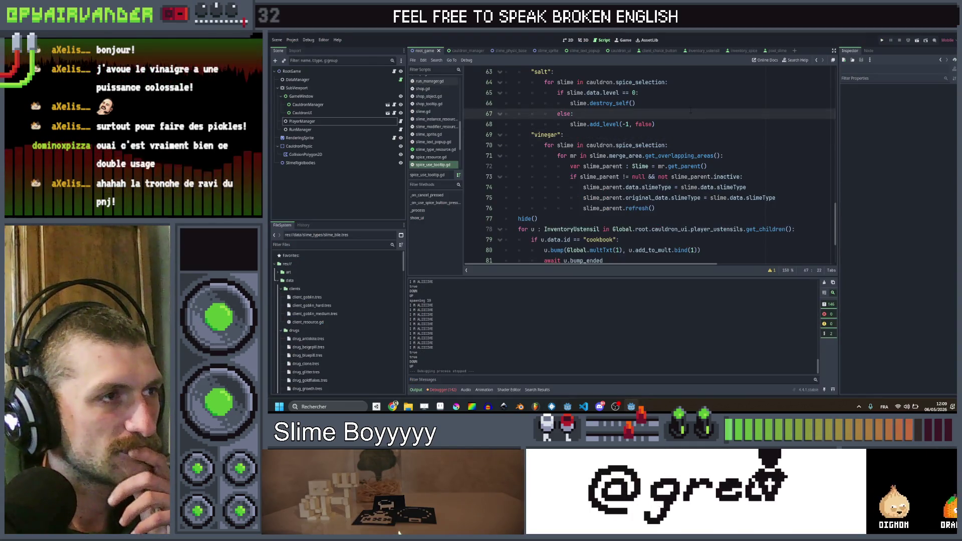
left_click(688, 92)
scroll(689, 92, "up", 2)
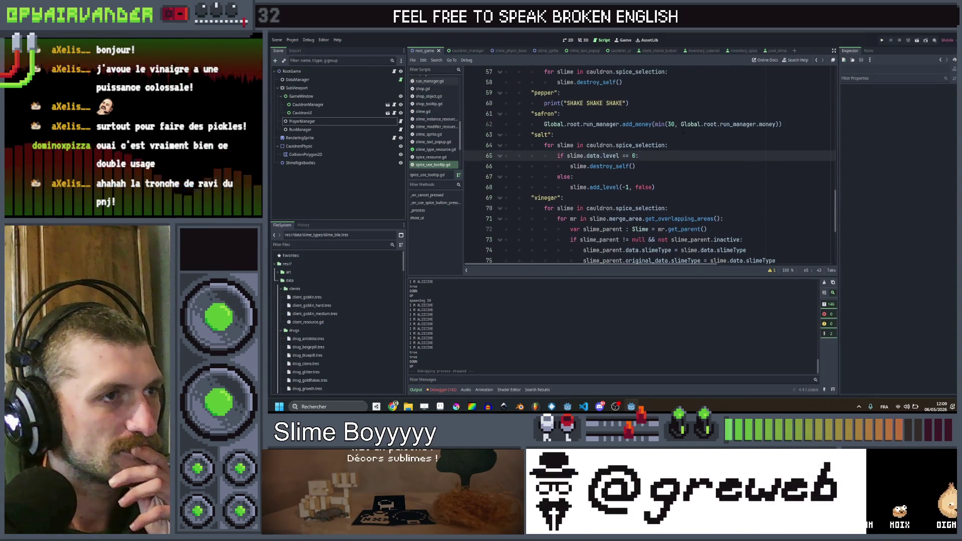
left_click(679, 137)
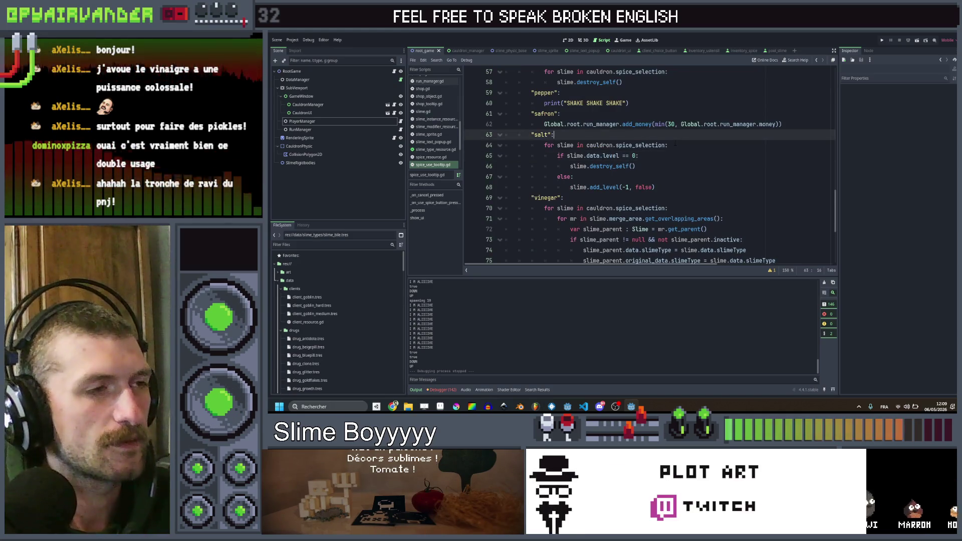
scroll(683, 145, "down", 5)
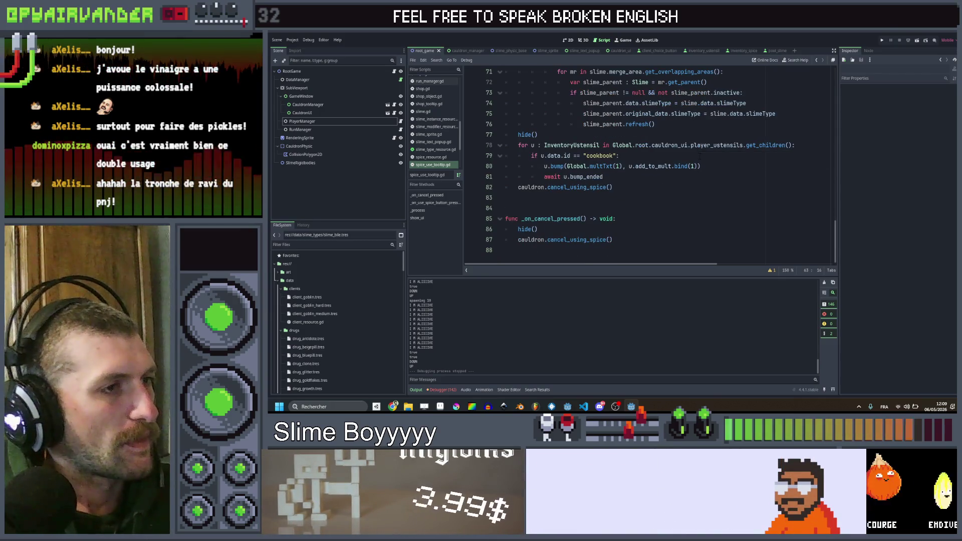
scroll(700, 157, "up", 10)
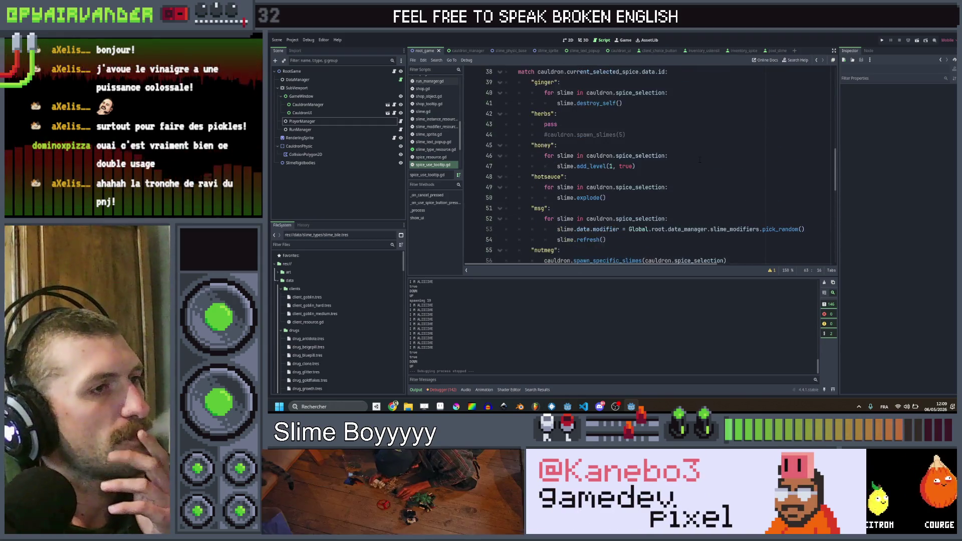
scroll(699, 160, "down", 3)
- Review the msg and nutmeg destroy_self cases, then save and run the project
left_click(711, 147)
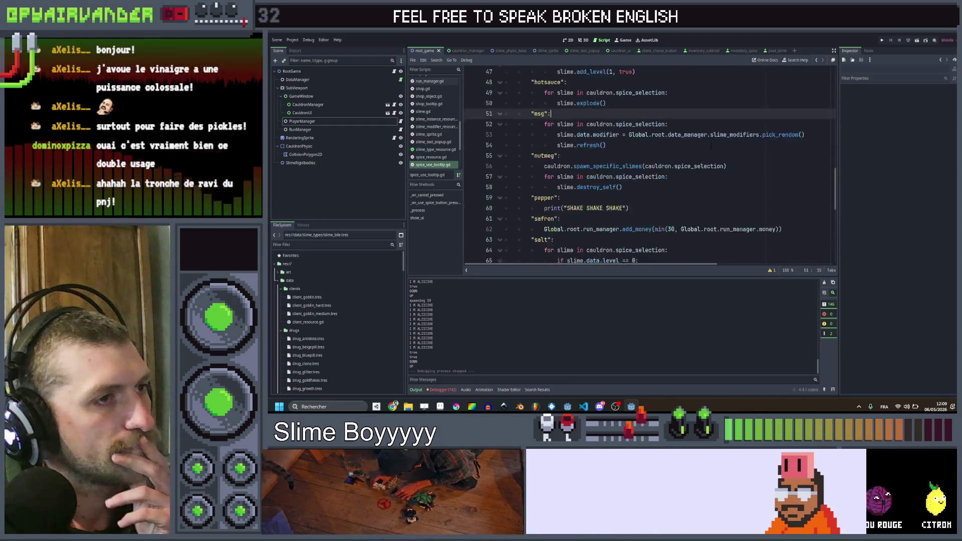
scroll(711, 147, "down", 1)
left_click(706, 159)
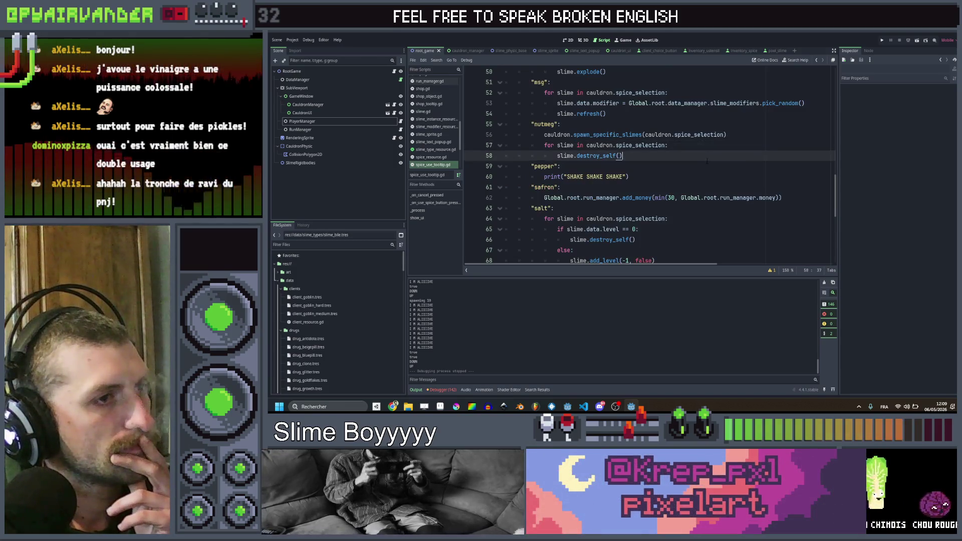
scroll(706, 160, "down", 5)
scroll(708, 163, "up", 5)
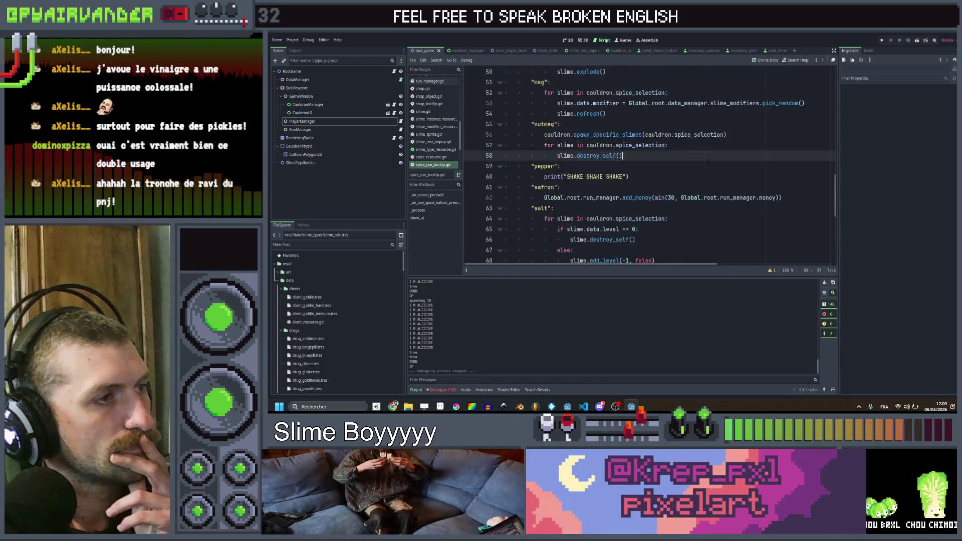
scroll(708, 162, "up", 15)
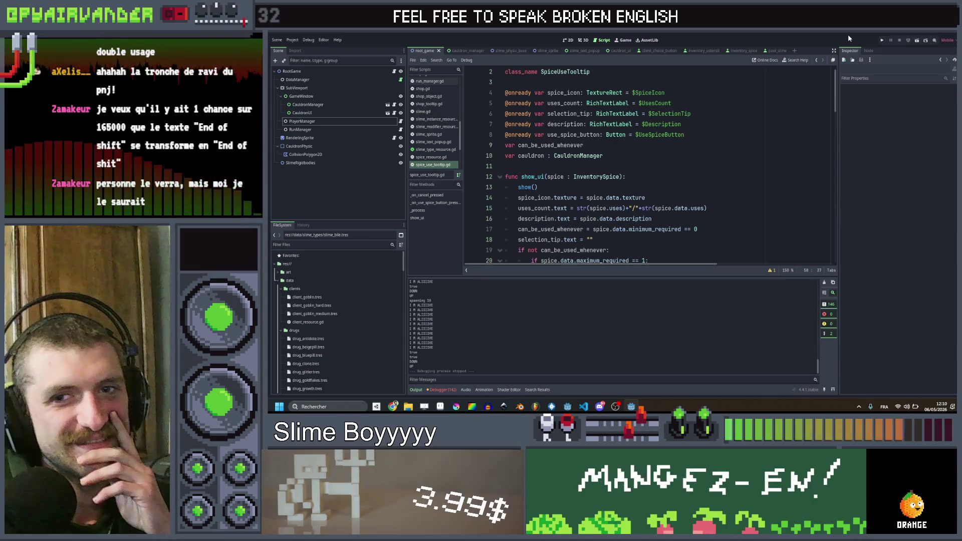
left_click(884, 40)
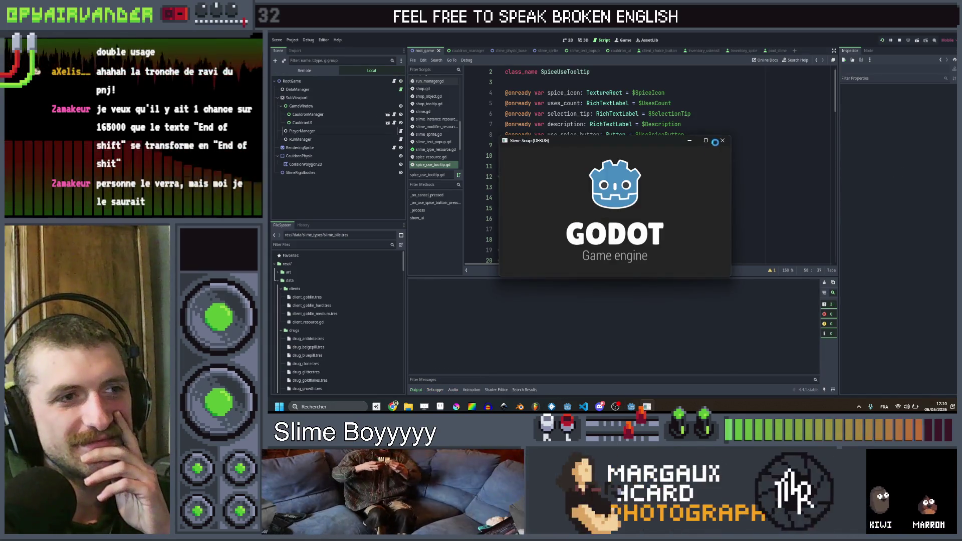
- Maximize the game window and score red, teal and purple slime chains to reach 500
left_click(705, 141)
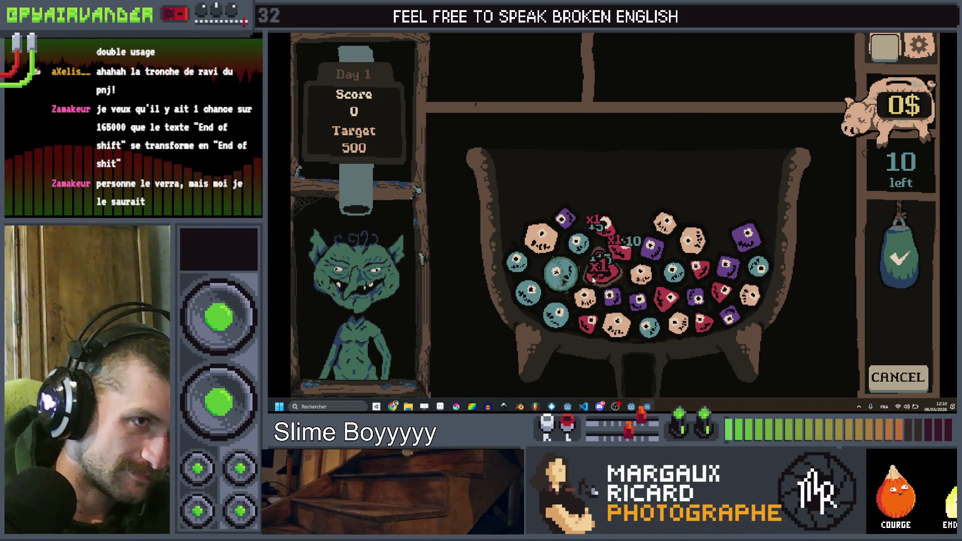
left_click(896, 258)
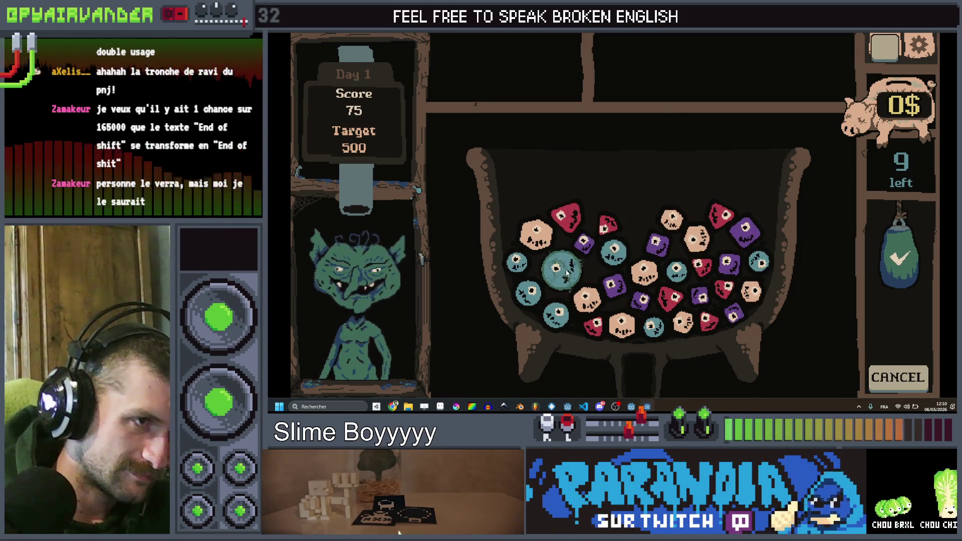
mouse_move(557, 273)
left_mouse_down()
mouse_move(529, 295)
mouse_move(555, 313)
left_mouse_up()
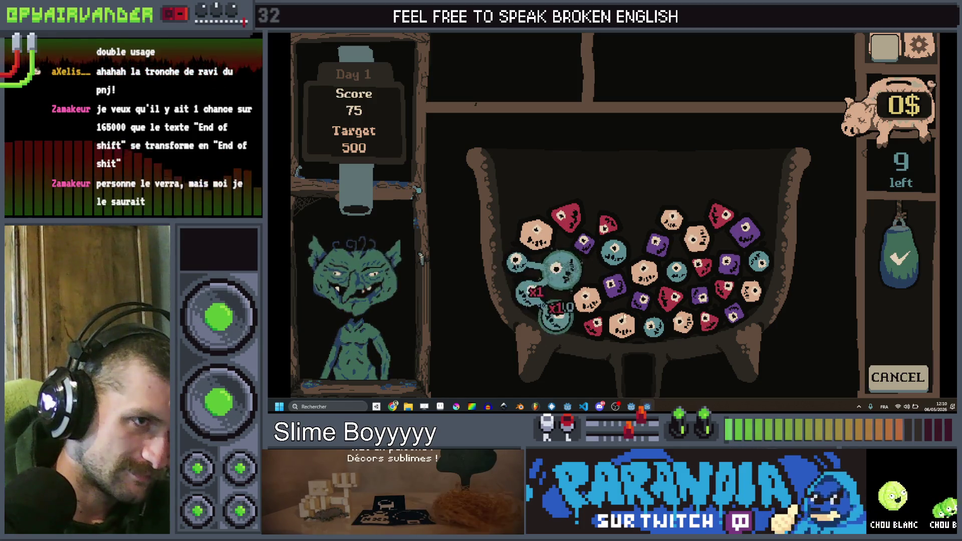
left_click(899, 258)
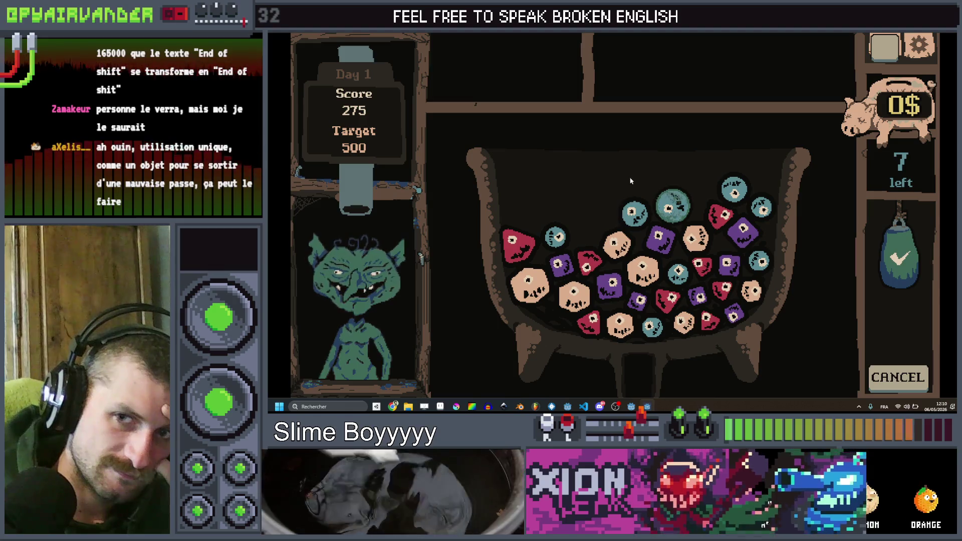
left_click(664, 283)
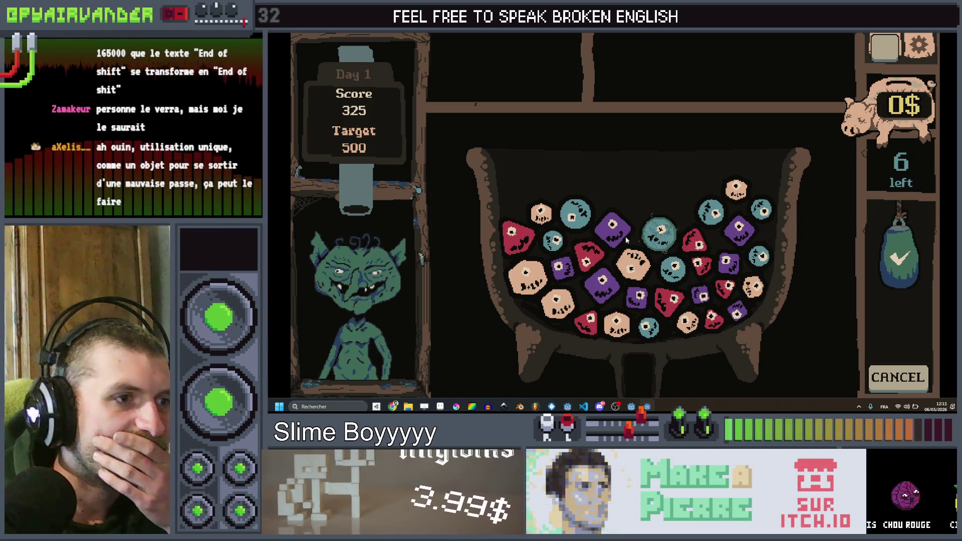
left_click_drag(606, 287, 606, 288)
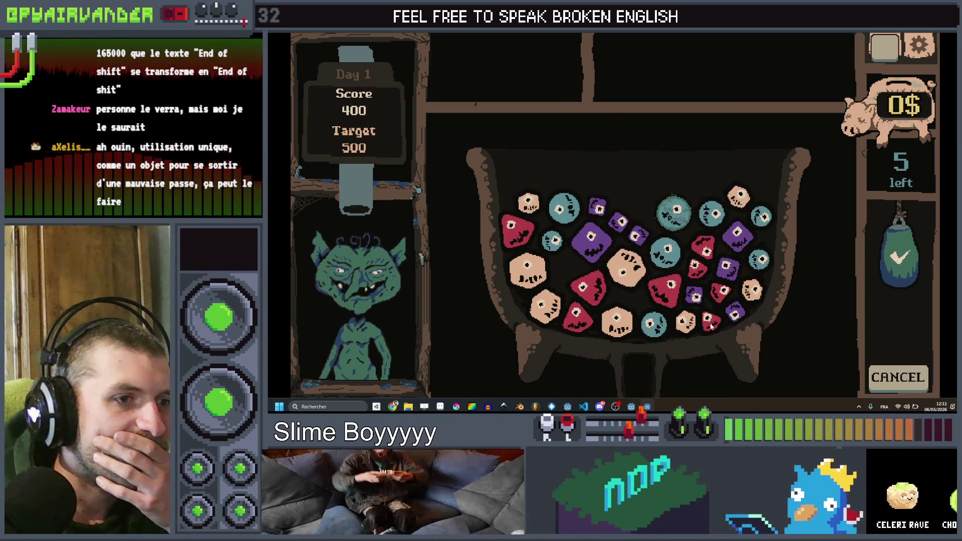
mouse_move(709, 283)
left_mouse_down()
mouse_move(694, 265)
mouse_move(669, 287)
left_mouse_up()
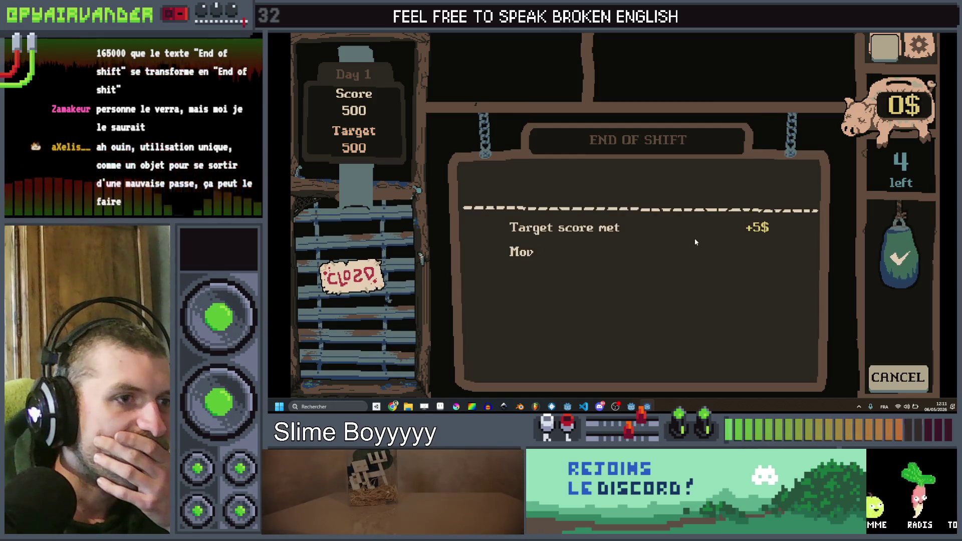
- Collect the reward, buy Salt for 3$, and start the next shift with the goblin client
left_click(681, 190)
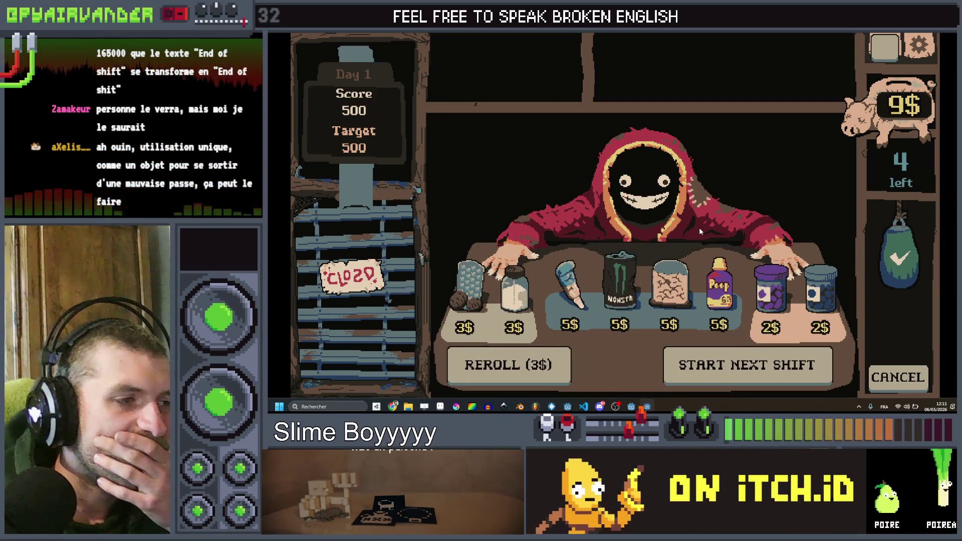
left_click(515, 292)
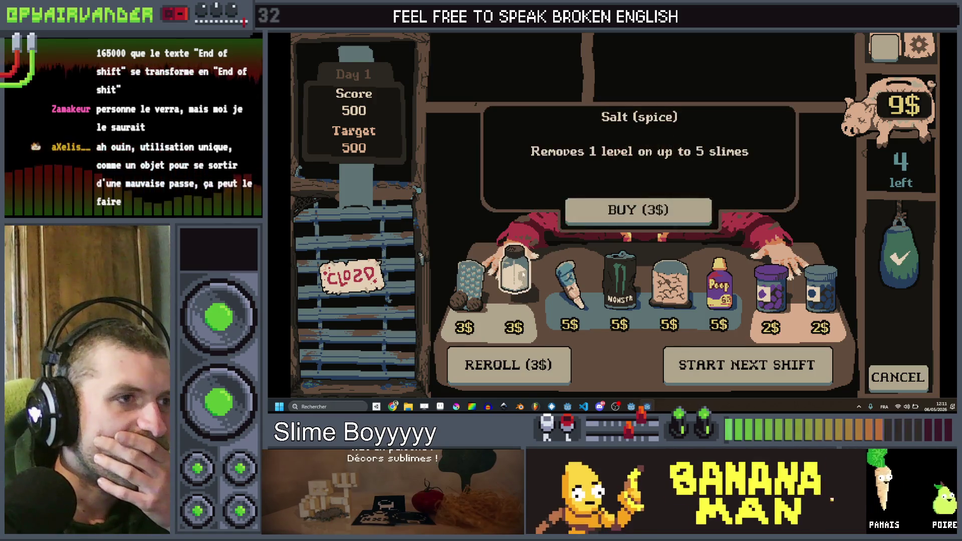
left_click(611, 209)
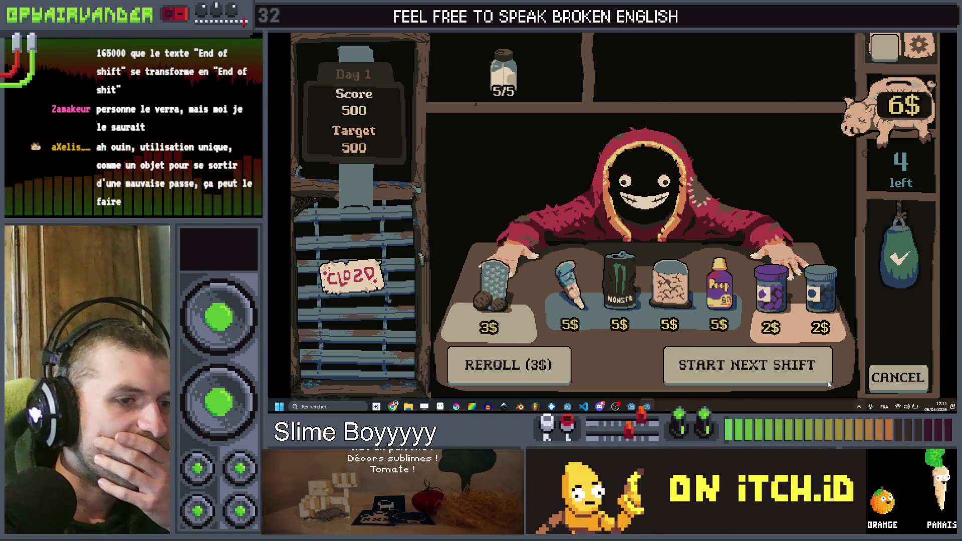
left_click(782, 371)
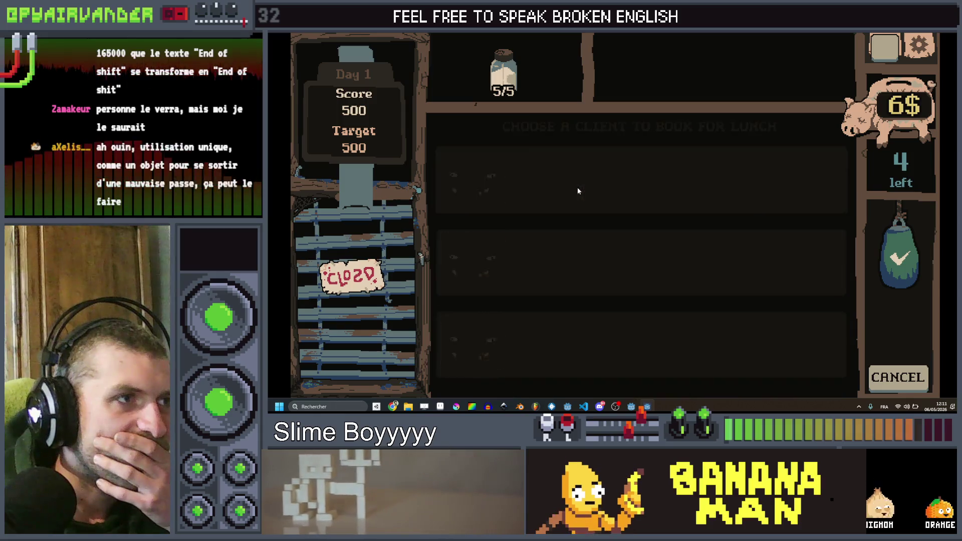
left_click(577, 191)
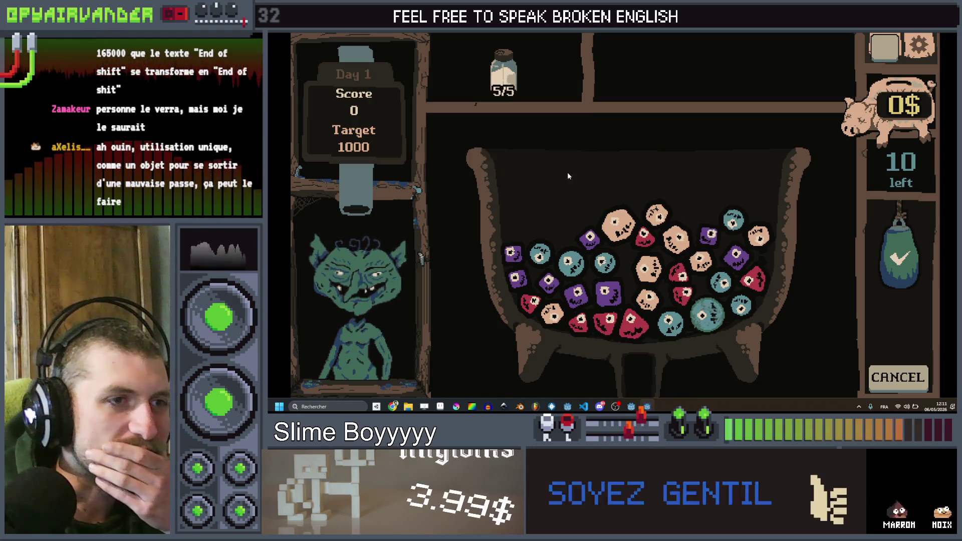
- Chain and score peach, teal and red slimes, bringing the score to 250
left_click_drag(621, 227, 694, 243)
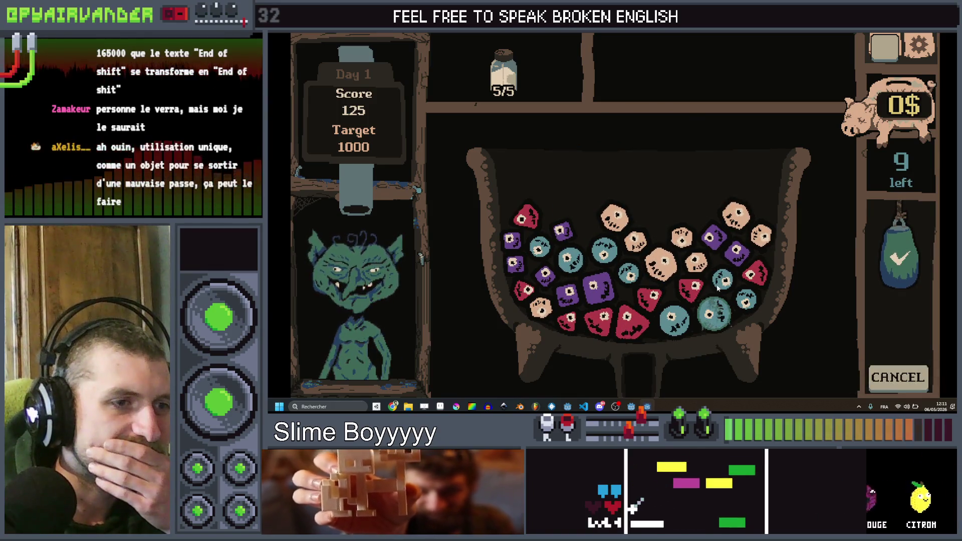
left_click_drag(717, 288, 746, 299)
left_click_drag(701, 320, 702, 320)
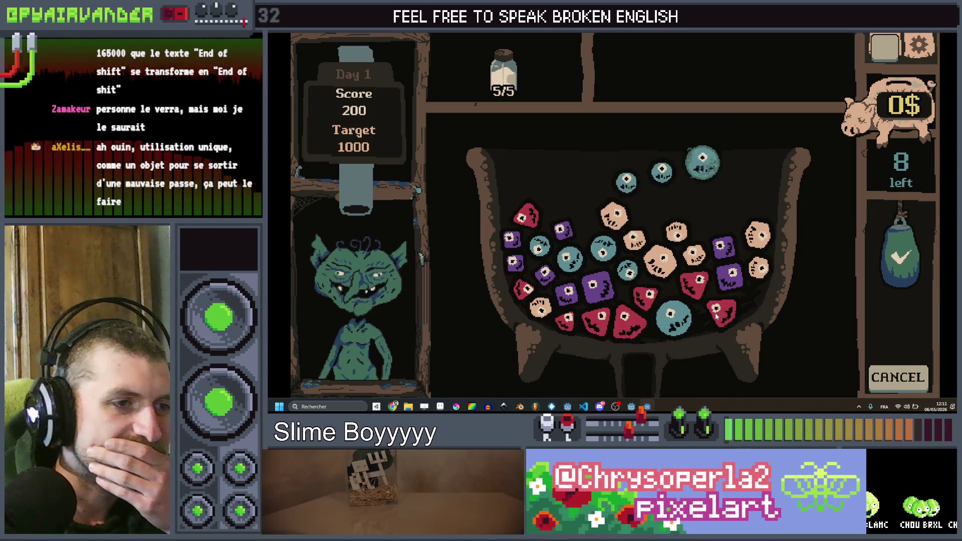
left_click(728, 324)
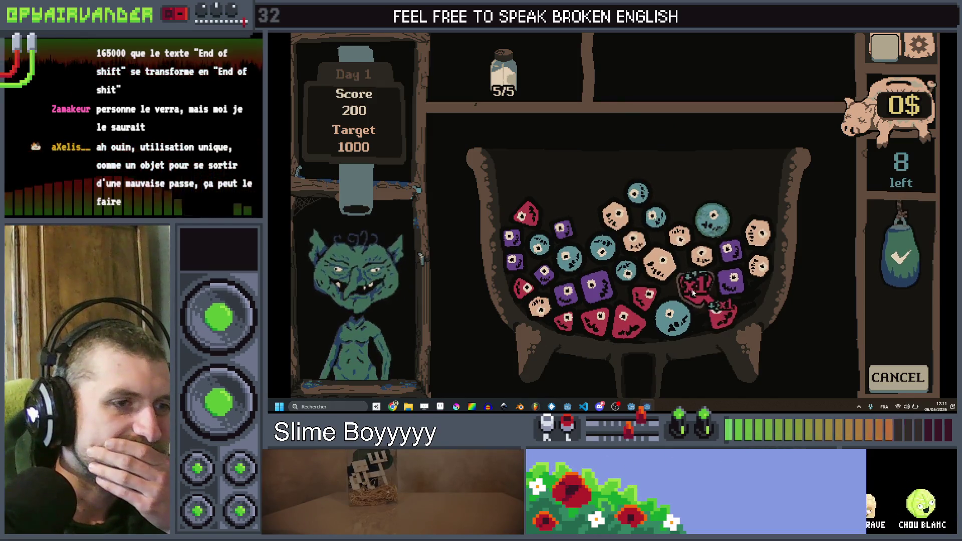
left_click(900, 288)
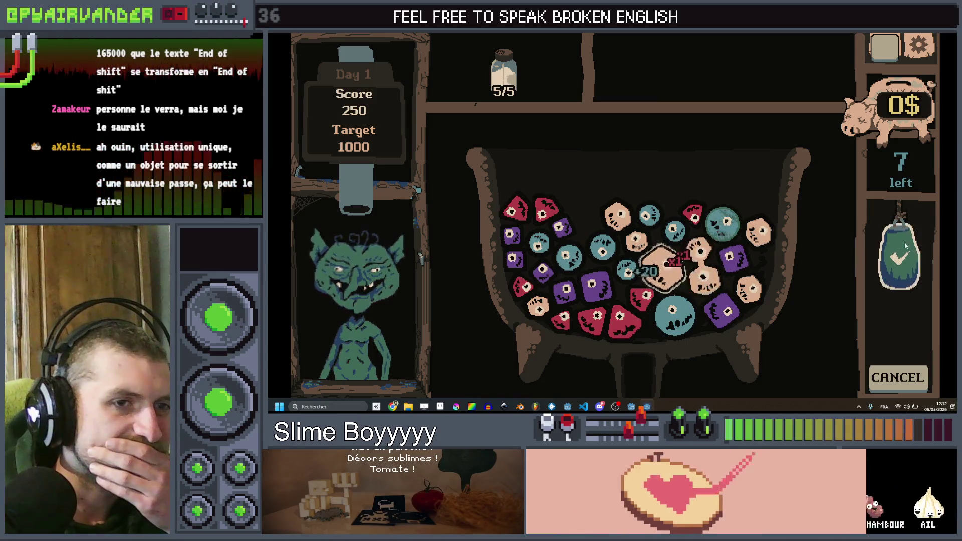
- Confirm the current chain and score a purple slime chain to finish at 1275
left_click(899, 258)
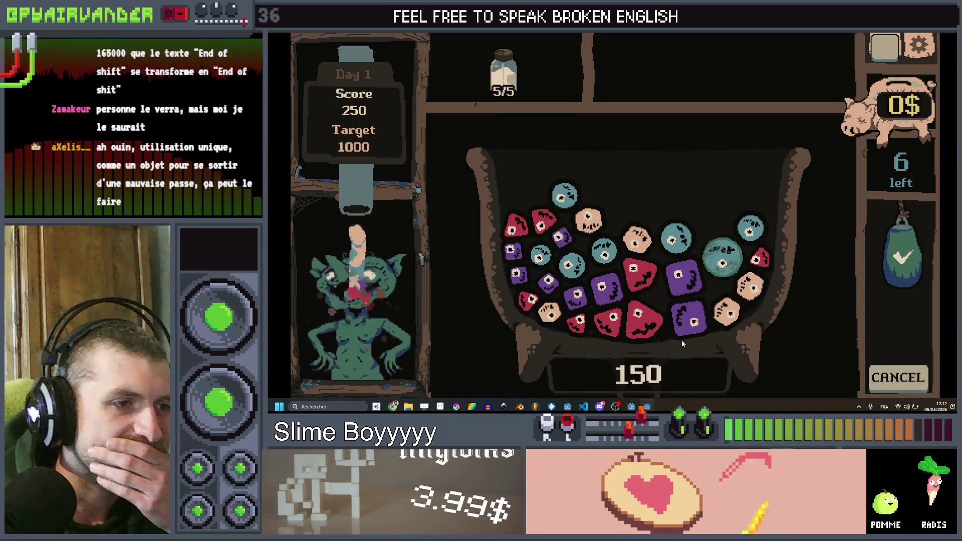
mouse_move(512, 249)
left_mouse_down()
mouse_move(518, 273)
mouse_move(592, 293)
left_mouse_up()
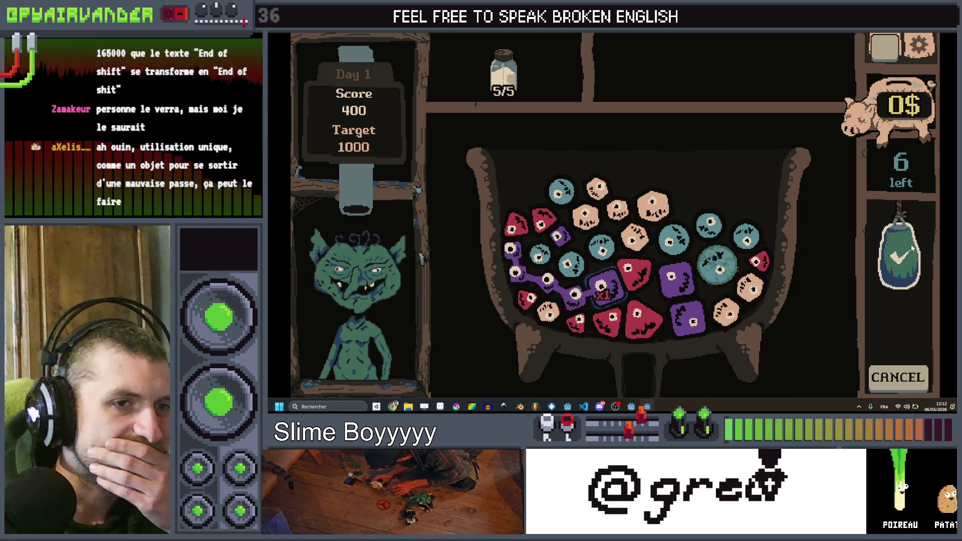
left_click(912, 312)
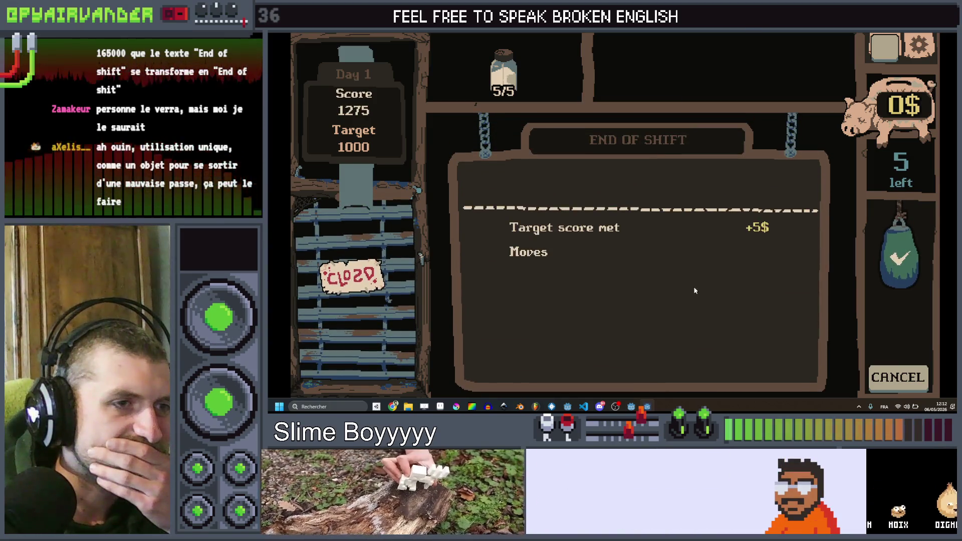
- Collect the earnings and start the next shift with the Very hungry goblin client
left_click(647, 186)
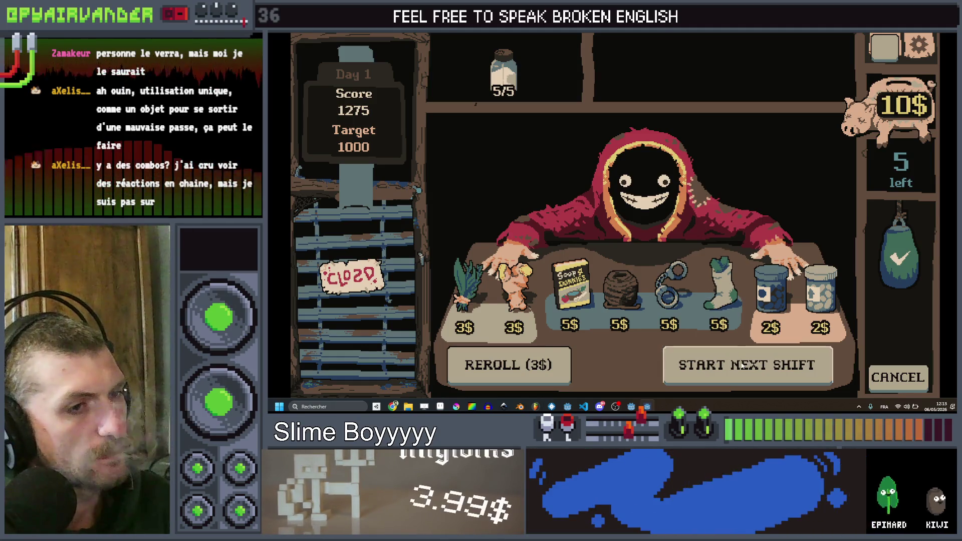
left_click(716, 364)
left_click(637, 203)
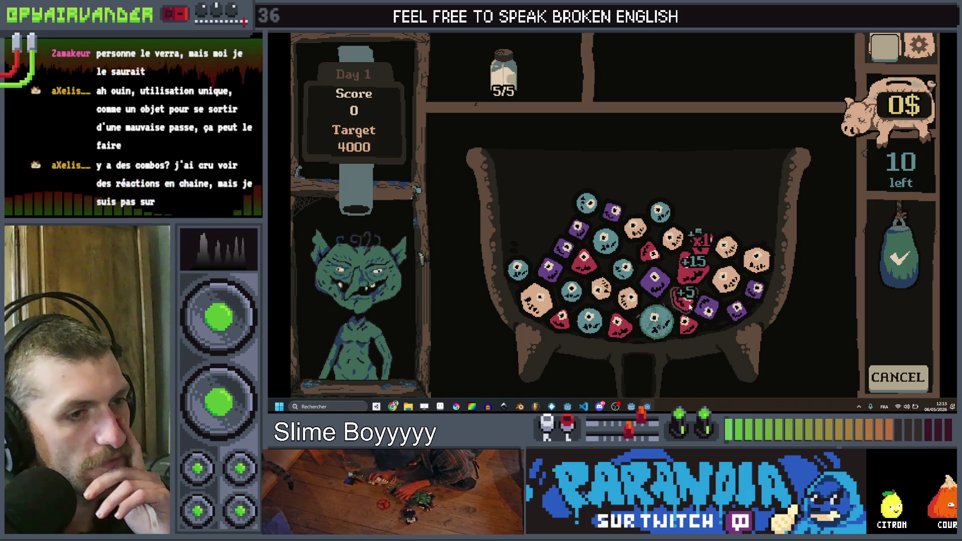
- Remove a red token and pop tan and peach token chains, raising the score to 2100
left_click(694, 310)
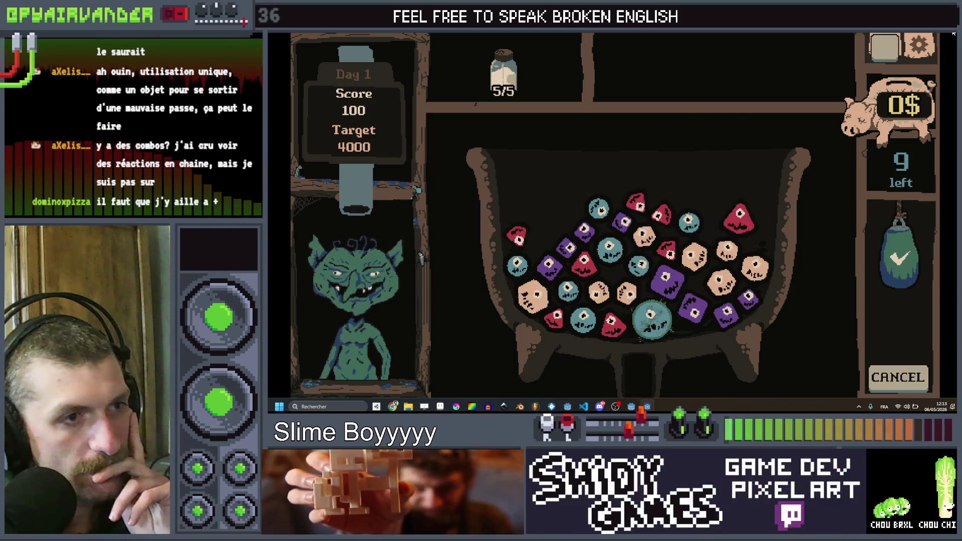
left_click(732, 253)
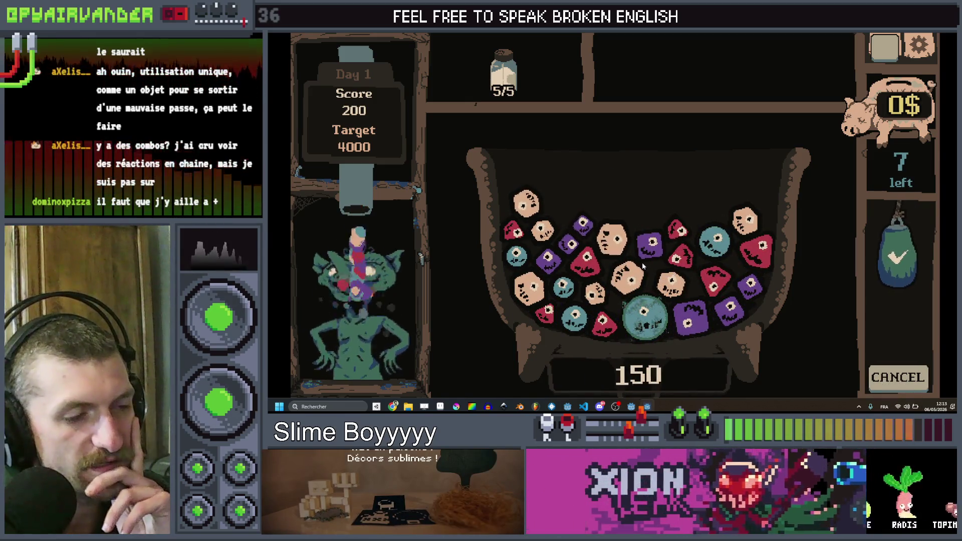
left_click_drag(616, 255, 618, 301)
left_click(900, 256)
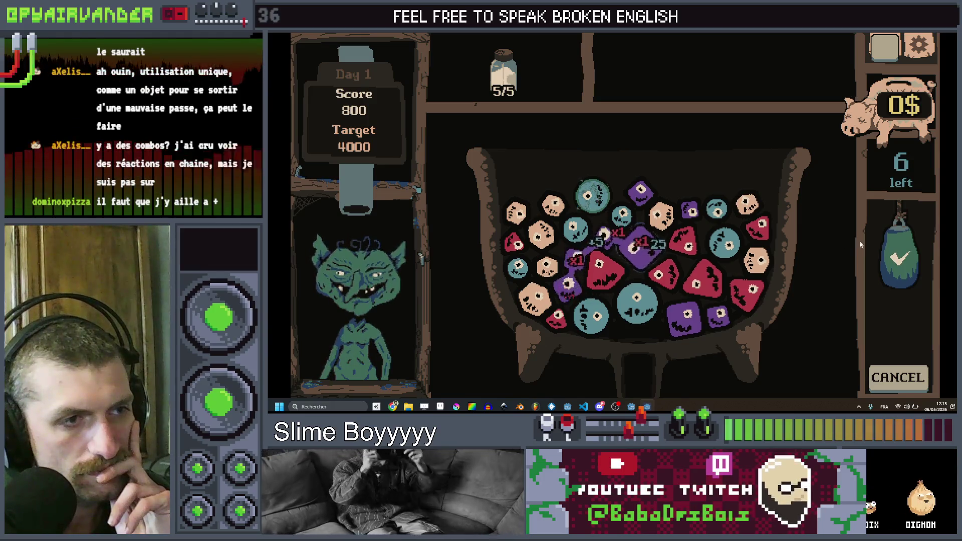
left_click(899, 258)
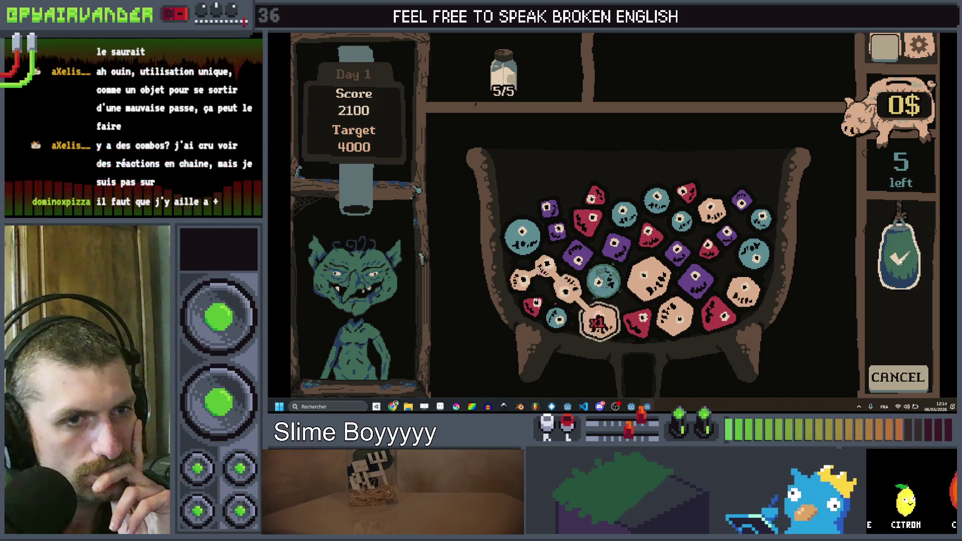
left_click(599, 320)
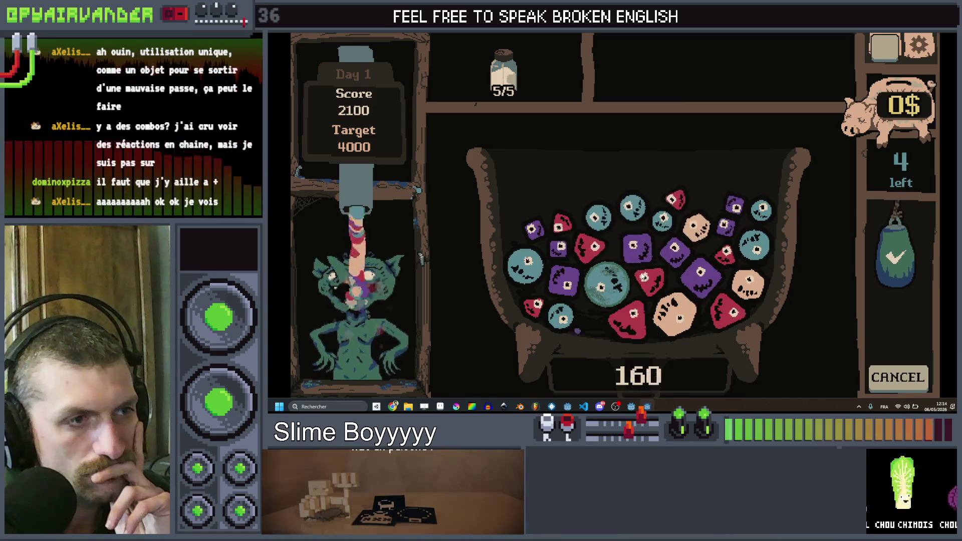
- Pop purple, teal and peach token chains with the last moves to finish at 4250
left_click(636, 250)
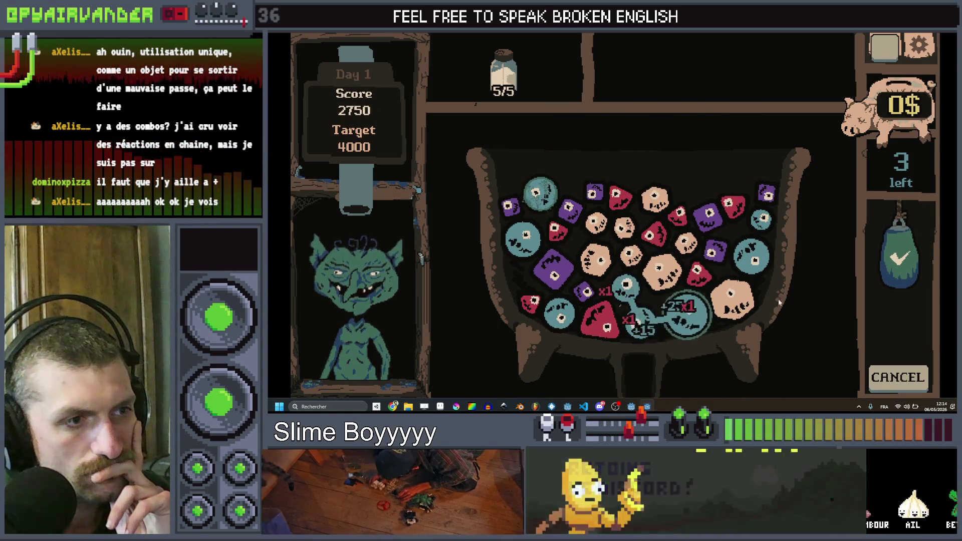
left_click(686, 310)
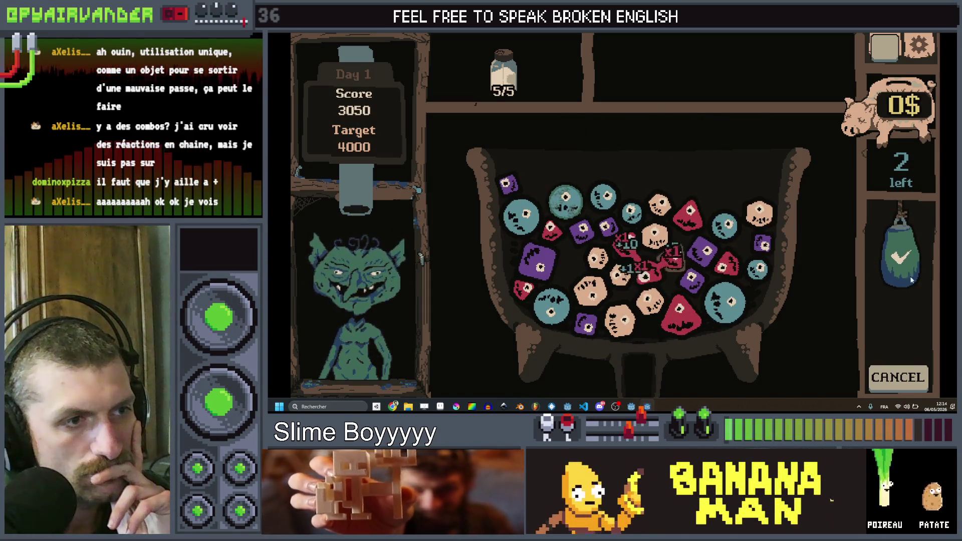
left_click(900, 257)
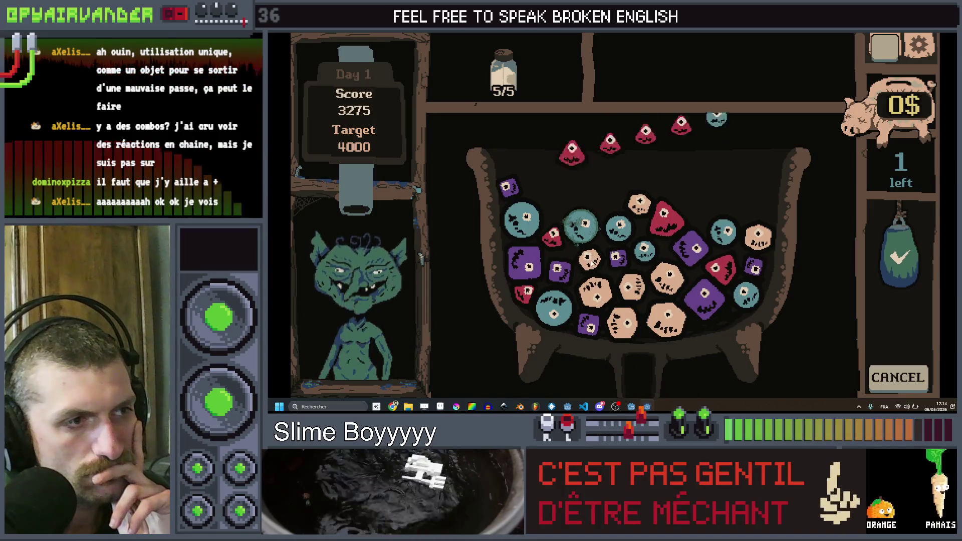
mouse_move(593, 301)
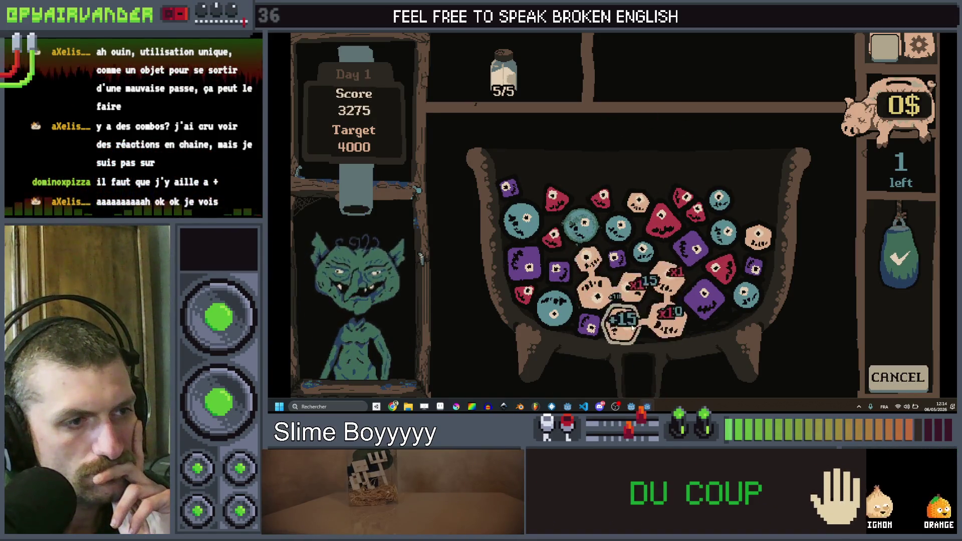
left_click(883, 282)
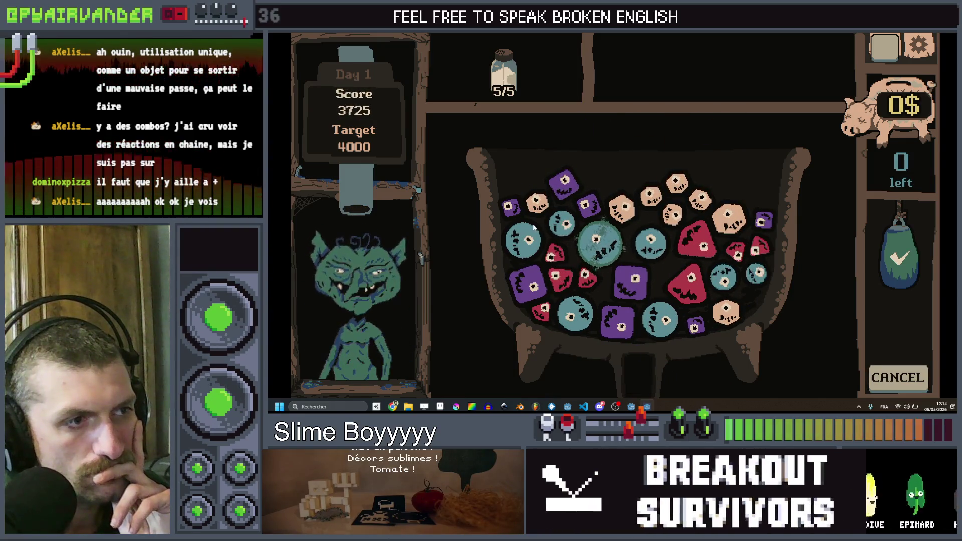
left_click(553, 225)
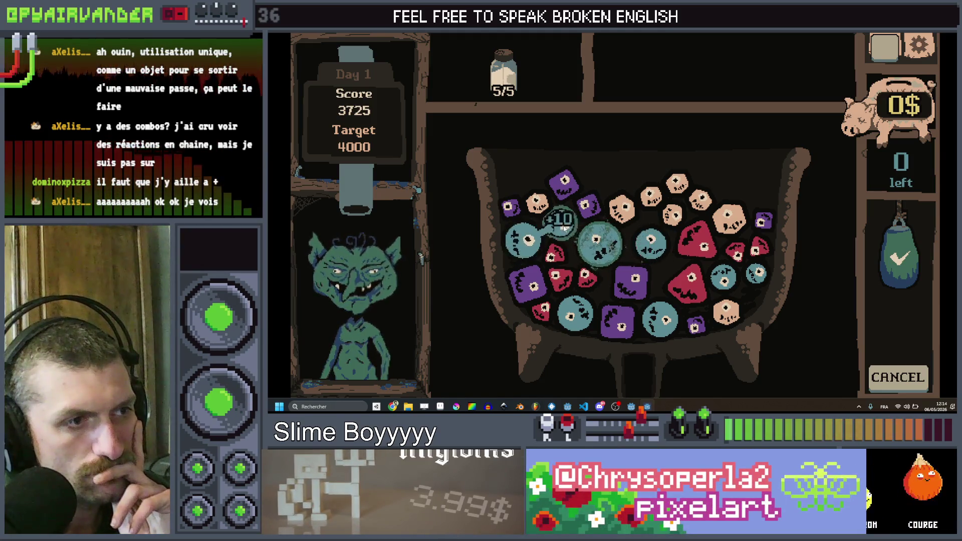
left_click(601, 239)
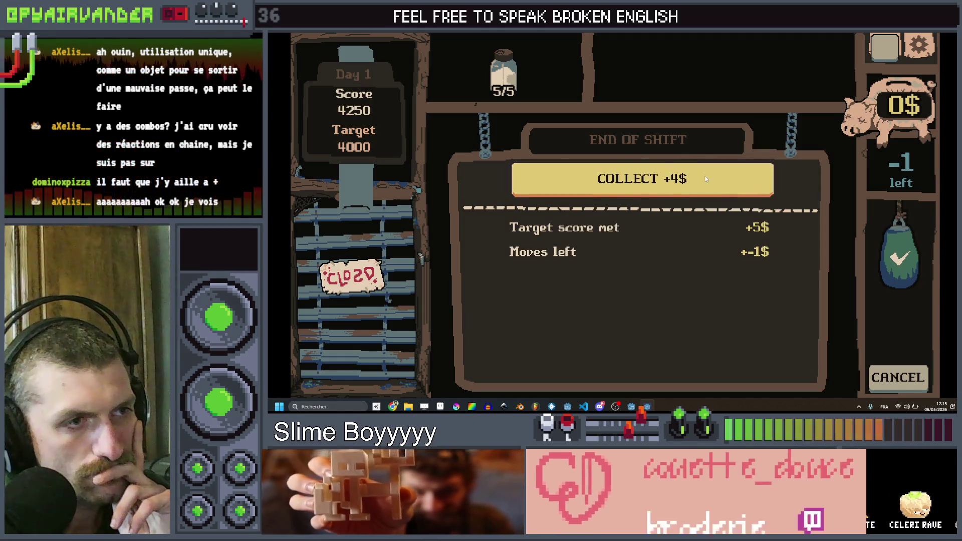
- Collect the 4$ reward and close the game with Alt+F4
left_click(705, 176)
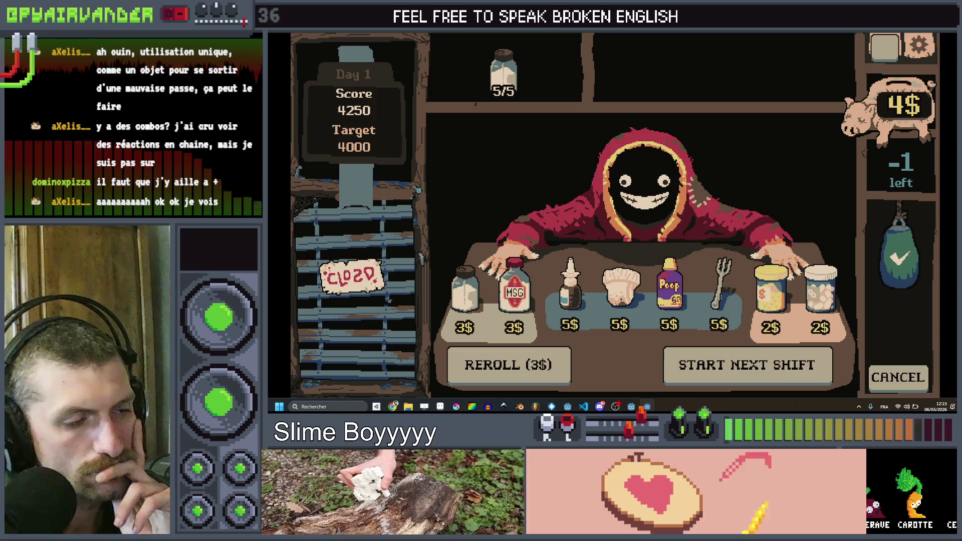
key("alt+F4")
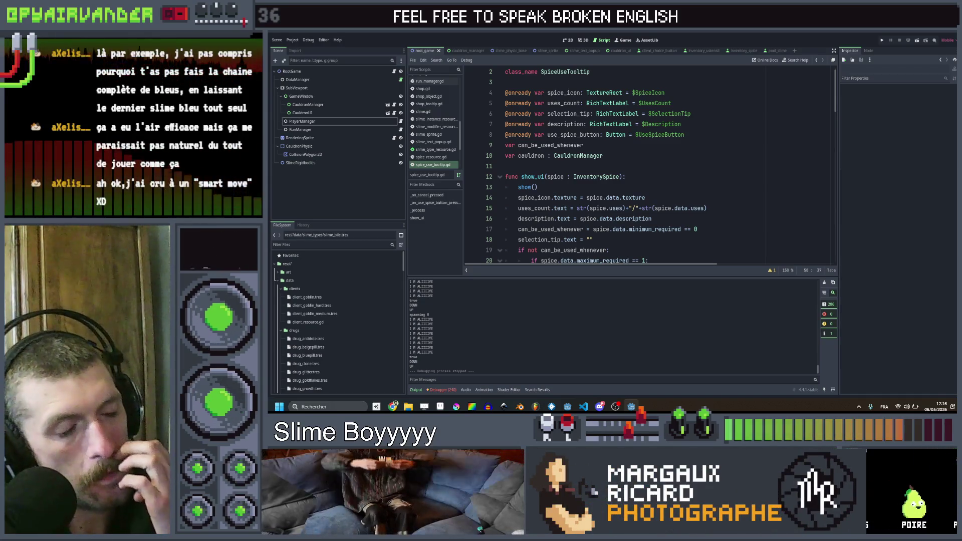
left_click(725, 197)
key("Down")
key("Down")
key("Down")
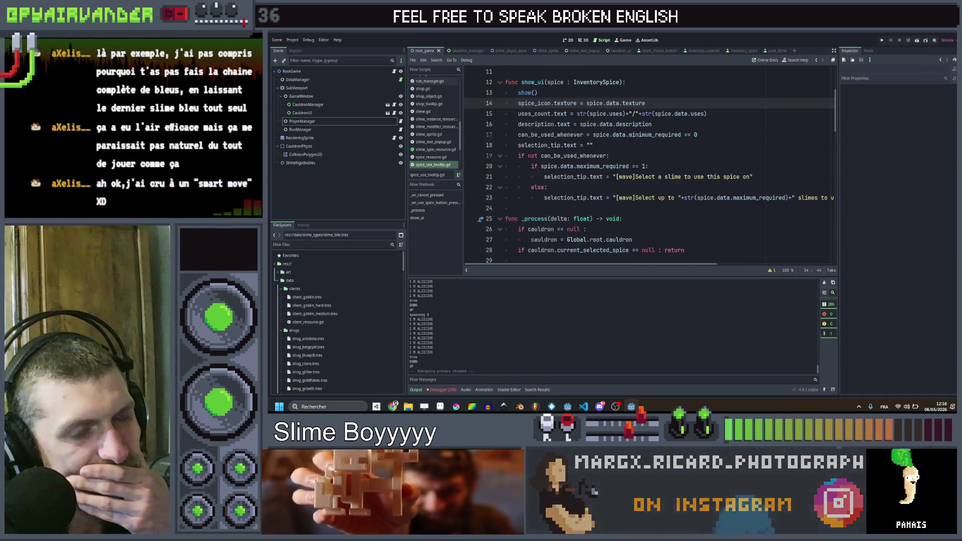
scroll(737, 166, "up", 1)
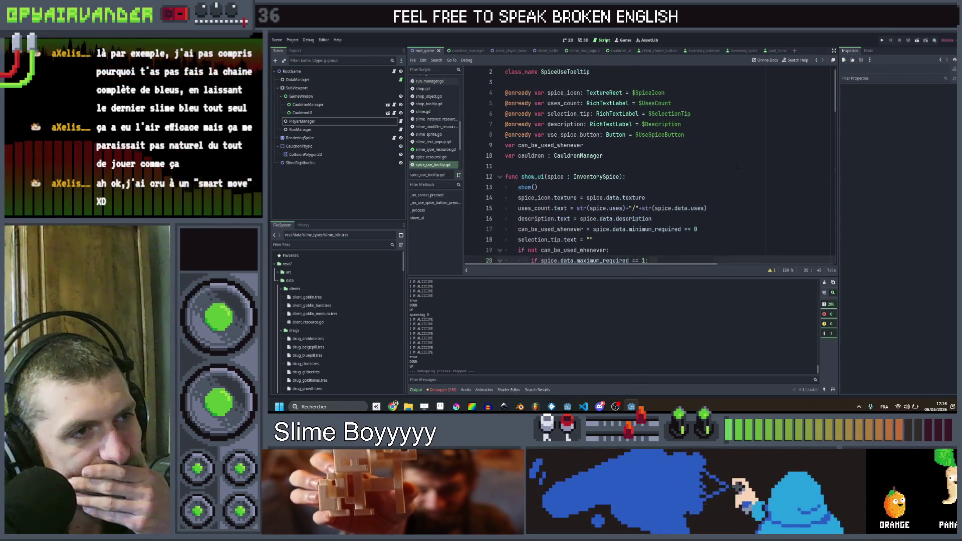
left_click(716, 187)
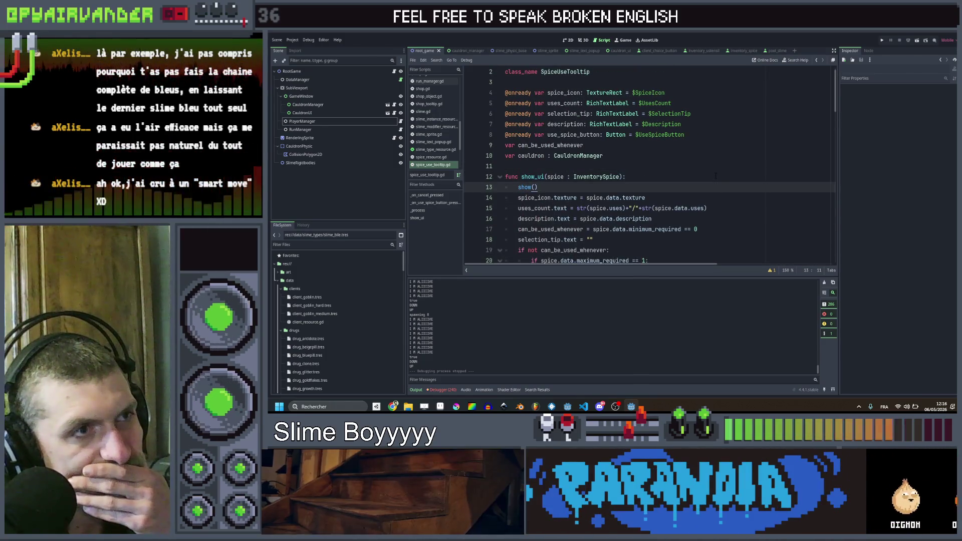
left_click(711, 197)
key("Up")
key("Up")
key("Up")
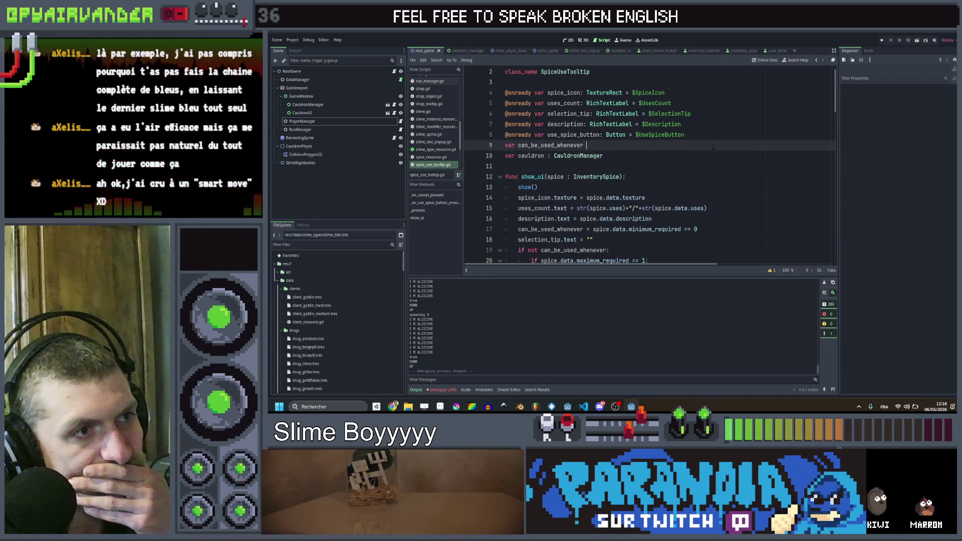
key("Down")
key("Down")
key("Down")
scroll(708, 191, "down", 2)
left_click(713, 168)
scroll(716, 160, "down", 1)
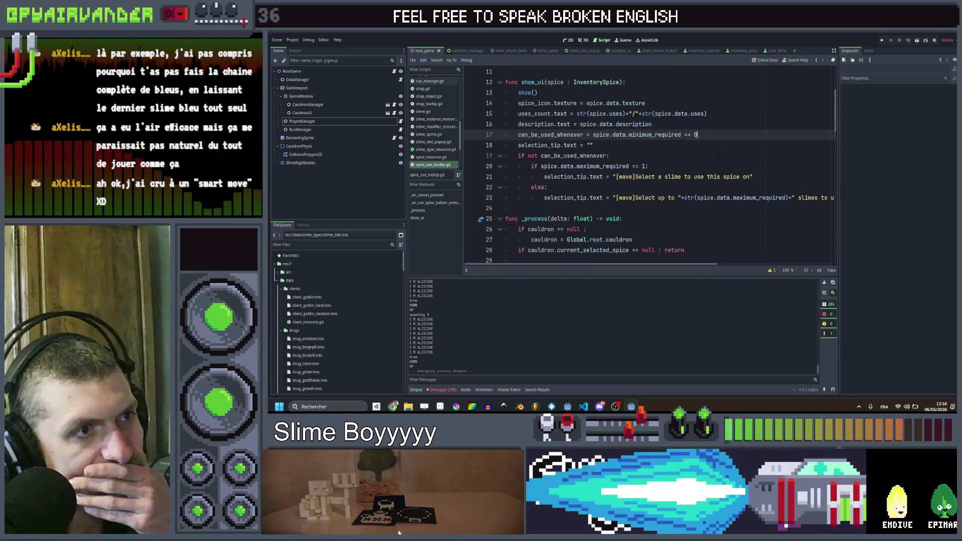
key("Down")
key("Down")
key("Down")
scroll(717, 157, "down", 3)
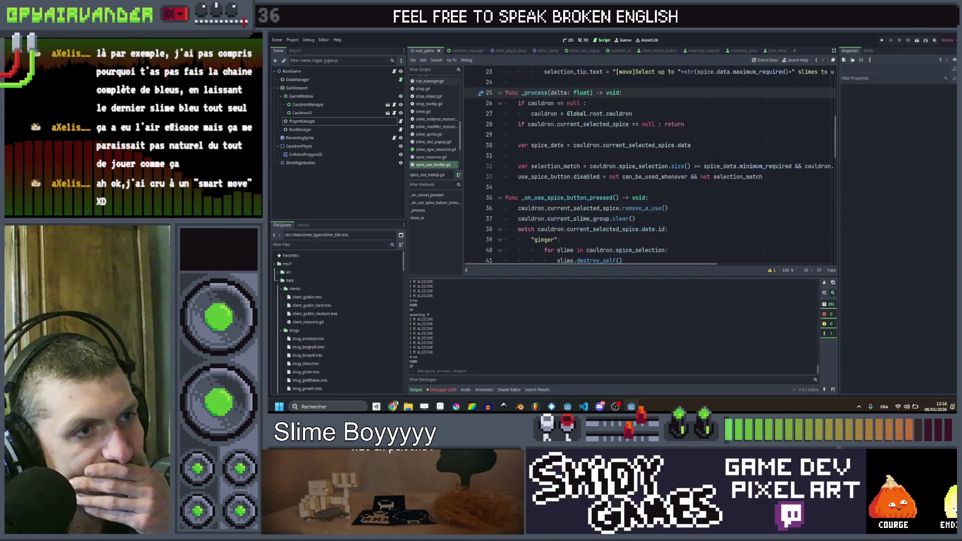
scroll(730, 144, "down", 2)
left_click(732, 145)
scroll(733, 143, "down", 1)
key("Down")
key("Down")
key("Down")
scroll(735, 136, "down", 4)
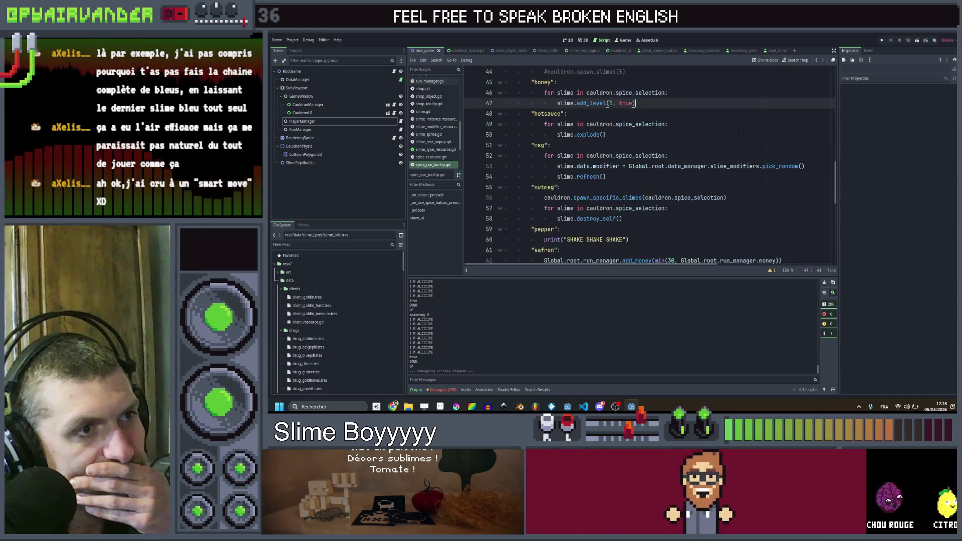
key("Down")
key("Down")
key("Down")
scroll(740, 122, "down", 5)
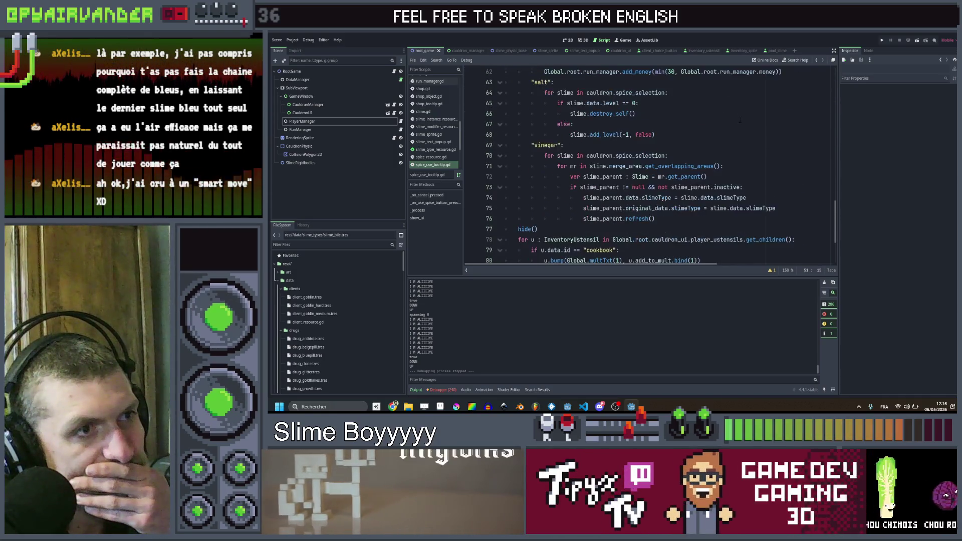
scroll(740, 120, "up", 10)
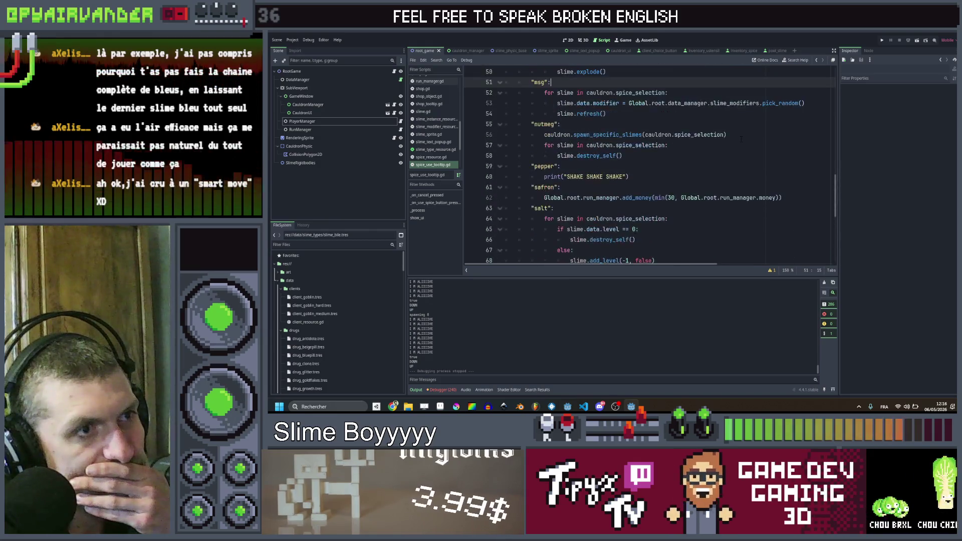
scroll(741, 139, "up", 8)
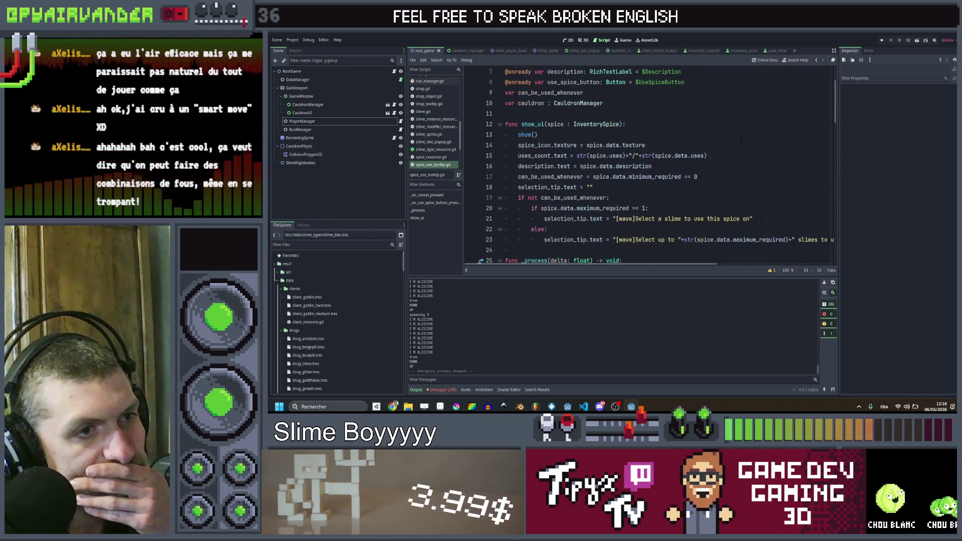
left_click(741, 139)
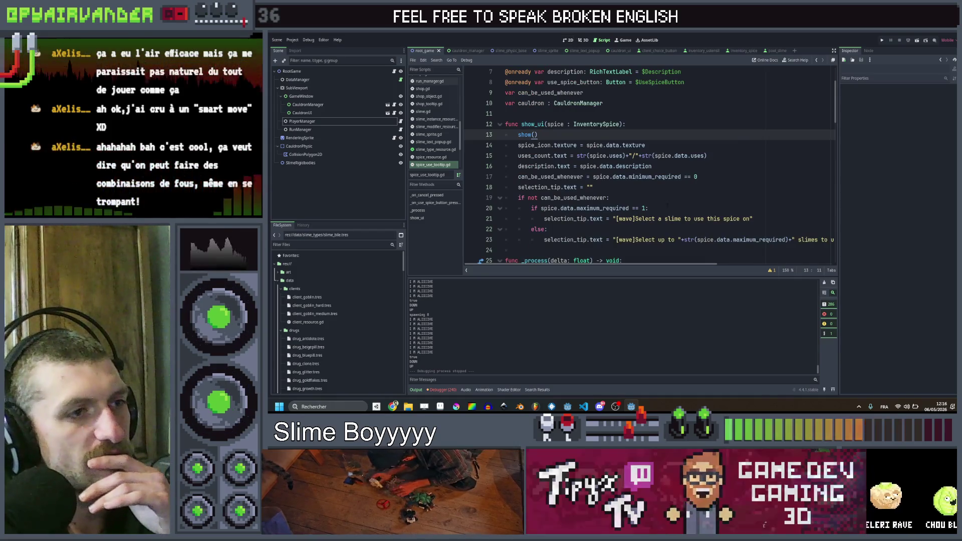
scroll(671, 191, "down", 3)
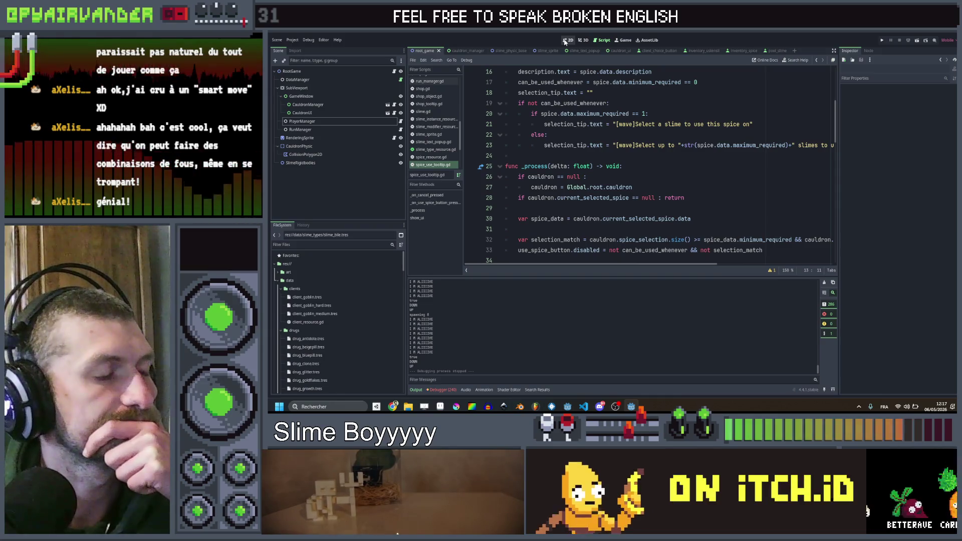
- View root_game in 2D, pan to the Score label, then start a new Aseprite sprite
left_click(565, 41)
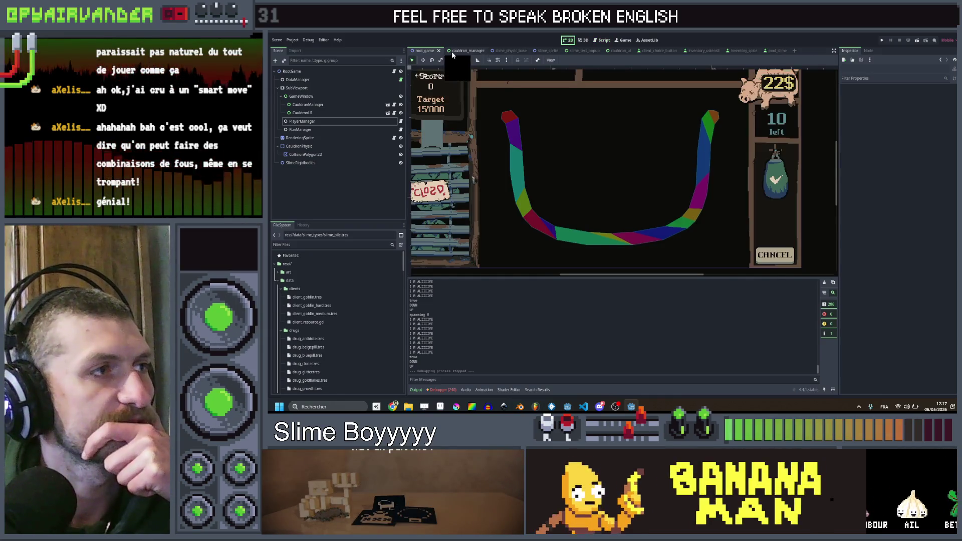
scroll(565, 163, "up", 2)
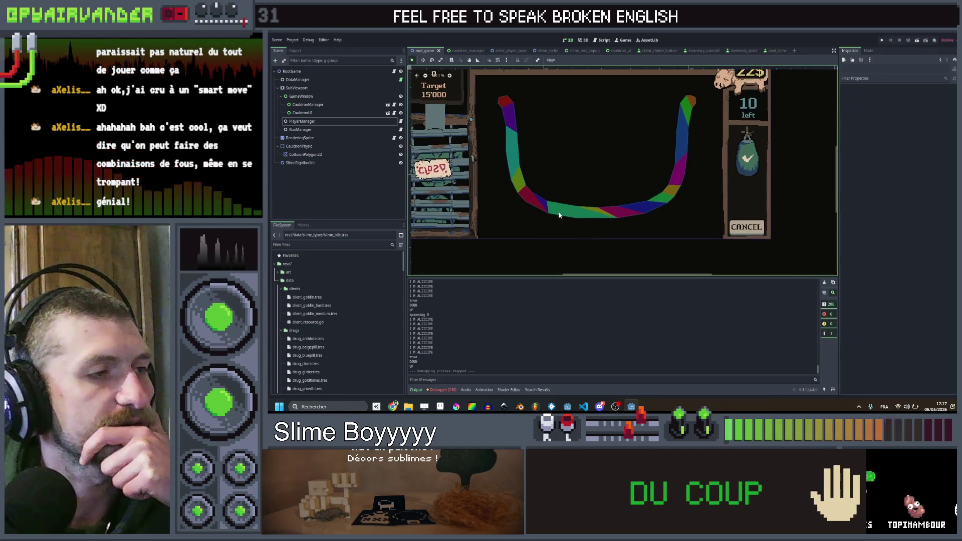
left_click_drag(570, 224, 562, 240)
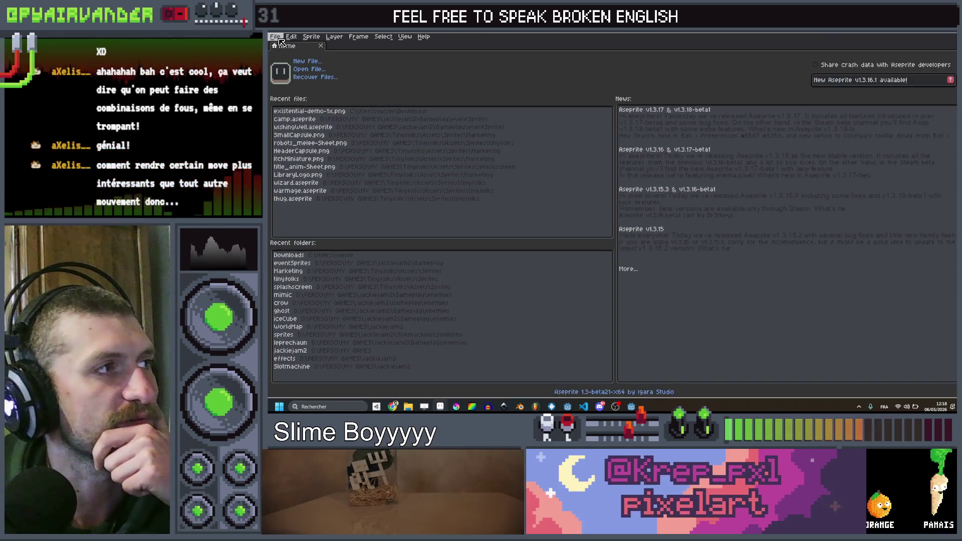
left_click(275, 36)
- Create a new 100×100 sprite with an empty canvas
left_click(288, 45)
left_click(593, 281)
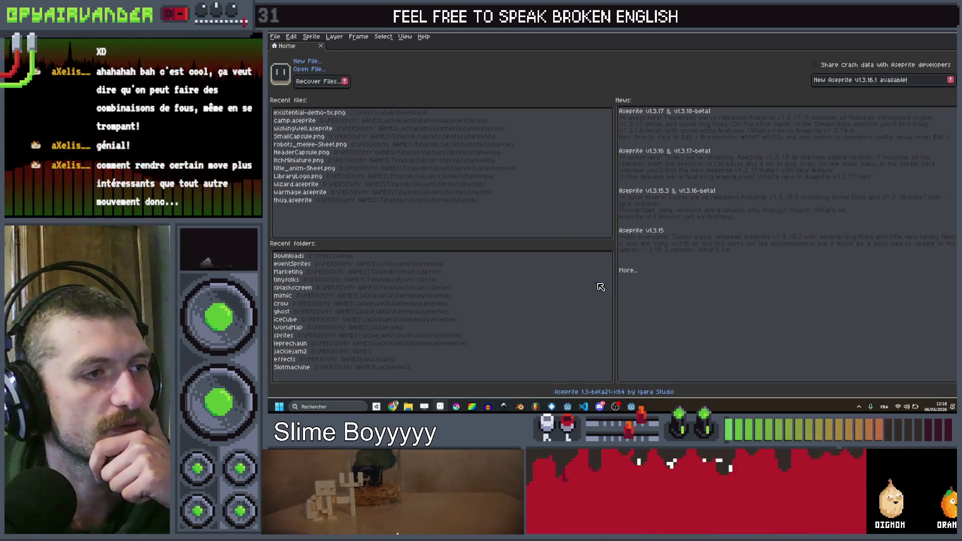
scroll(752, 229, "up", 5)
scroll(683, 219, "down", 3)
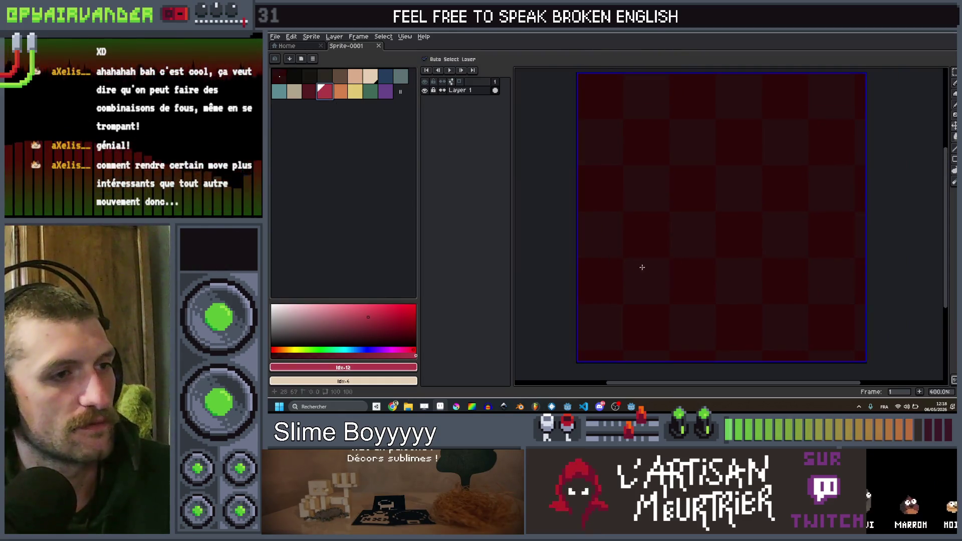
scroll(601, 303, "up", 4)
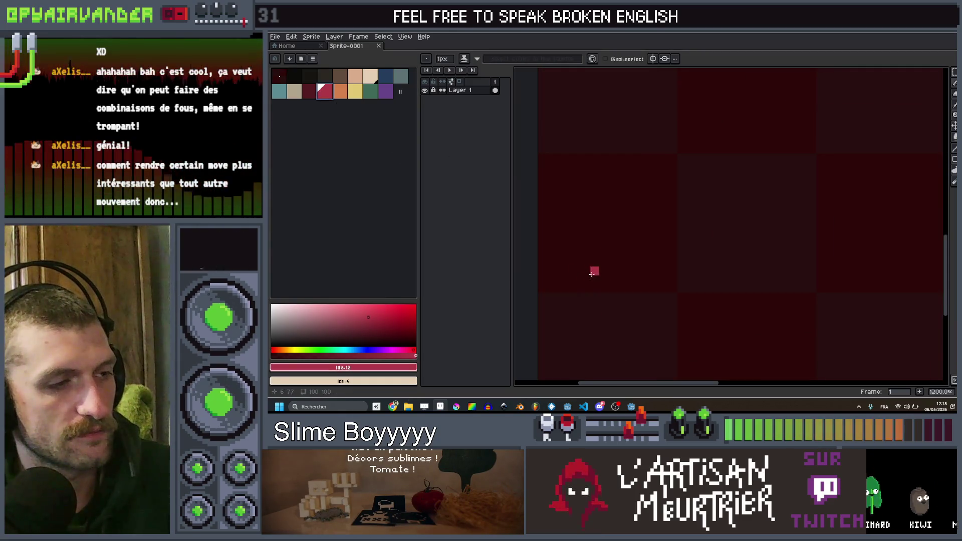
scroll(591, 274, "down", 4)
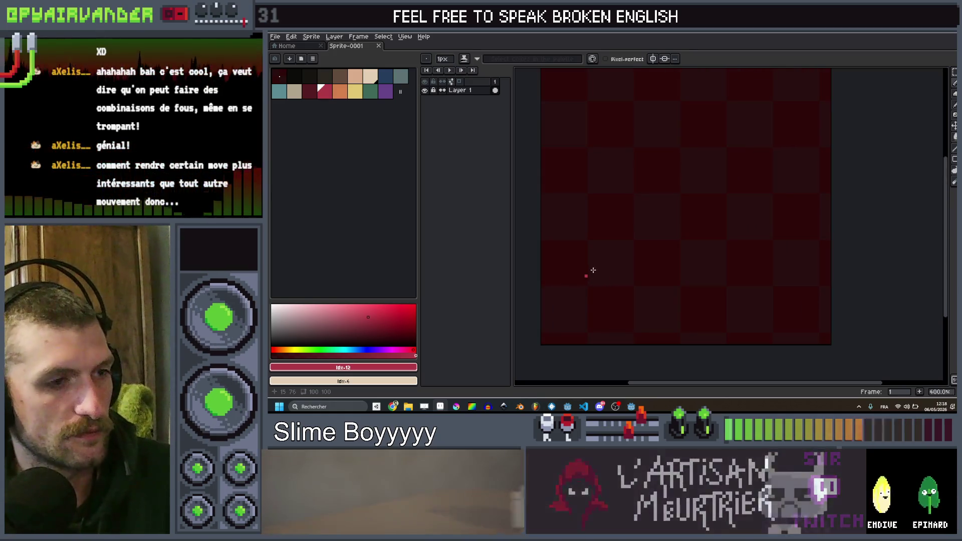
scroll(593, 270, "down", 2)
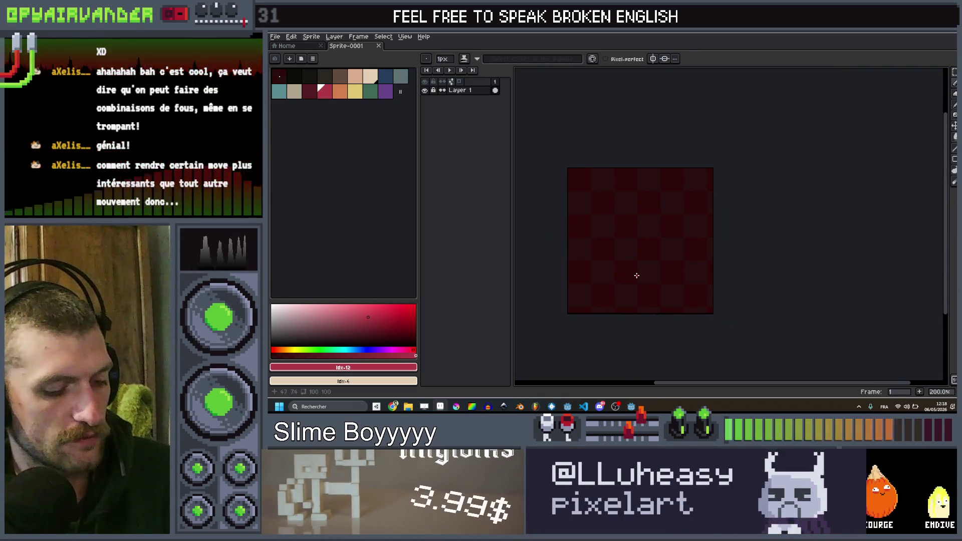
- Widen the canvas to the right so it measures 171 by 100 pixels
key("ctrl+alt+c")
left_click_drag(711, 279, 815, 279)
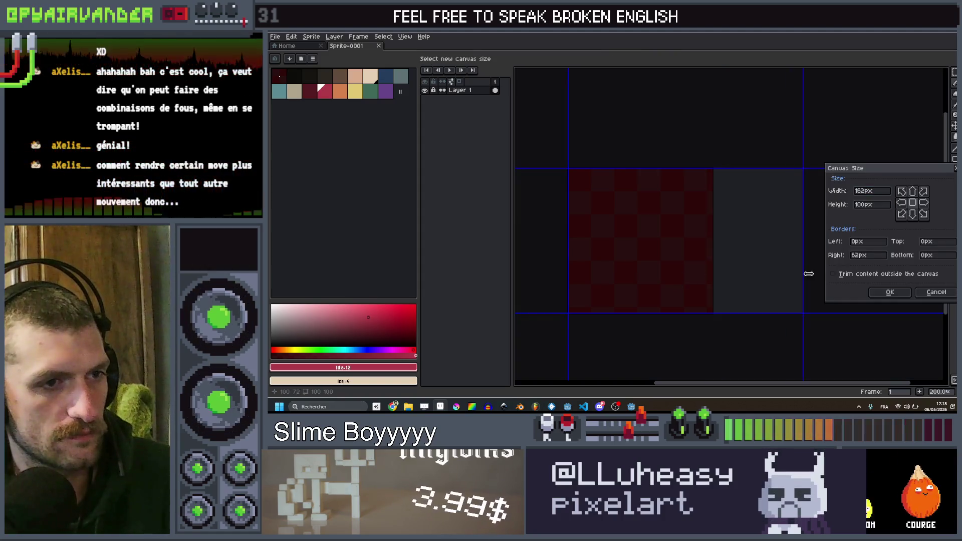
left_click(890, 296)
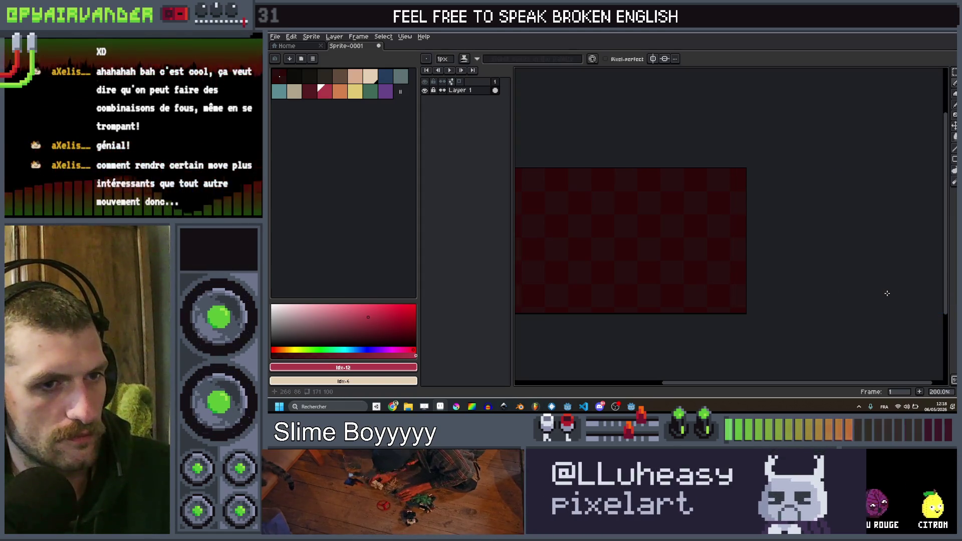
- Insert a row of numbers as text, move it lower, and widen the canvas to 264 px
key("ctrl+t")
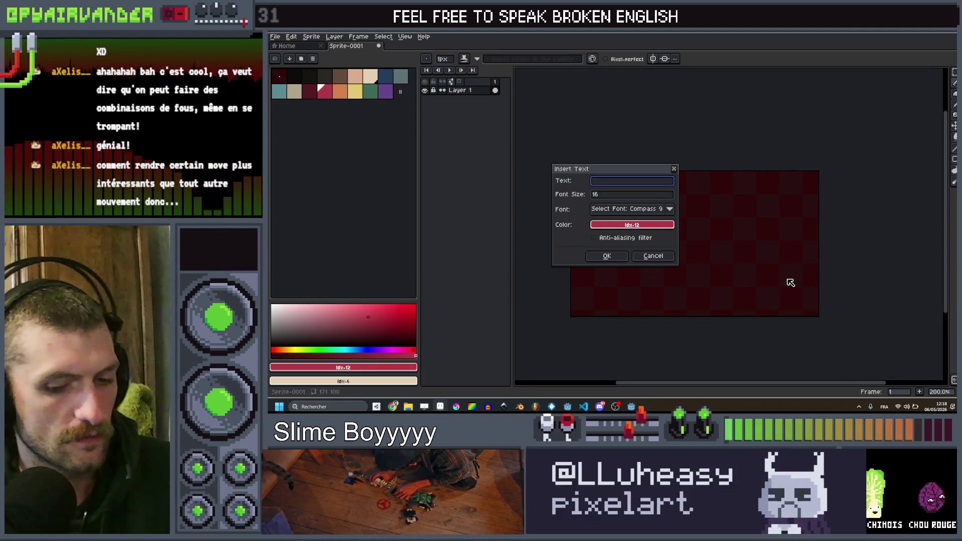
type("0 1 2 3")
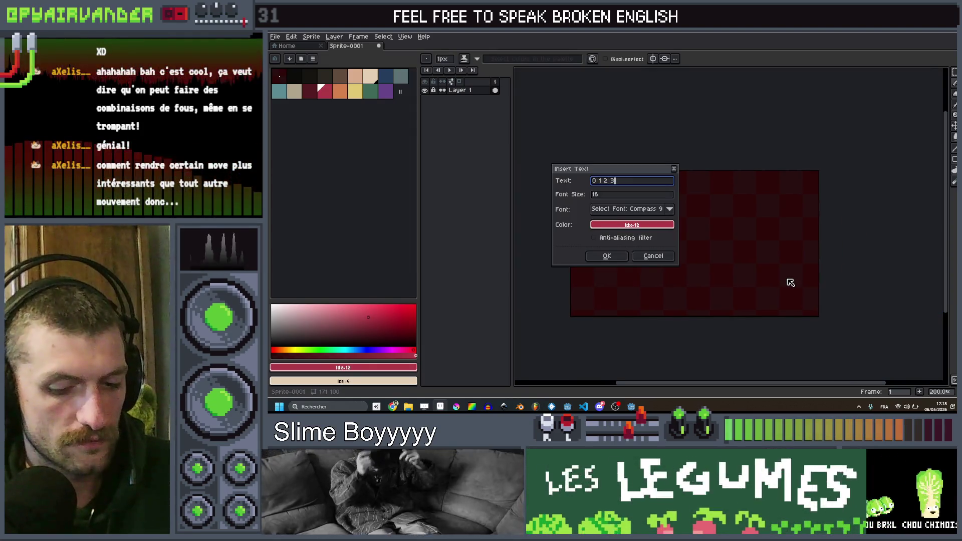
type(" 4 ")
type(" 7 8 9 10")
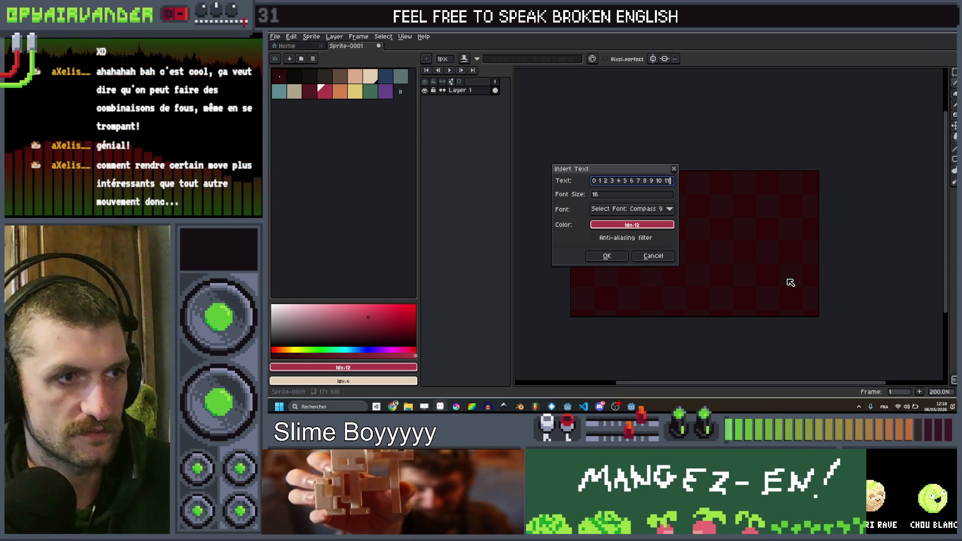
type("1")
type(" 13 45")
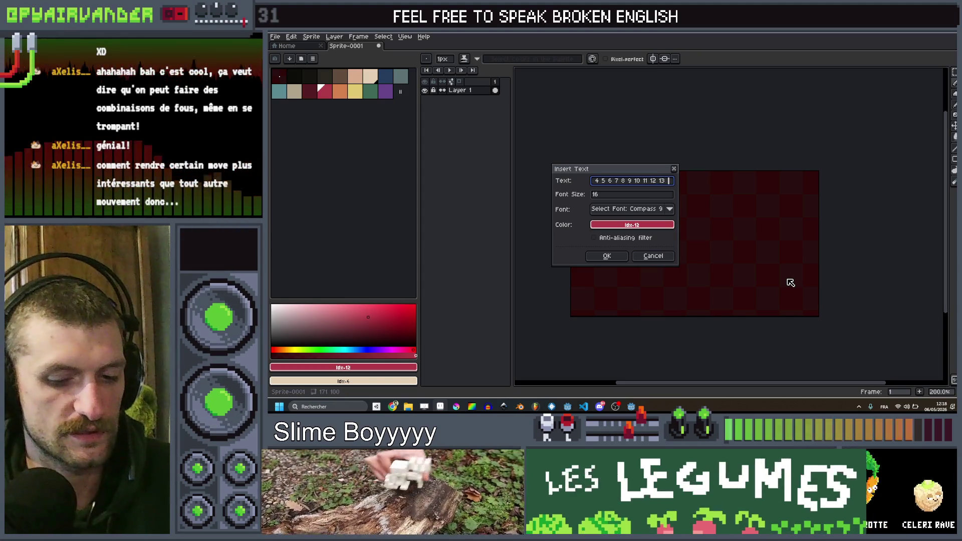
key("BackSpace")
key("BackSpace")
key("BackSpace")
type("14 15")
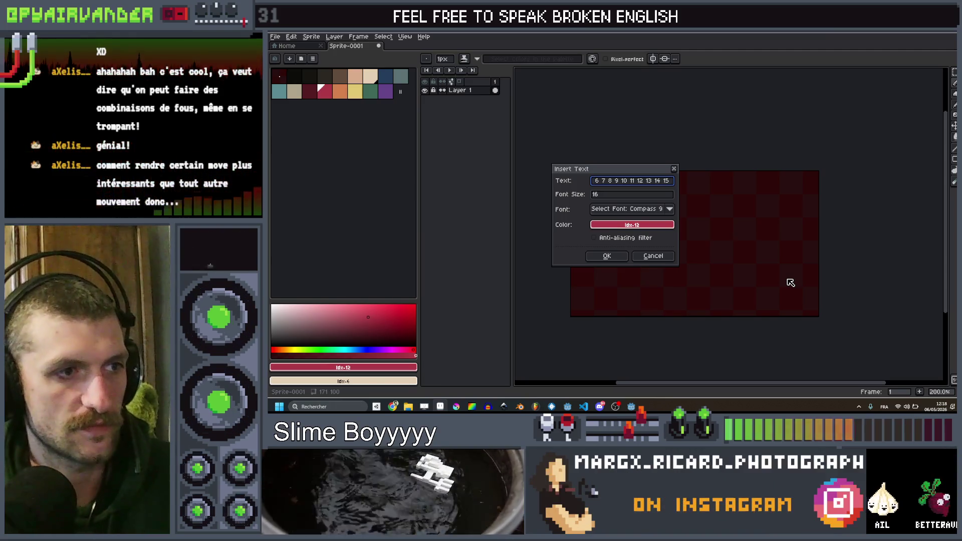
left_click(620, 260)
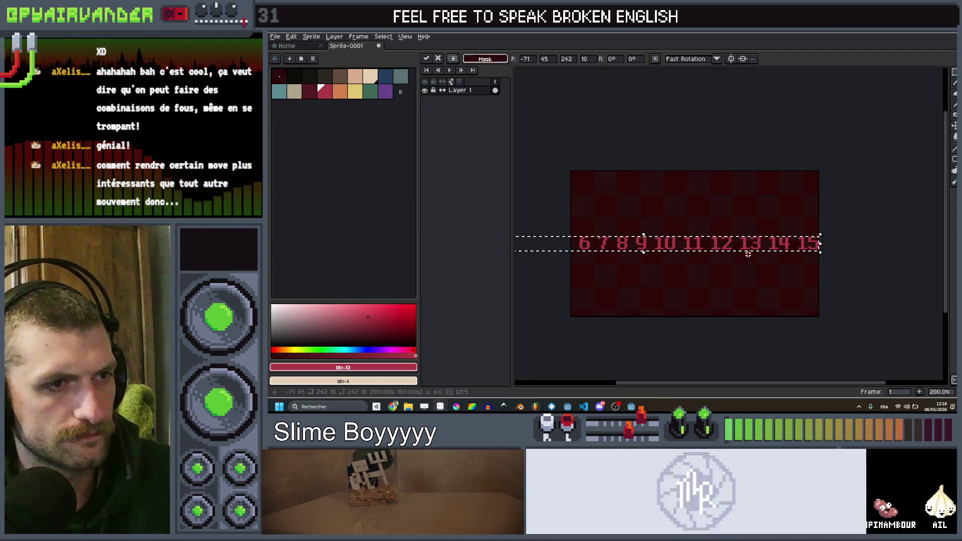
mouse_move(888, 271)
left_mouse_down()
mouse_move(887, 294)
mouse_move(844, 266)
mouse_move(818, 291)
left_mouse_up()
key("ctrl+alt+c")
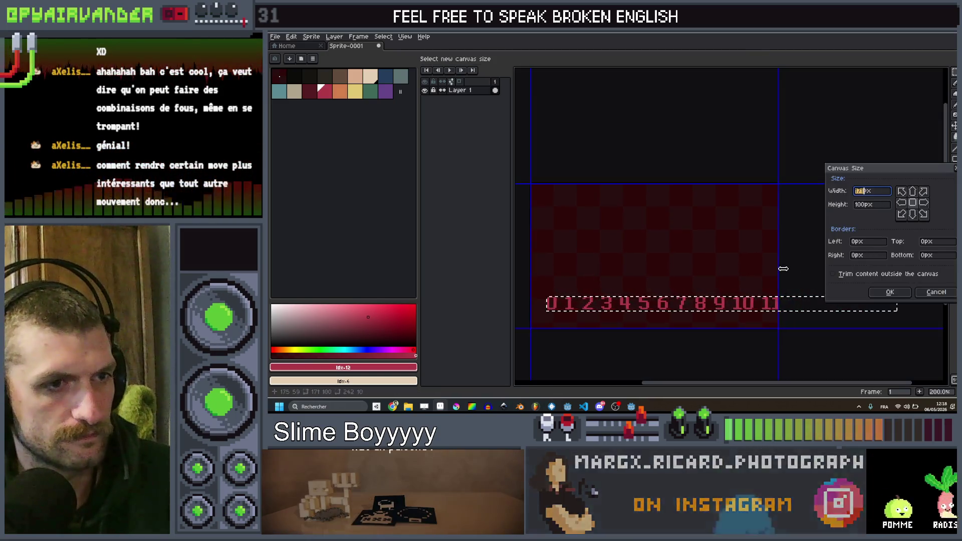
left_click(889, 293)
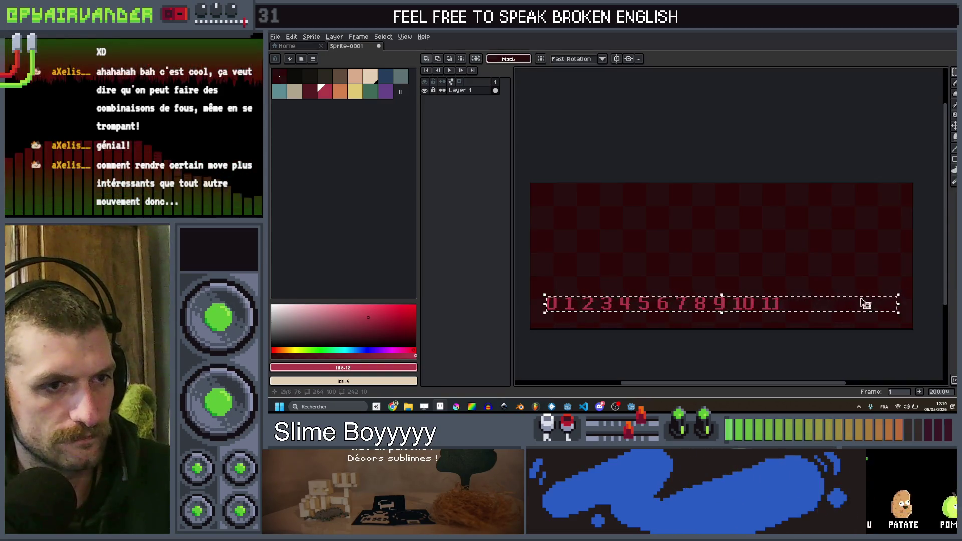
- Replace it with the full 0 to 15 number row placed near the canvas bottom
key("Delete")
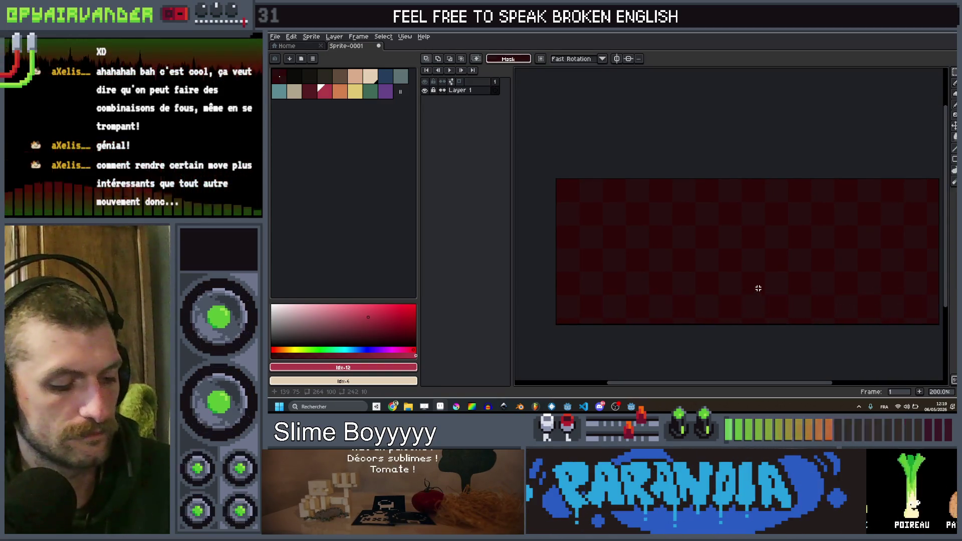
key("t")
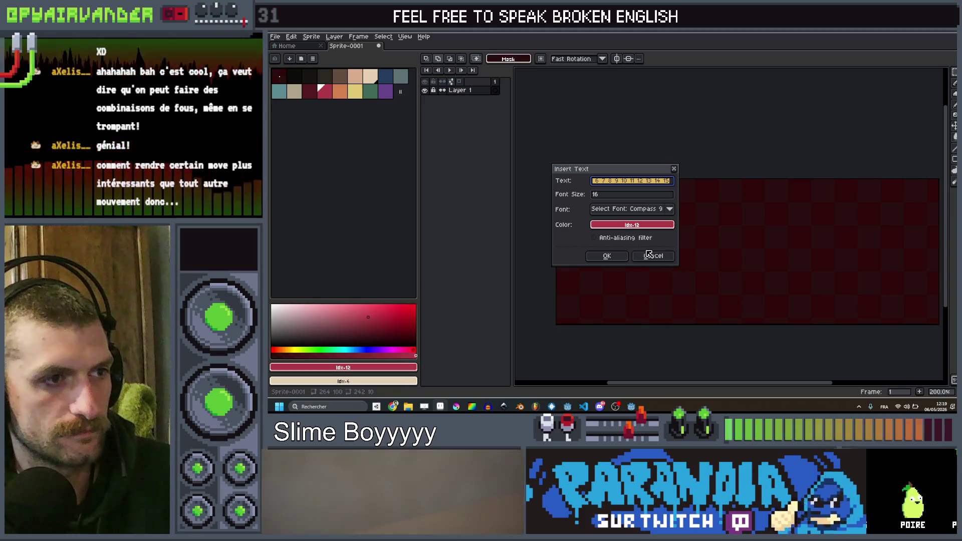
key("Return")
left_click_drag(713, 258, 719, 282)
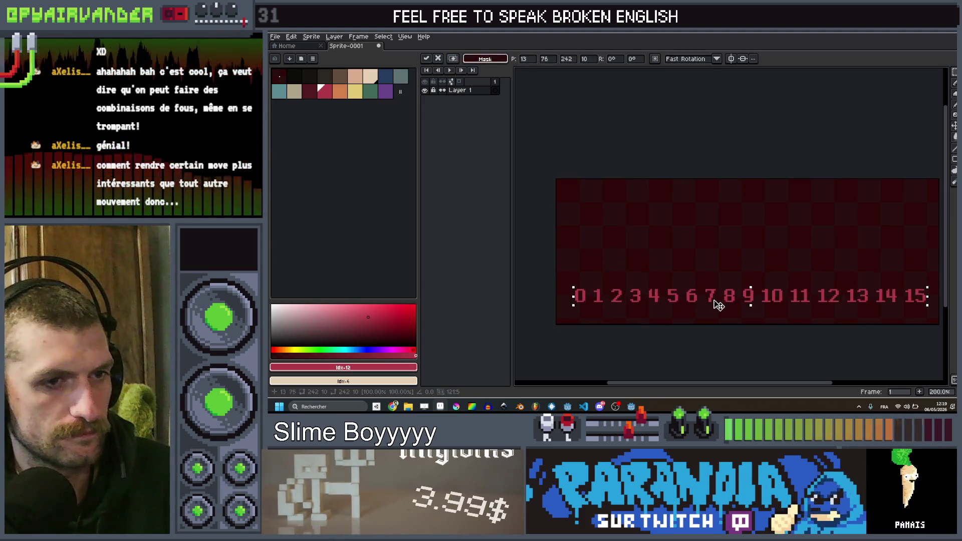
key("Return")
- Draw a straight peach 4px pencil bar above the numbers
scroll(683, 268, "up", 1)
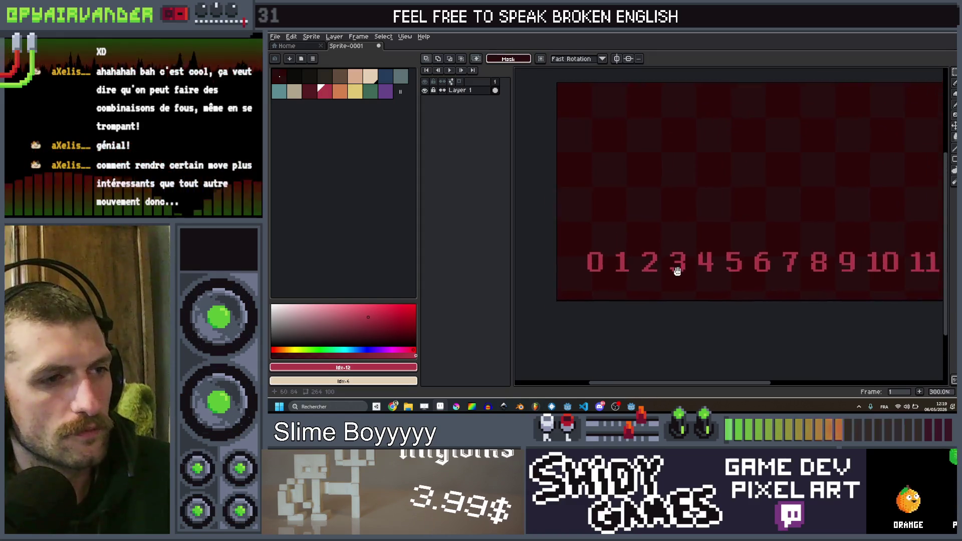
scroll(706, 244, "down", 1)
left_click_drag(706, 244, 689, 243)
left_click(370, 76)
key("b")
key("plus")
key("plus")
key("plus")
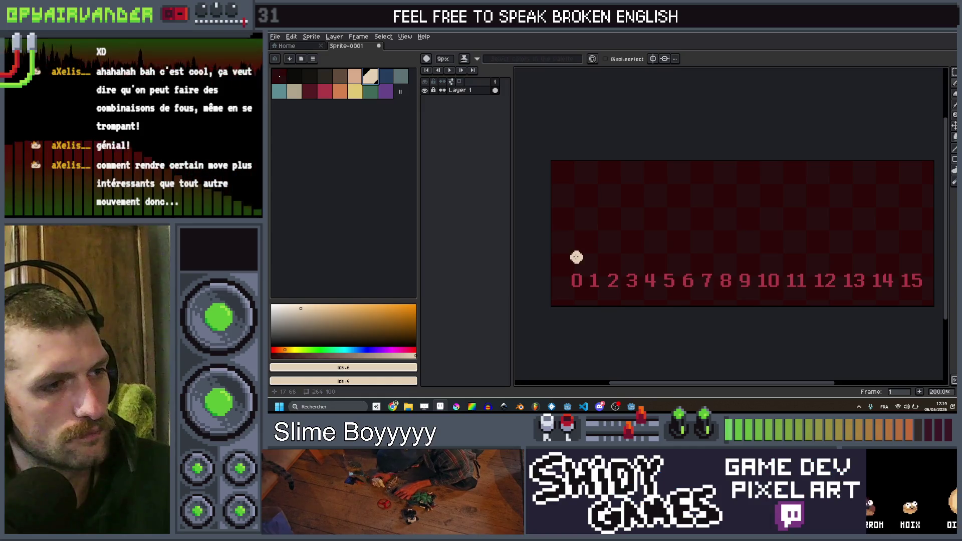
key("minus")
left_click(574, 260)
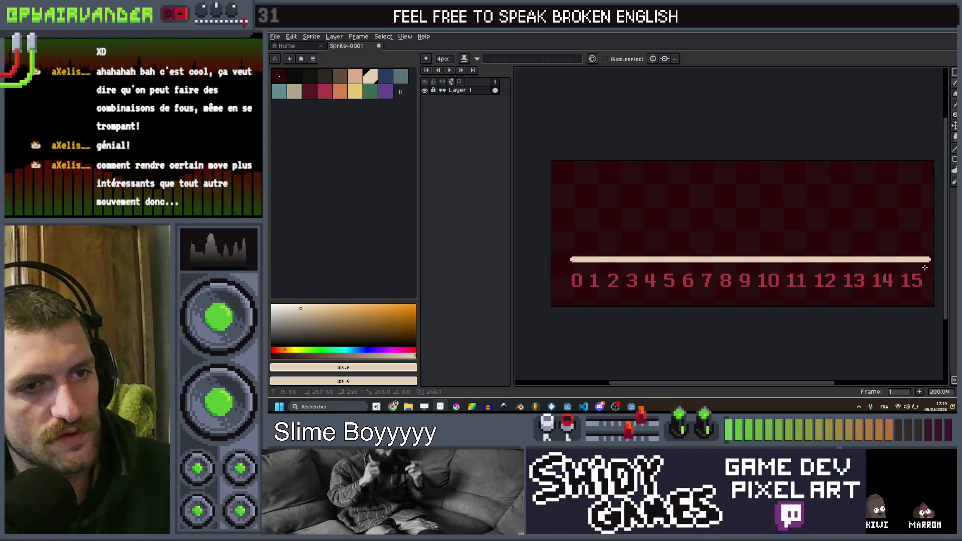
left_click(927, 267)
- Add small tick marks on the bar above the numbers 5, 10 and 15
scroll(762, 255, "down", 1)
scroll(668, 272, "up", 2)
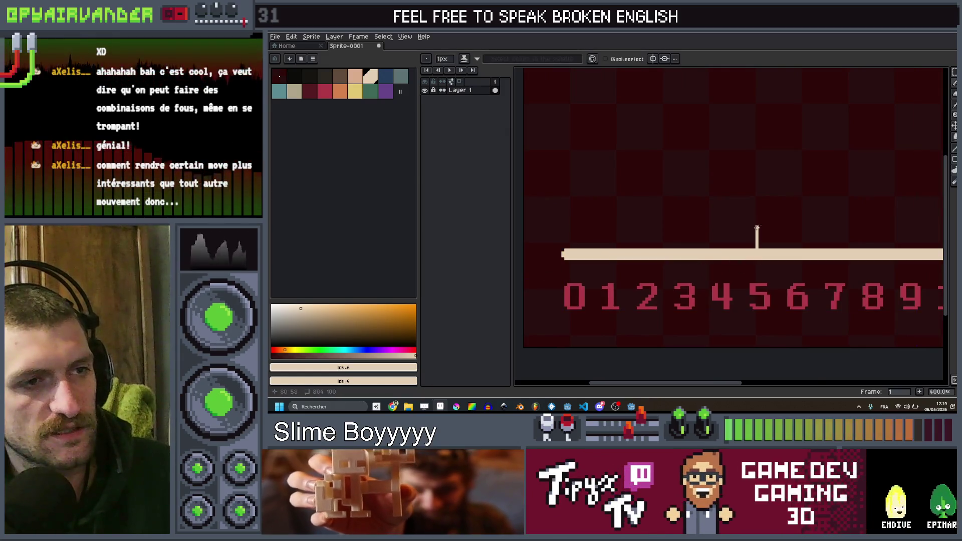
left_click(757, 228)
scroll(771, 216, "down", 1)
scroll(702, 210, "up", 1)
scroll(712, 220, "down", 2)
scroll(738, 235, "up", 1)
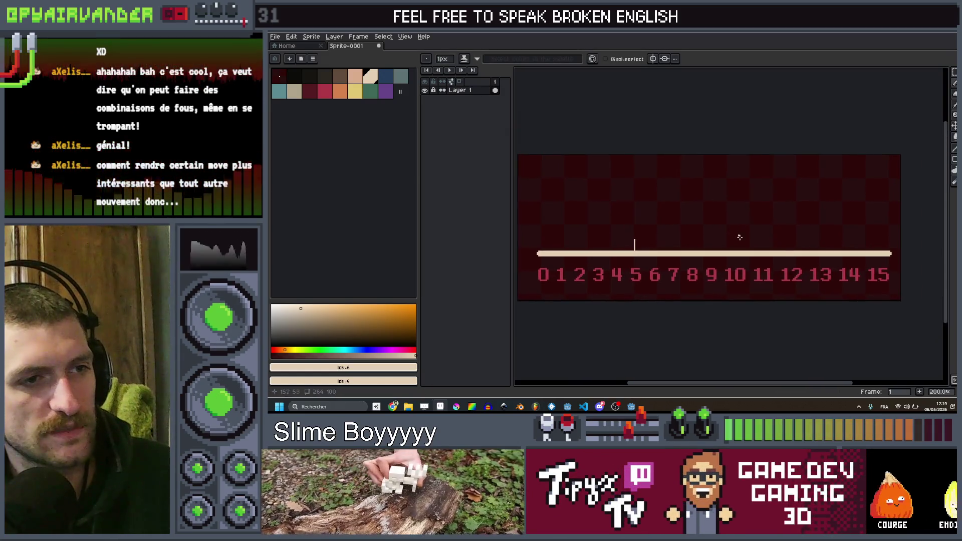
scroll(737, 246, "up", 2)
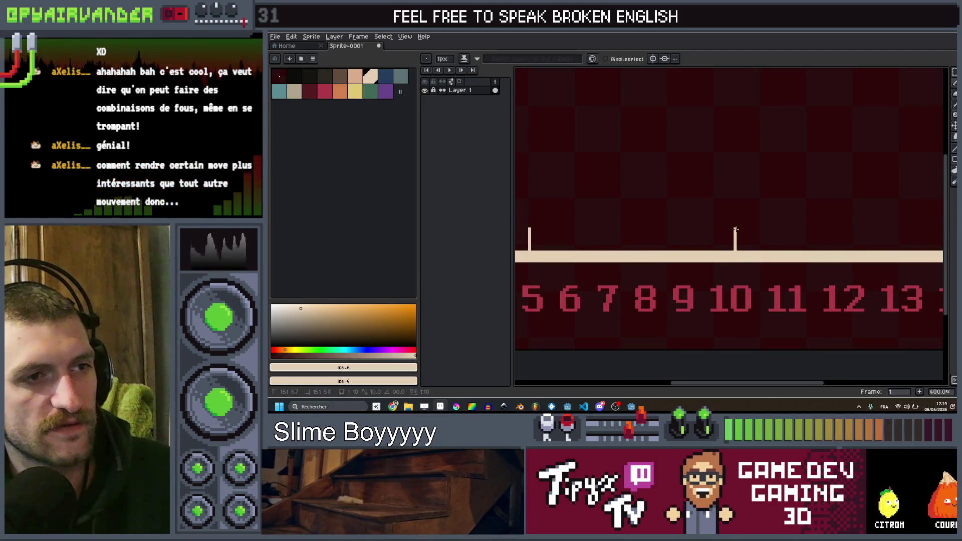
scroll(735, 229, "down", 2)
scroll(802, 226, "up", 2)
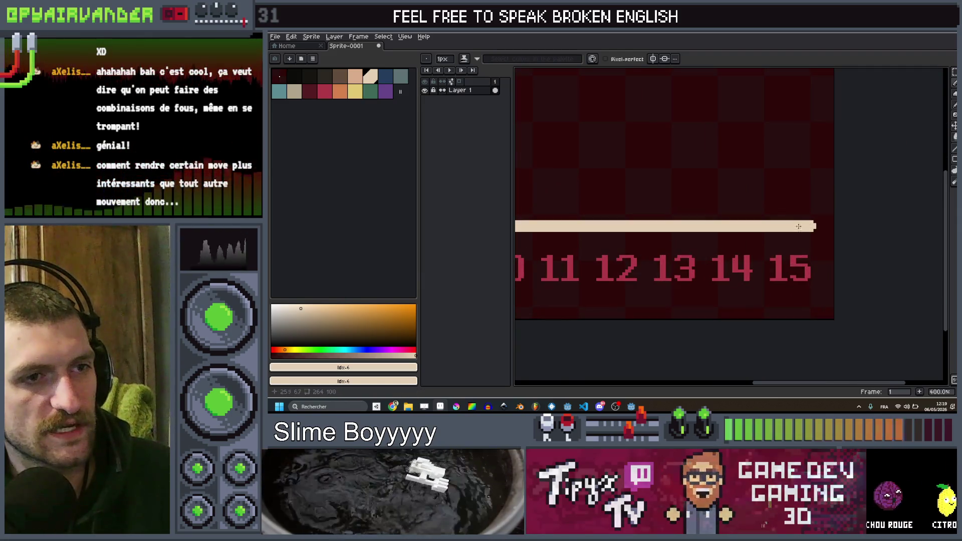
left_click_drag(793, 220, 794, 202)
scroll(789, 201, "down", 3)
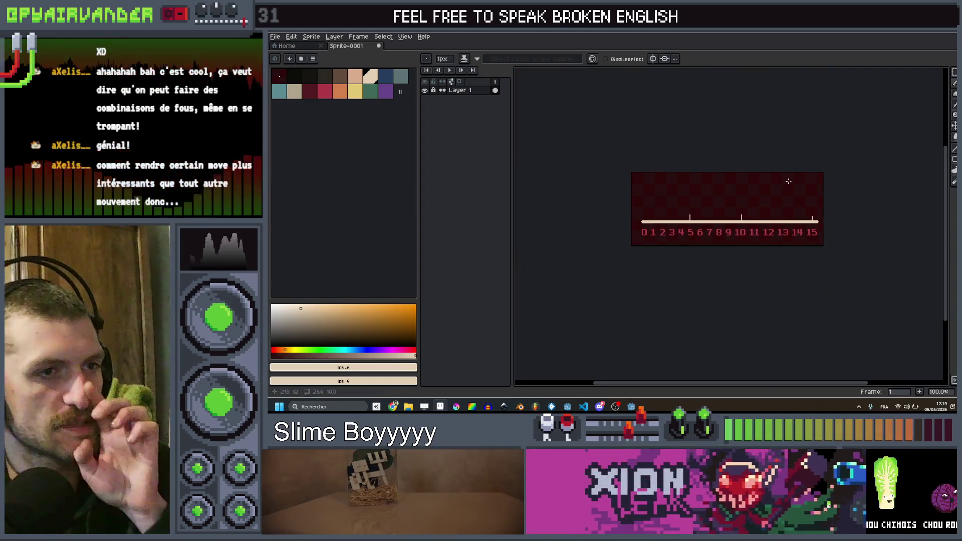
scroll(793, 193, "up", 2)
scroll(853, 261, "up", 1)
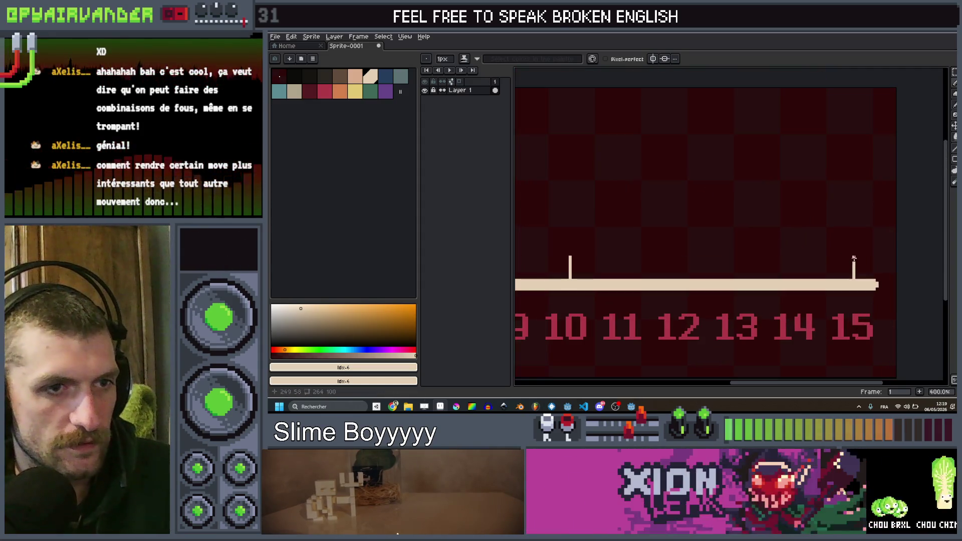
scroll(854, 256, "down", 2)
scroll(855, 251, "up", 3)
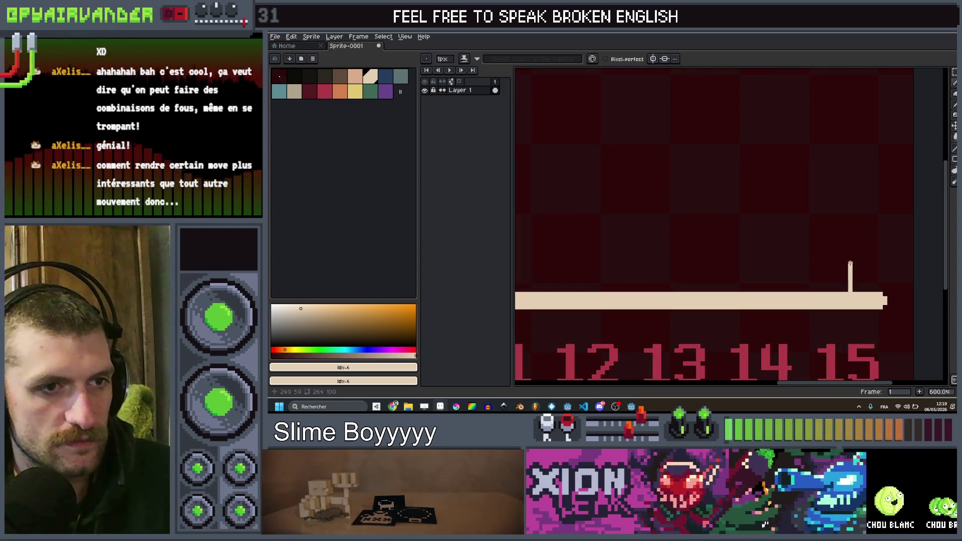
scroll(827, 248, "down", 4)
left_click_drag(789, 242, 820, 224)
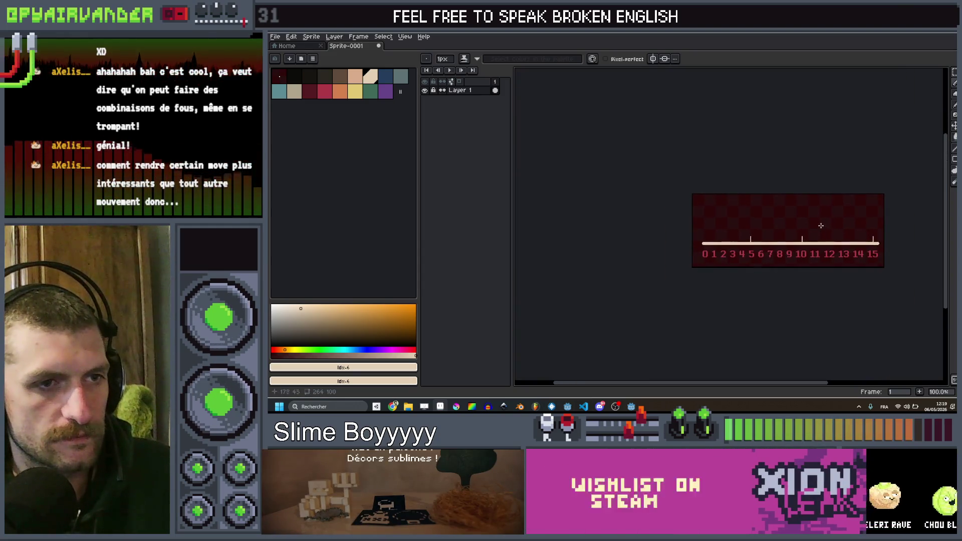
scroll(814, 221, "down", 1)
scroll(814, 221, "up", 3)
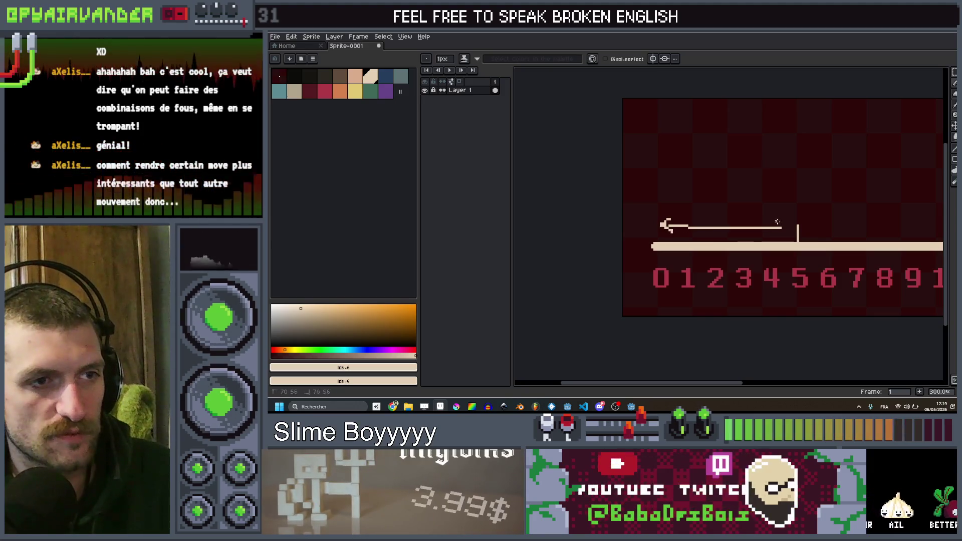
left_click_drag(777, 231, 680, 236)
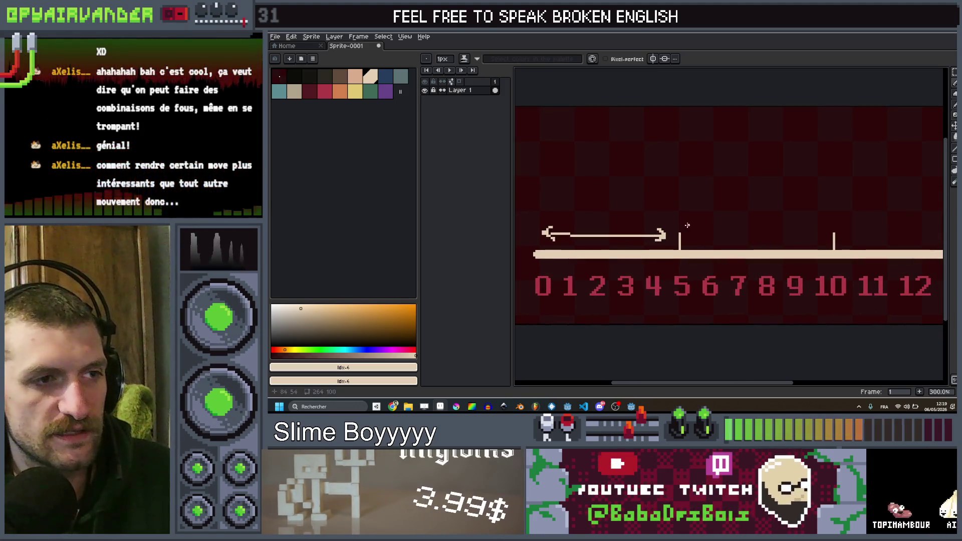
left_click_drag(774, 225, 817, 225)
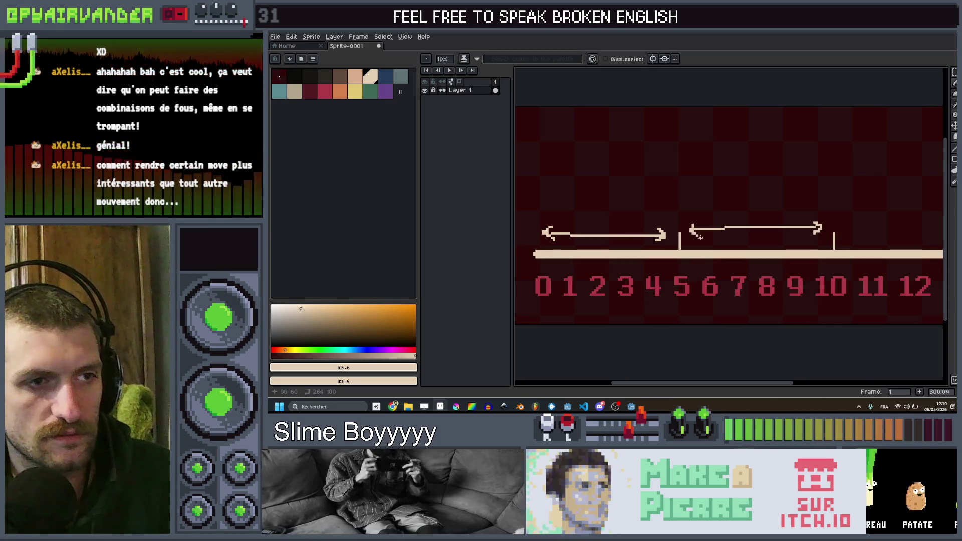
scroll(698, 235, "down", 4)
scroll(672, 243, "up", 5)
scroll(702, 245, "down", 1)
left_click_drag(666, 255, 897, 260)
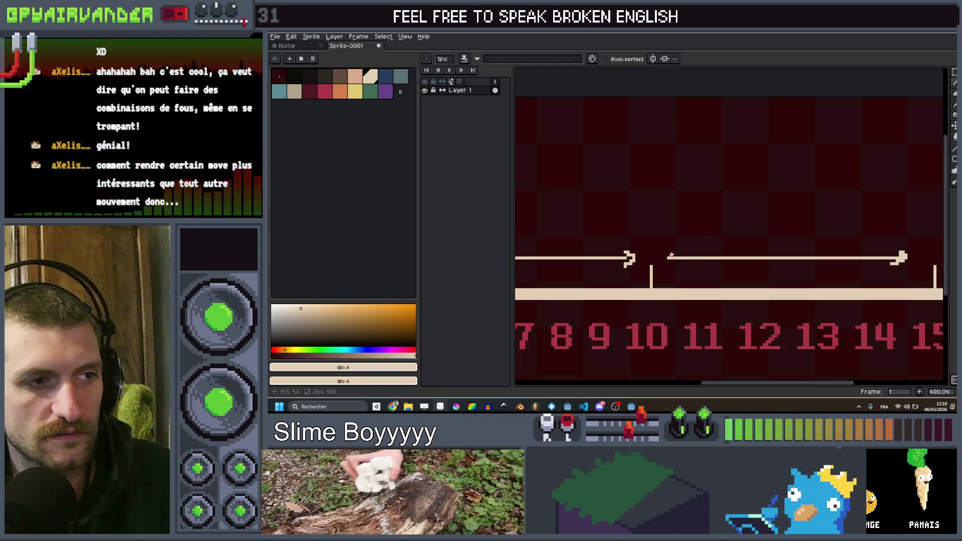
left_click_drag(670, 253, 672, 263)
scroll(719, 256, "down", 4)
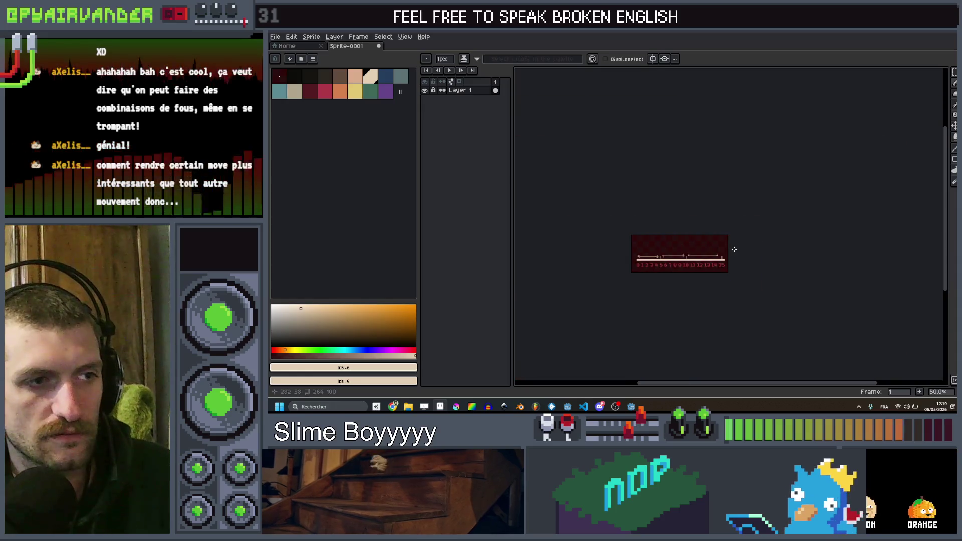
scroll(720, 256, "up", 1)
scroll(719, 256, "up", 5)
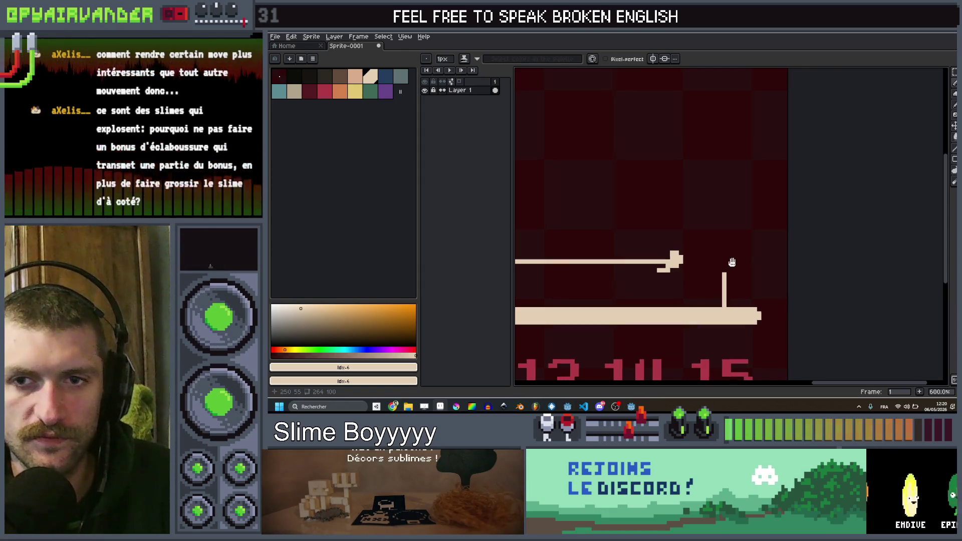
scroll(727, 262, "down", 1)
scroll(774, 261, "down", 1)
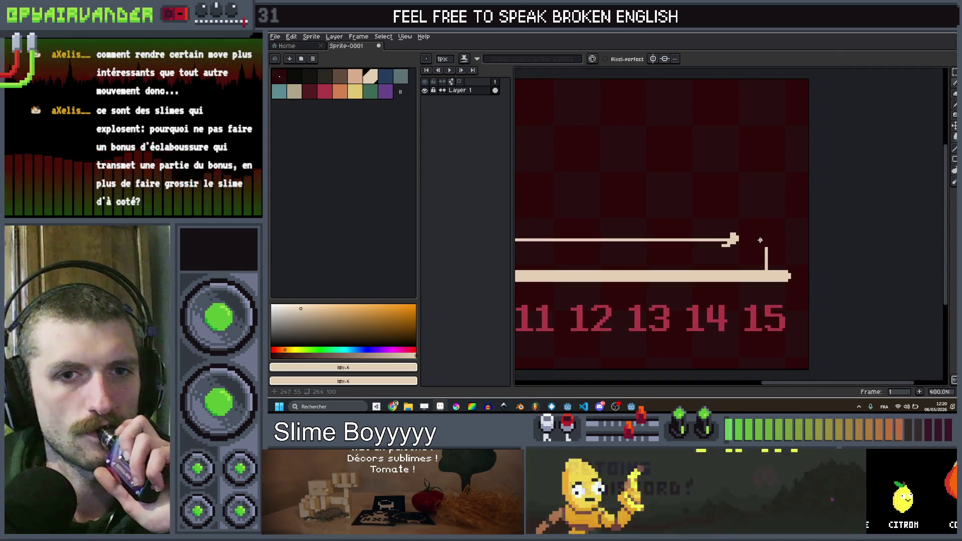
scroll(801, 240, "down", 1)
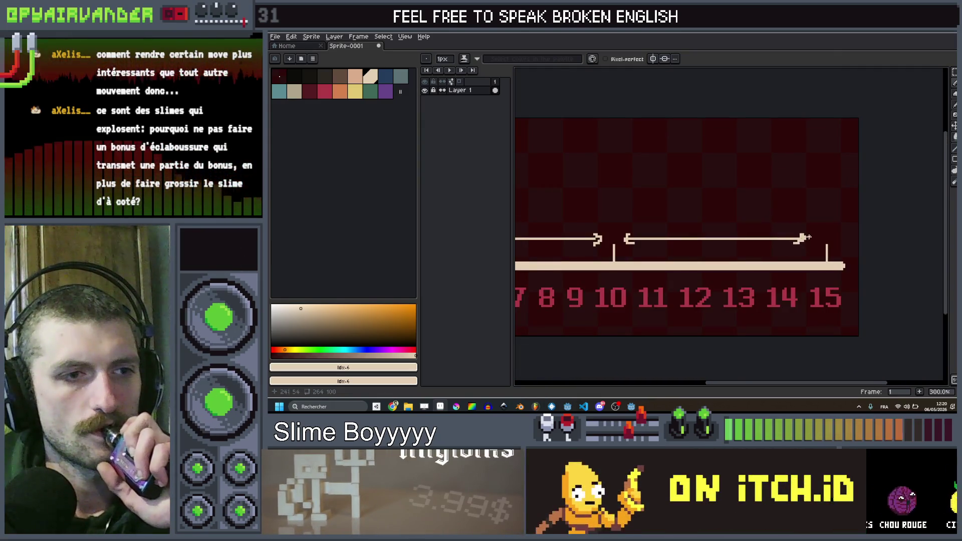
scroll(807, 237, "up", 1)
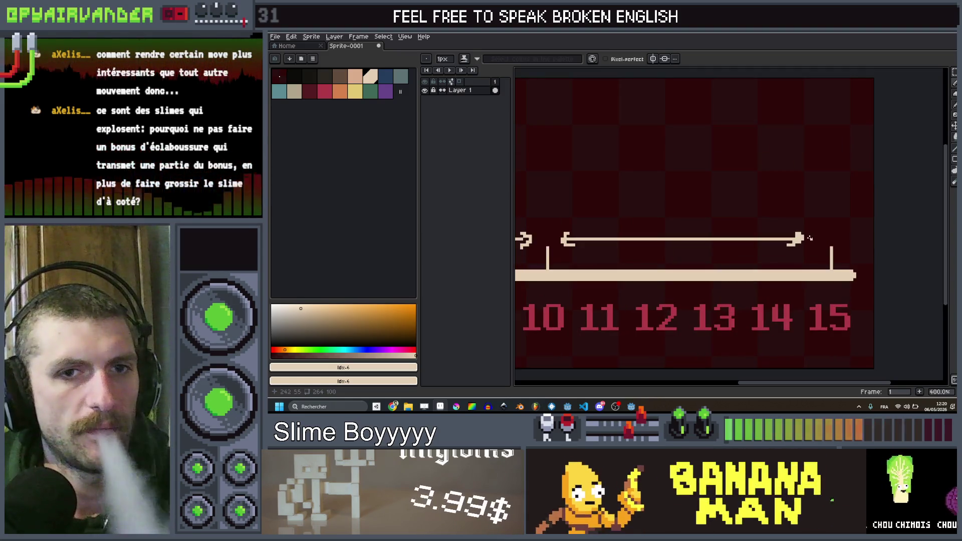
scroll(811, 239, "up", 1)
scroll(781, 233, "down", 3)
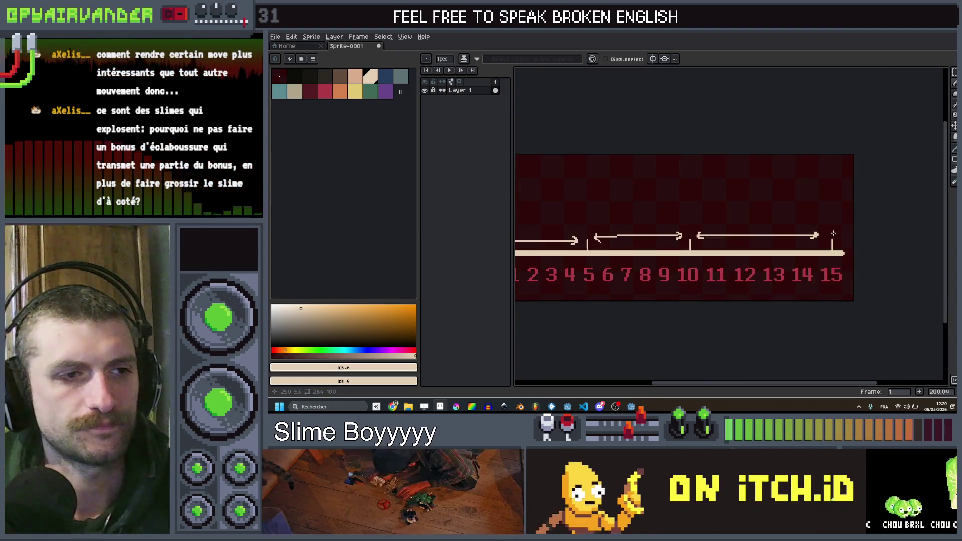
scroll(743, 229, "up", 1)
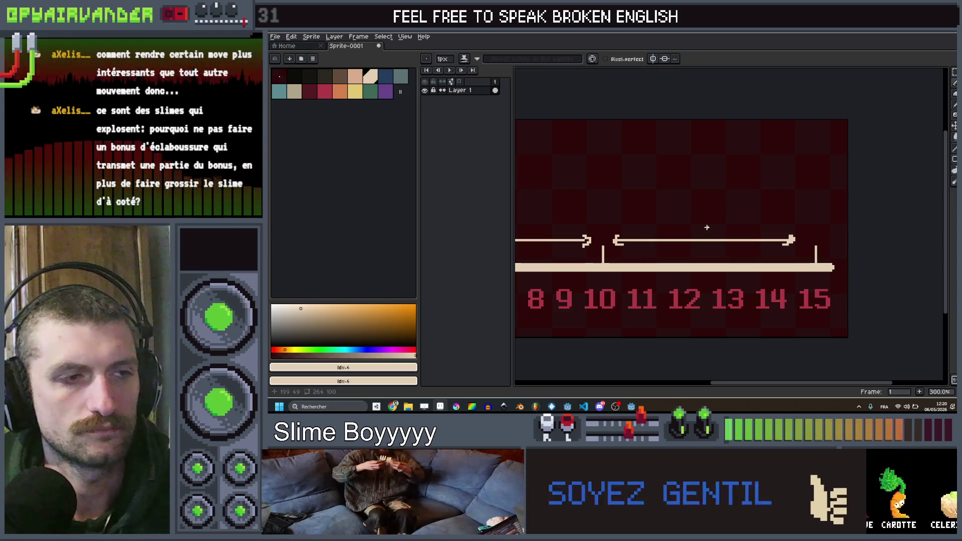
left_click_drag(705, 227, 755, 221)
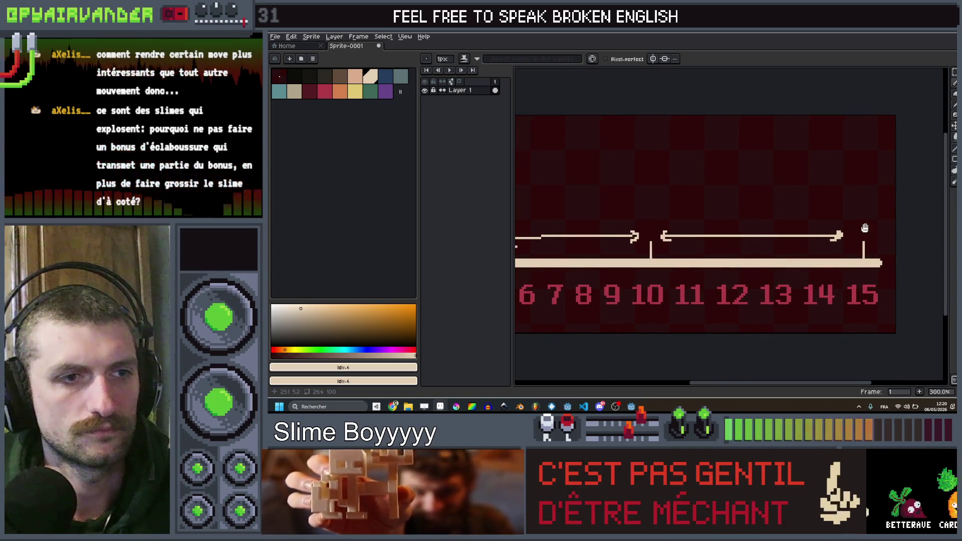
left_click_drag(865, 226, 823, 239)
scroll(823, 238, "down", 2)
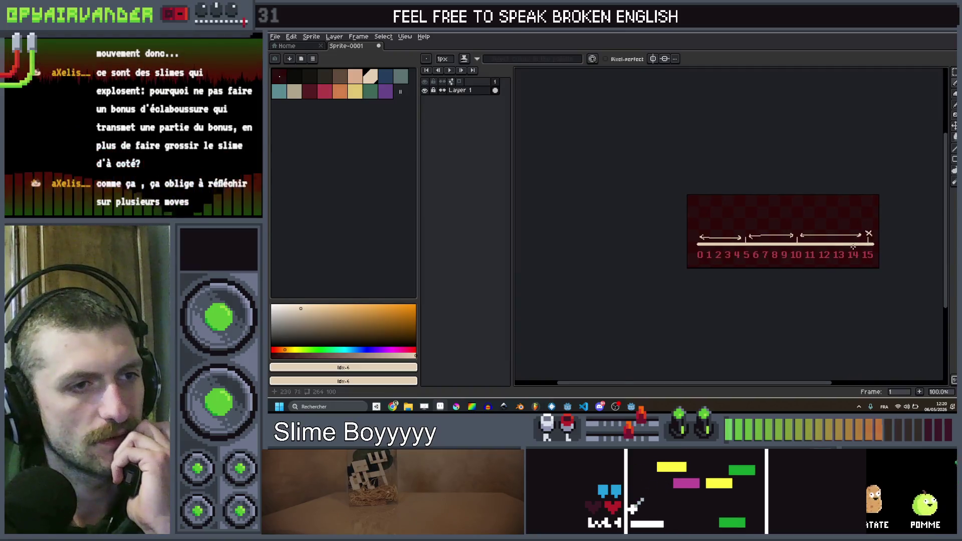
scroll(851, 225, "up", 1)
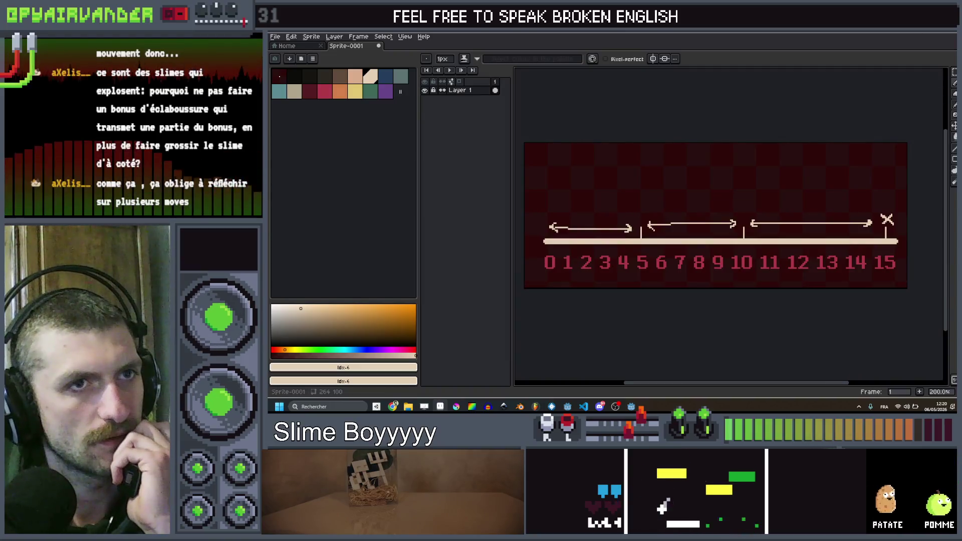
left_click(922, 34)
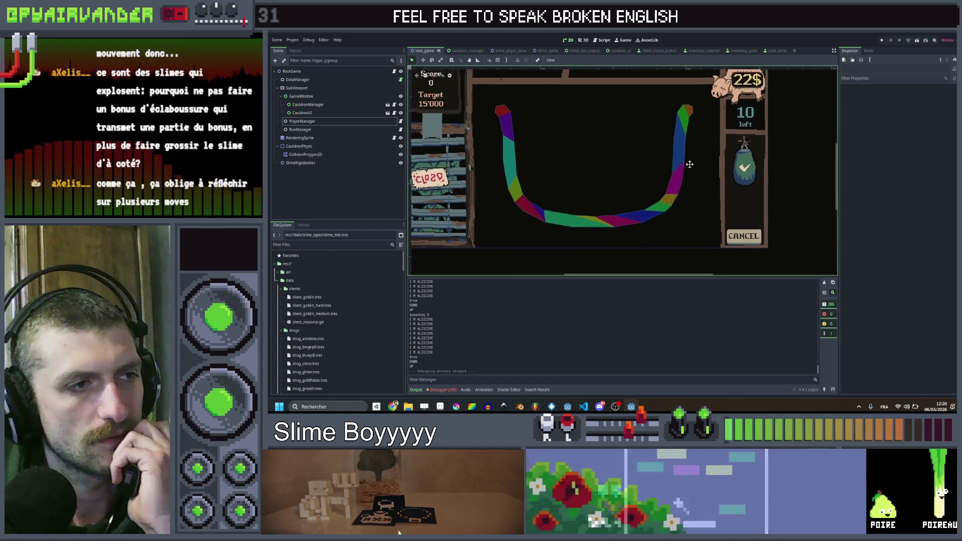
- Launch the Slime Soup project from Godot and enlarge the game window to fill the screen
mouse_move(713, 162)
left_mouse_down()
mouse_move(667, 195)
mouse_move(667, 184)
left_mouse_up()
scroll(667, 184, "down", 2)
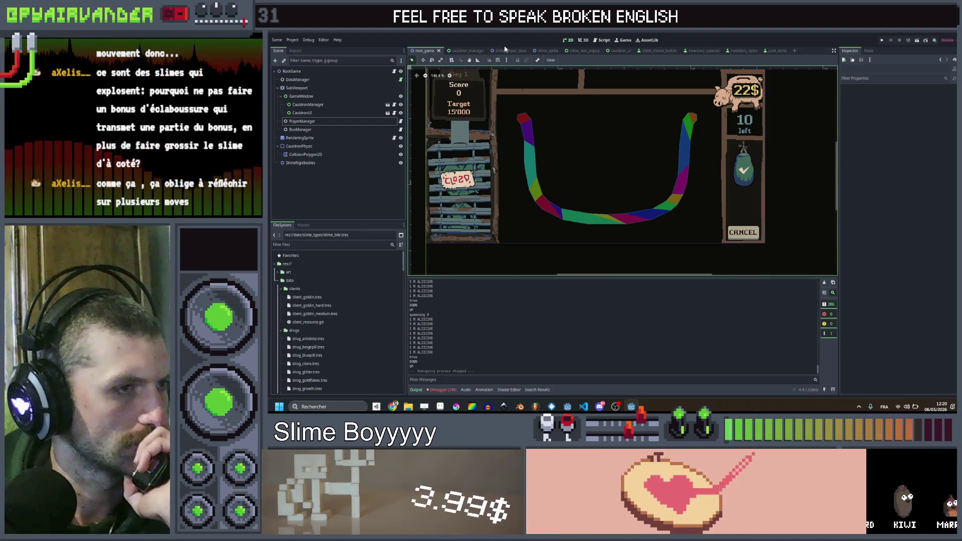
scroll(581, 166, "up", 2)
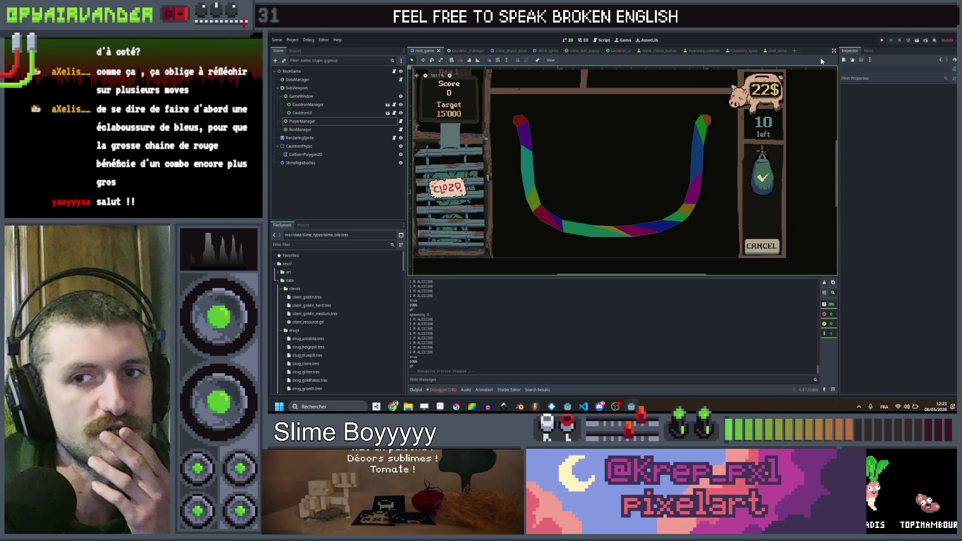
left_click(883, 40)
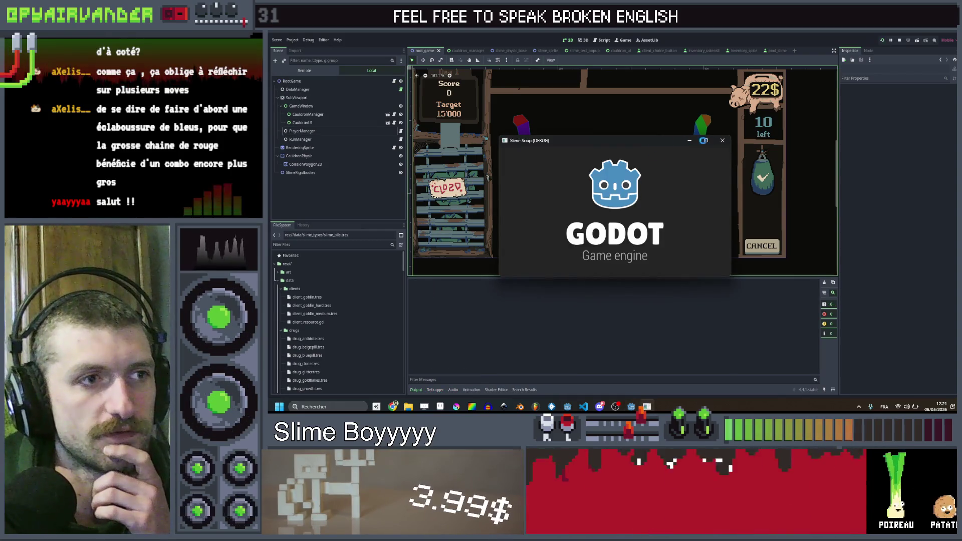
left_click(707, 141)
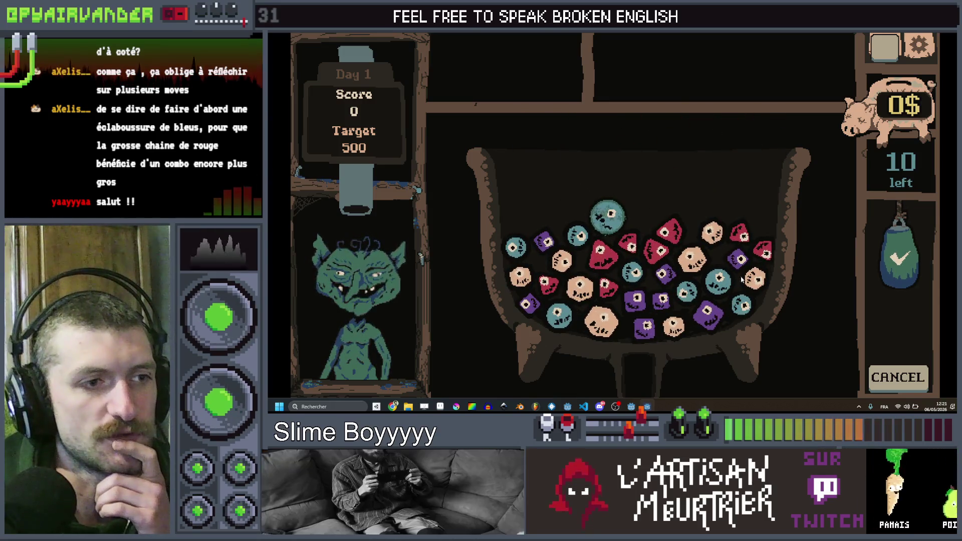
- Pop a teal slime and cash in chains of pink and purple slimes
left_click(685, 298)
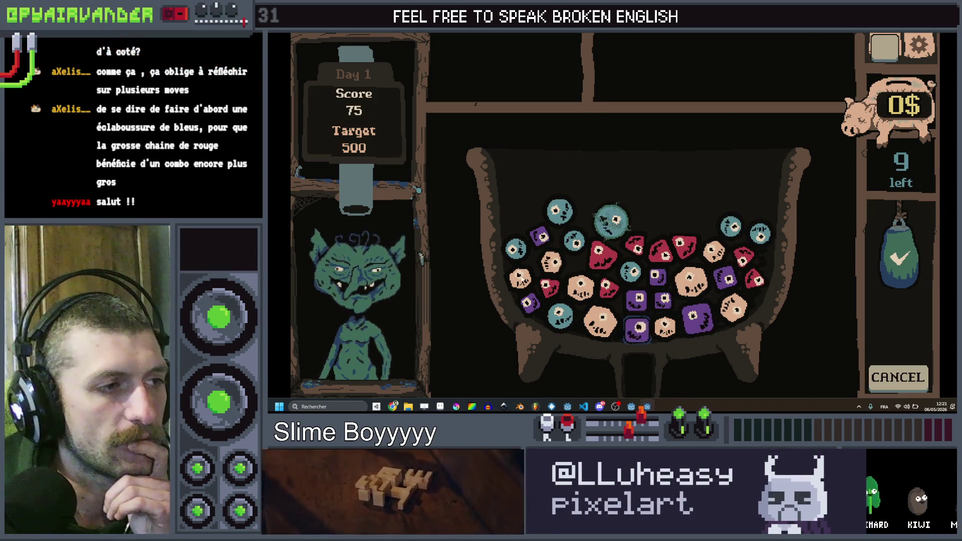
left_click_drag(603, 301, 602, 323)
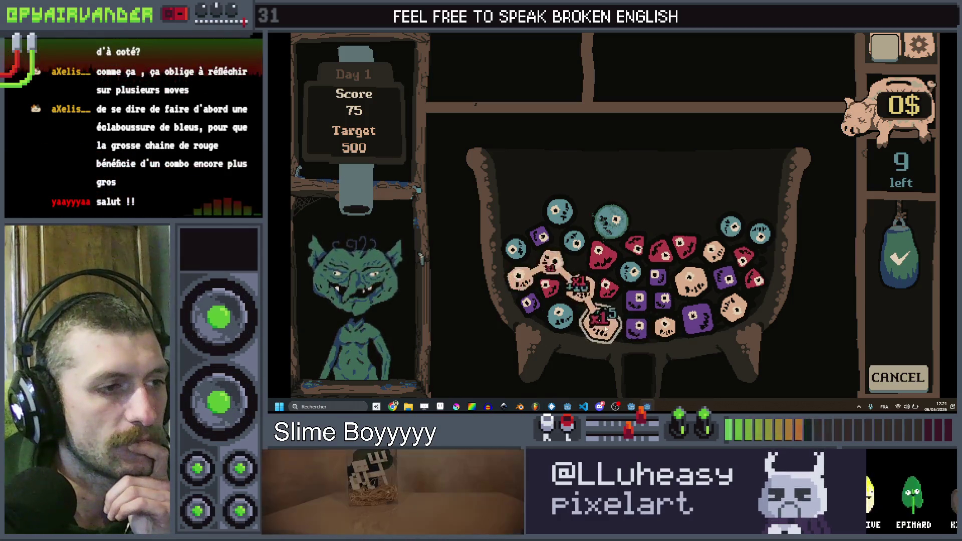
left_click(886, 253)
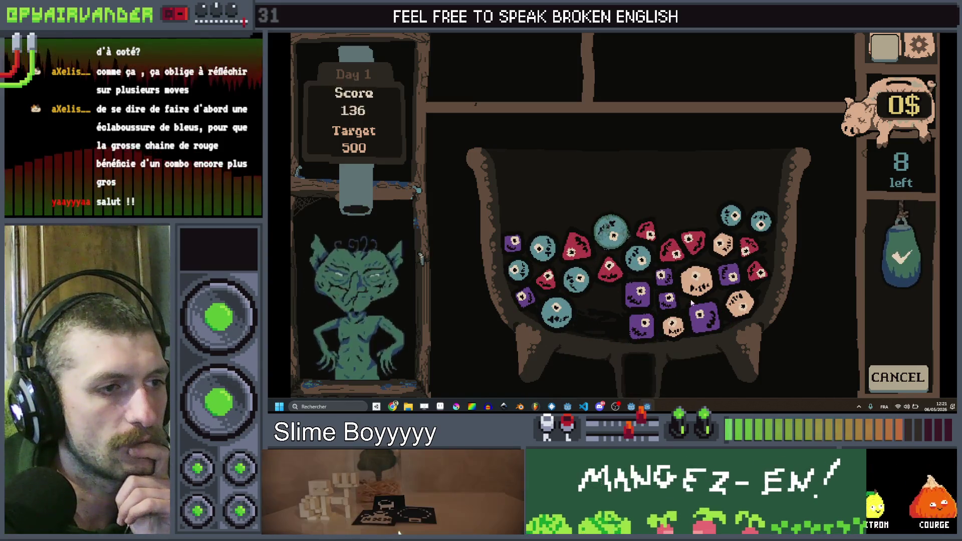
mouse_move(642, 325)
left_mouse_down()
mouse_move(638, 293)
mouse_move(662, 275)
mouse_move(666, 301)
mouse_move(704, 317)
left_mouse_up()
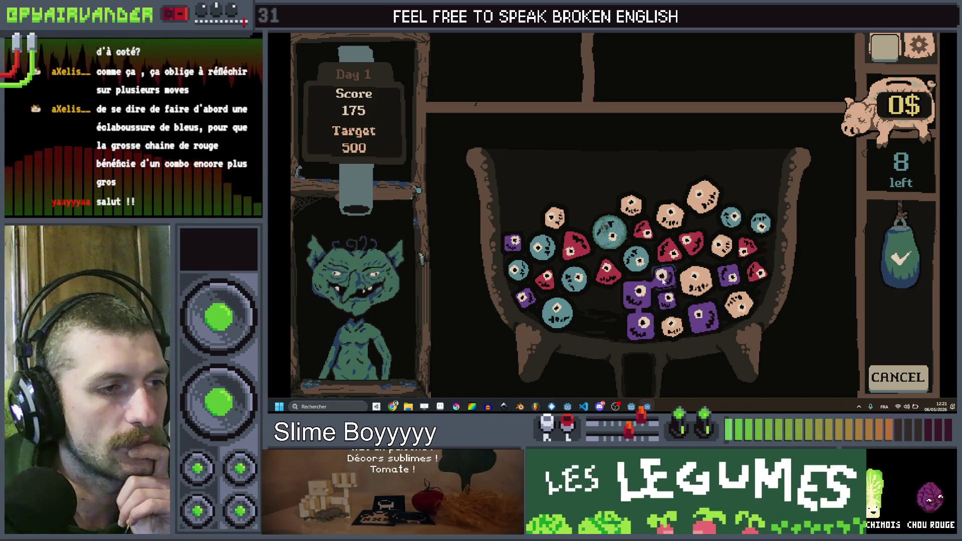
mouse_move(639, 293)
left_mouse_down()
mouse_move(662, 276)
mouse_move(670, 301)
mouse_move(709, 319)
left_mouse_up()
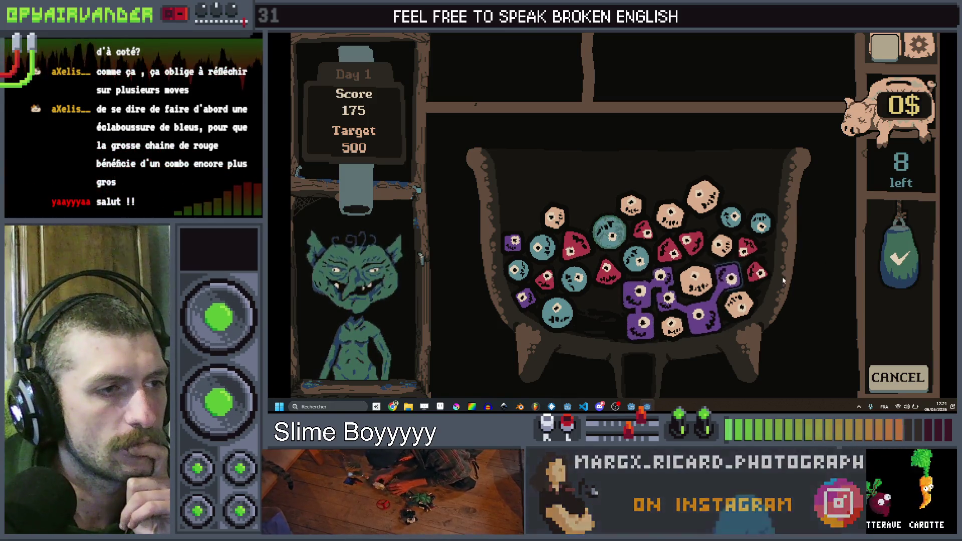
left_click(900, 256)
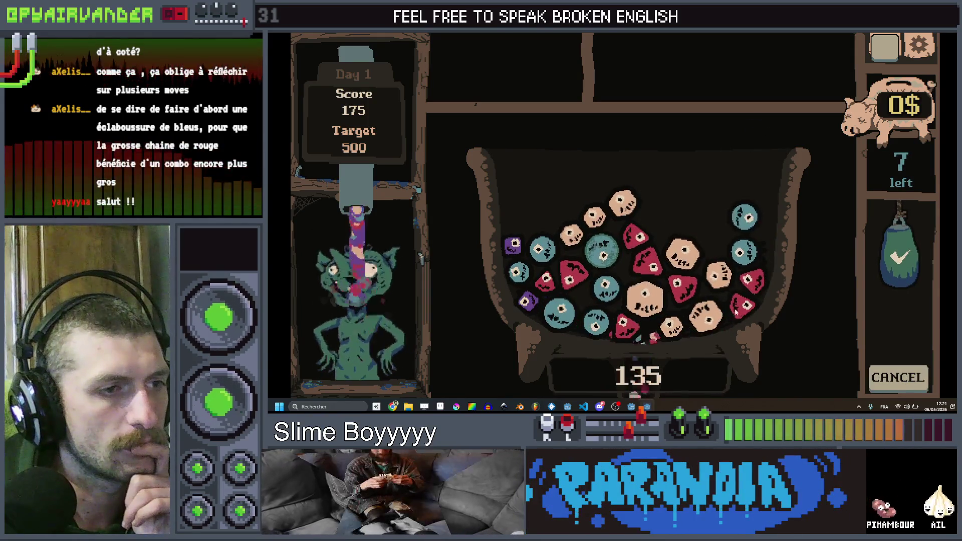
- Merge tan and teal slime chains to end Day 1 at 550 and collect 10$
left_click_drag(683, 257, 713, 283)
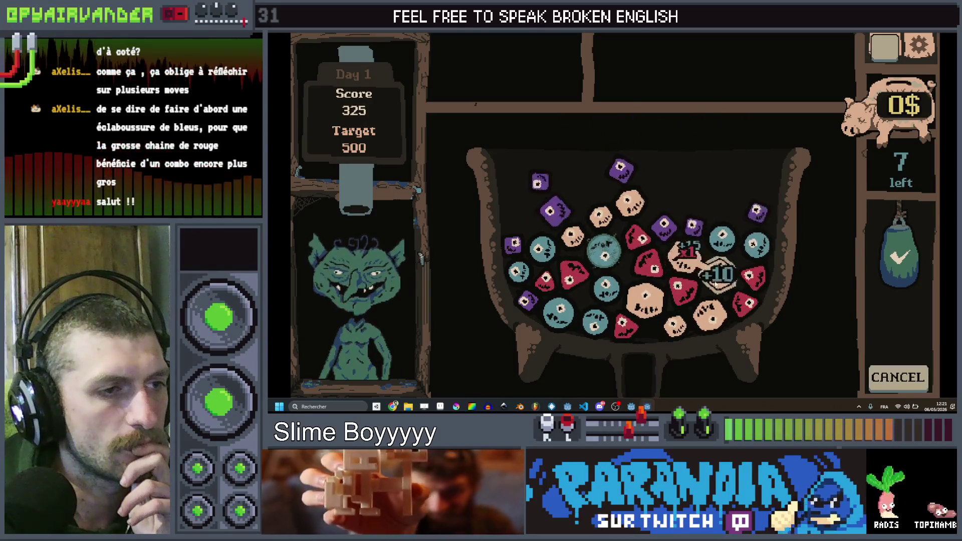
left_click_drag(700, 327, 702, 325)
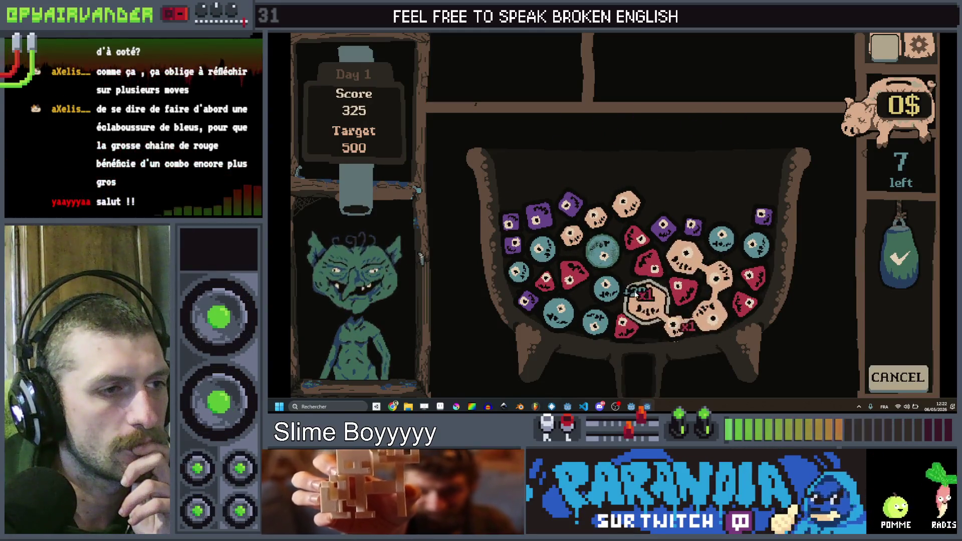
left_click_drag(635, 295, 636, 296)
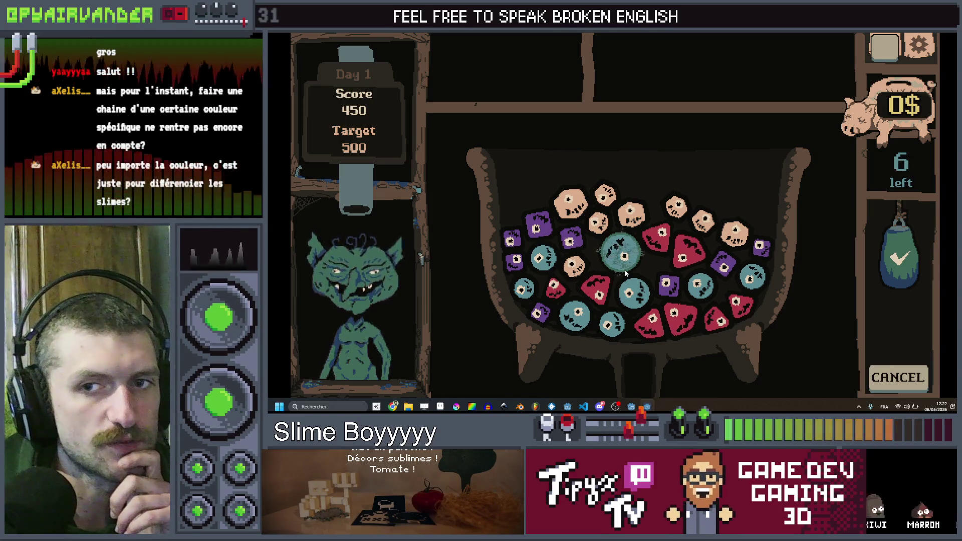
mouse_move(577, 324)
left_mouse_down()
mouse_move(609, 325)
mouse_move(629, 293)
mouse_move(621, 253)
left_mouse_up()
left_click(900, 258)
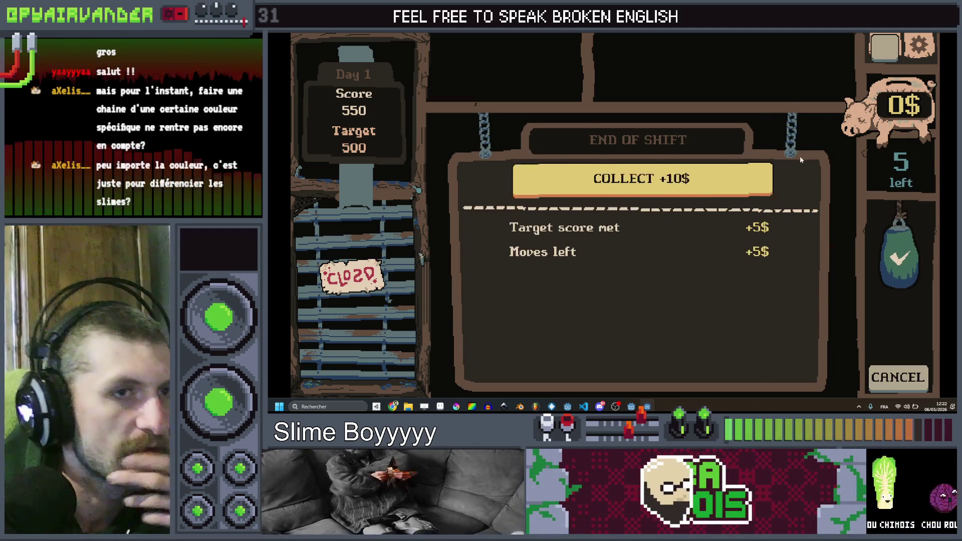
left_click(746, 175)
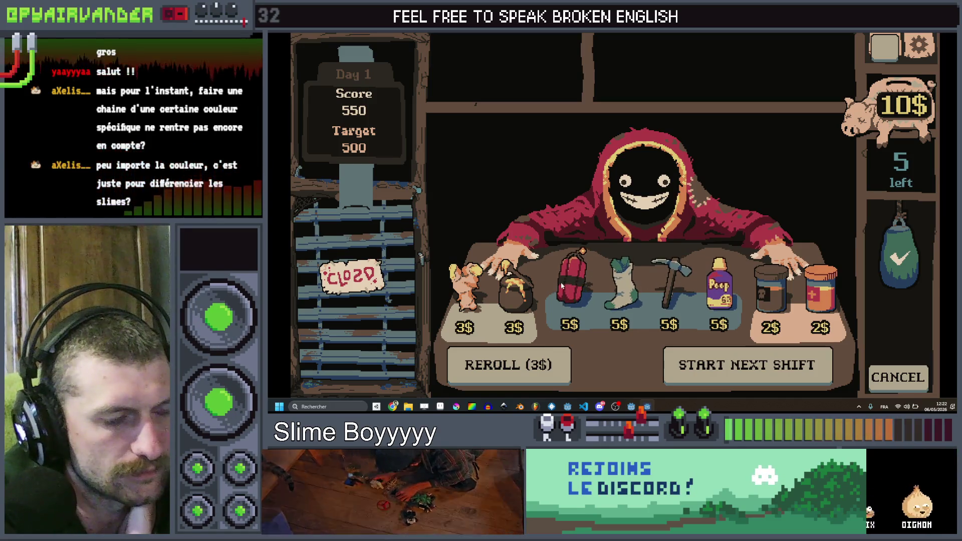
- Buy the dynamite for 5$ and start the next shift by booking a lunch client
left_click(582, 285)
left_click(628, 213)
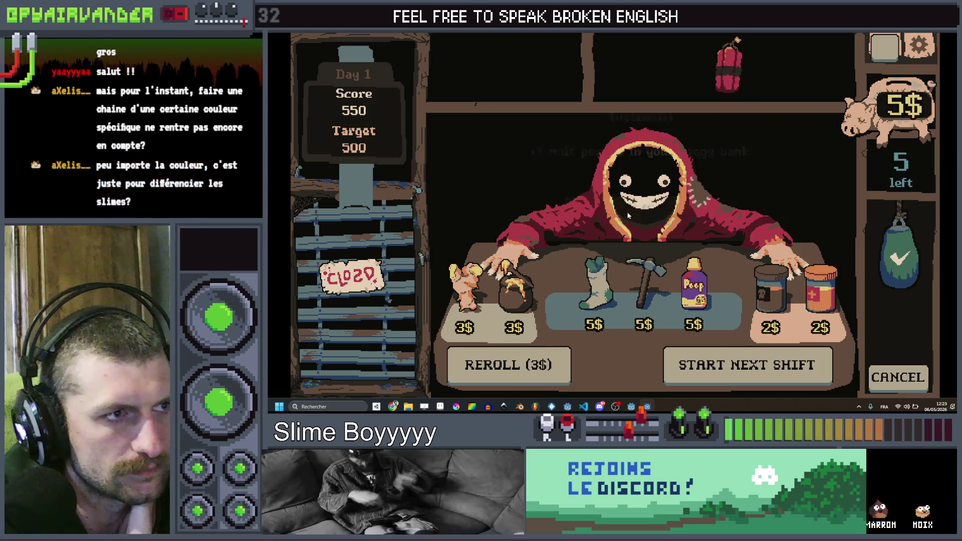
left_click(802, 381)
left_click(594, 161)
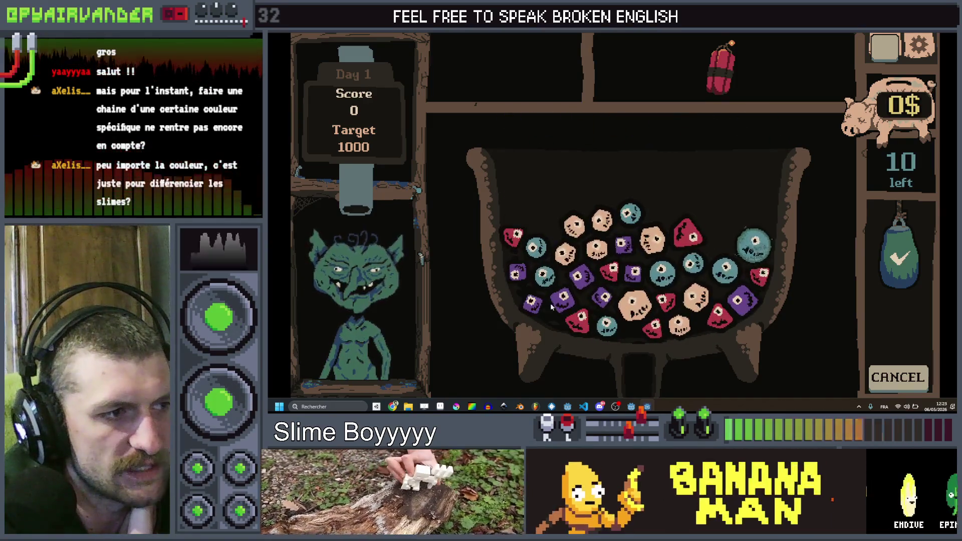
- Chain purple and teal slimes to end the goblin shift at 2225, then stop the game with F8
left_click(534, 307)
mouse_move(535, 312)
left_mouse_down()
mouse_move(516, 273)
mouse_move(535, 303)
mouse_move(577, 277)
mouse_move(604, 297)
left_mouse_up()
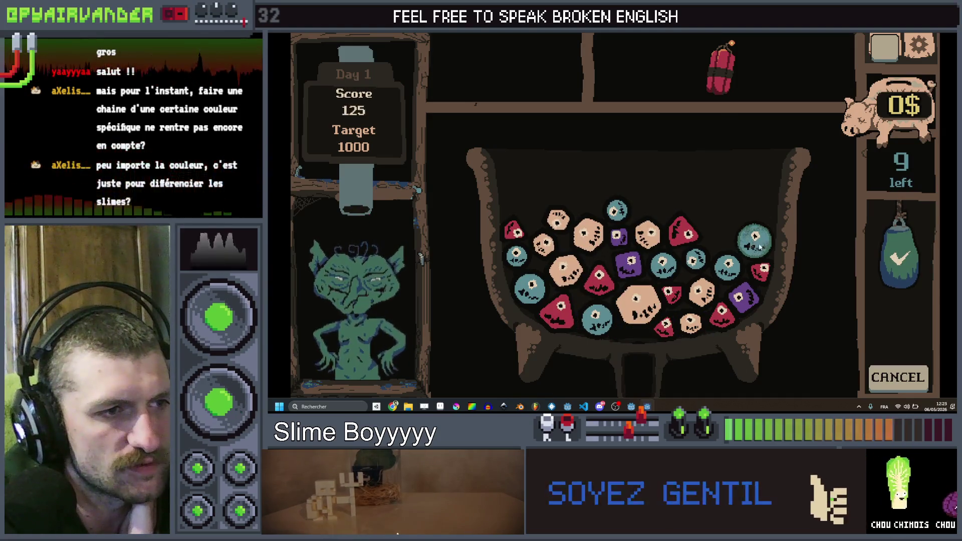
left_click_drag(758, 249, 664, 266)
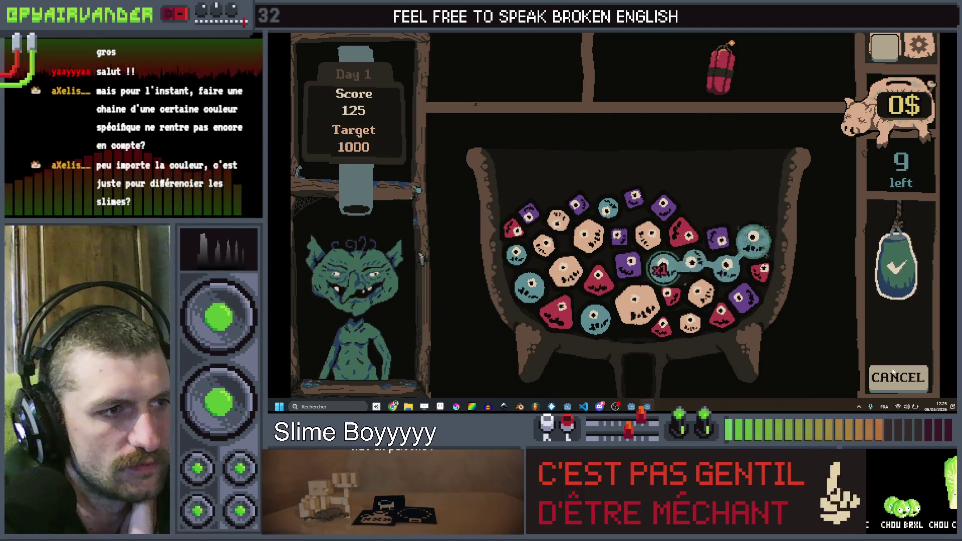
left_click(896, 258)
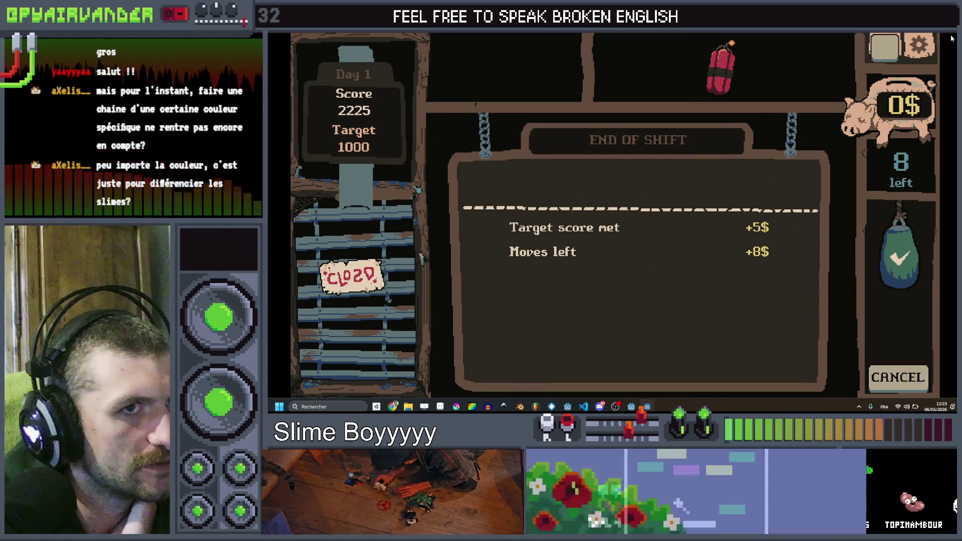
key("F8")
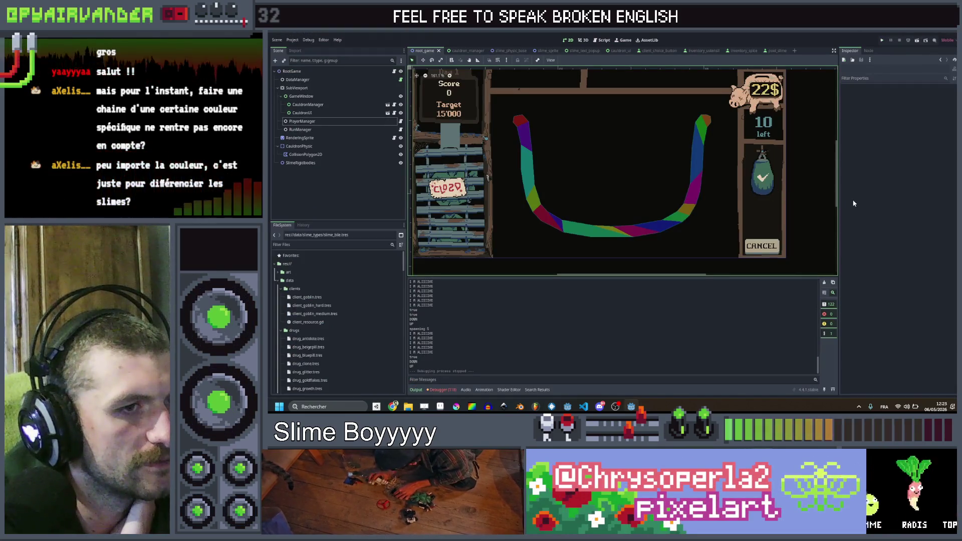
- Switch from the Godot editor back to Aseprite and its numbered 0–15 timeline sketch
left_click(838, 208)
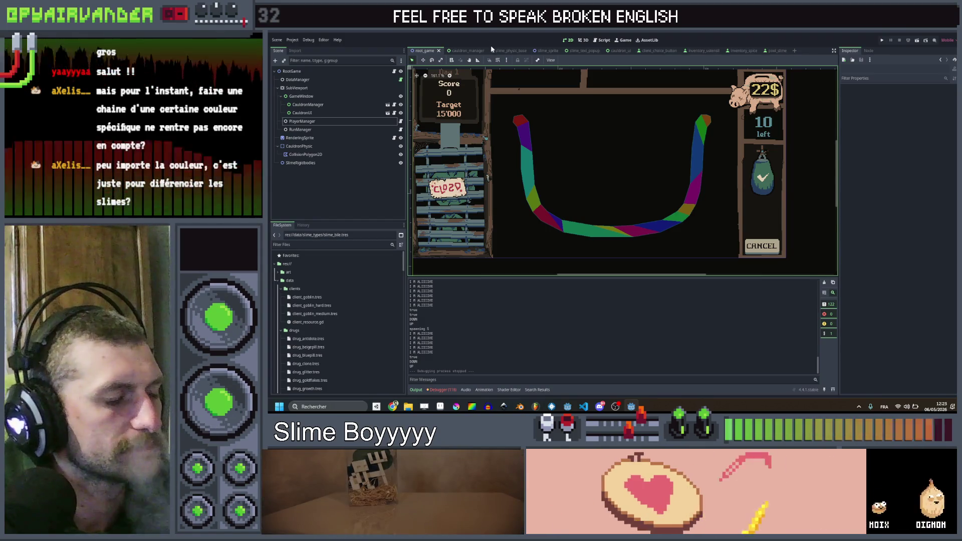
mouse_move(557, 179)
left_mouse_down()
mouse_move(535, 163)
mouse_move(563, 178)
mouse_move(589, 177)
mouse_move(604, 230)
mouse_move(613, 189)
mouse_move(621, 200)
left_mouse_up()
scroll(612, 197, "up", 1)
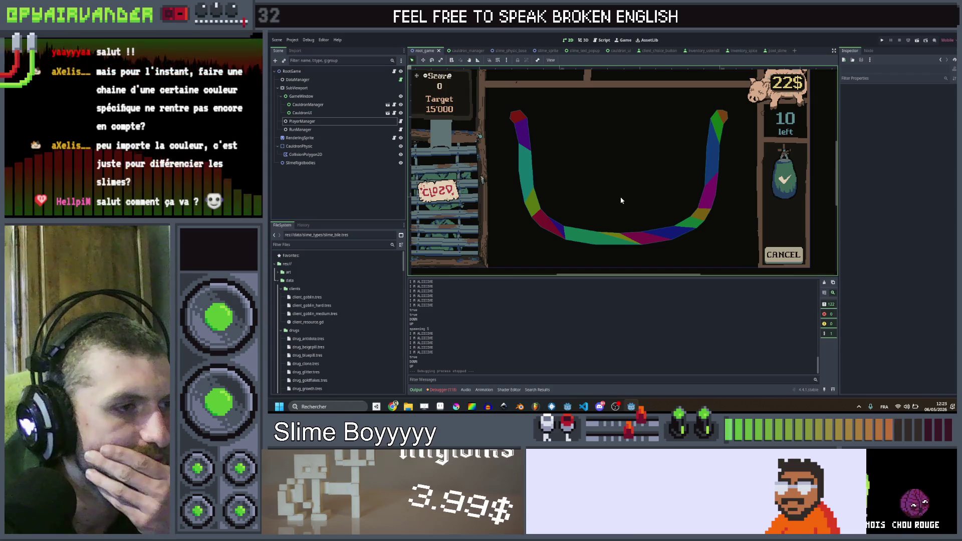
key("alt+Tab")
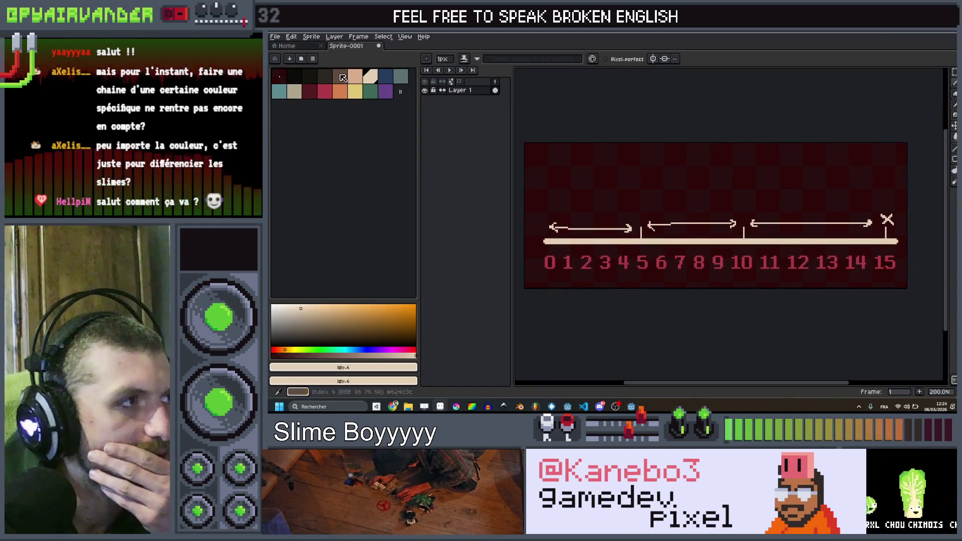
- Open mockup.aseprite from the game's art folder
left_click(274, 36)
mouse_move(291, 63)
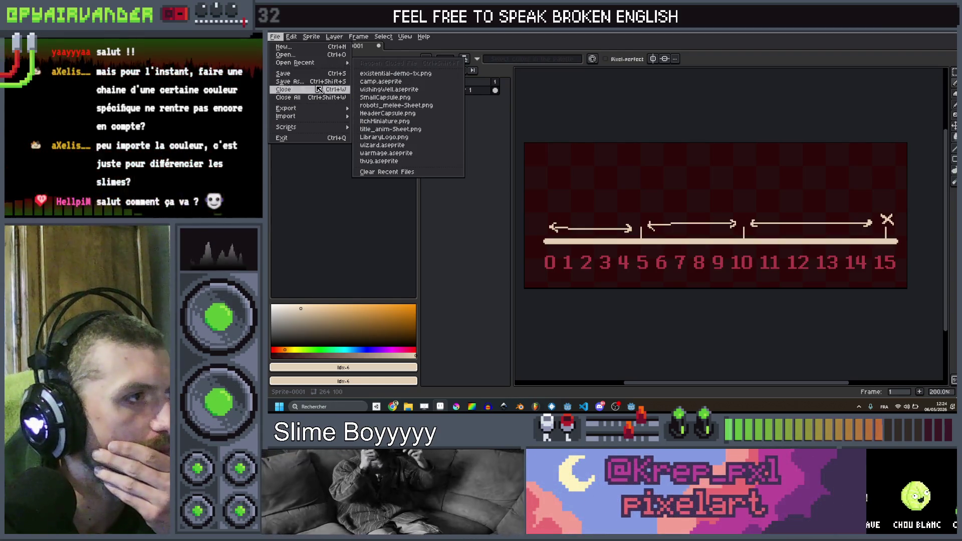
left_click(284, 54)
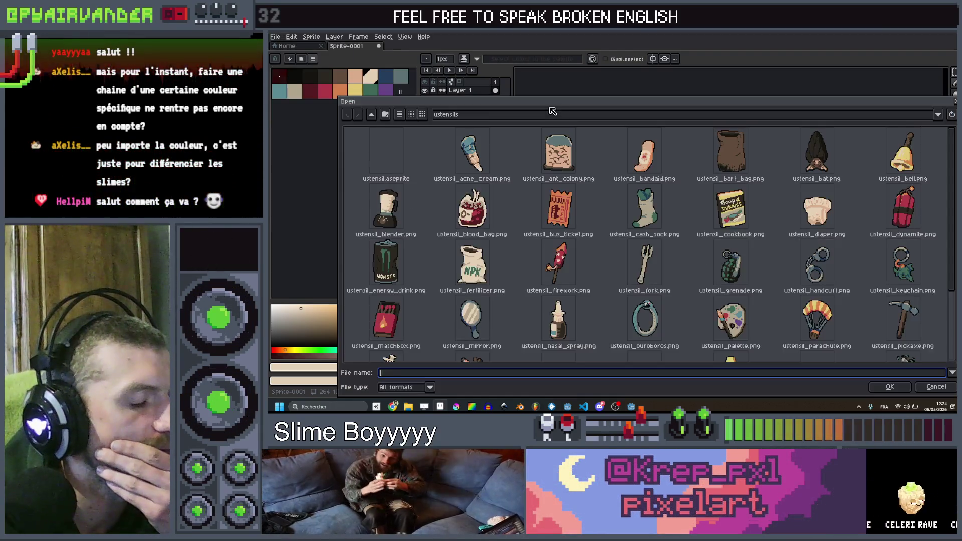
left_click(372, 115)
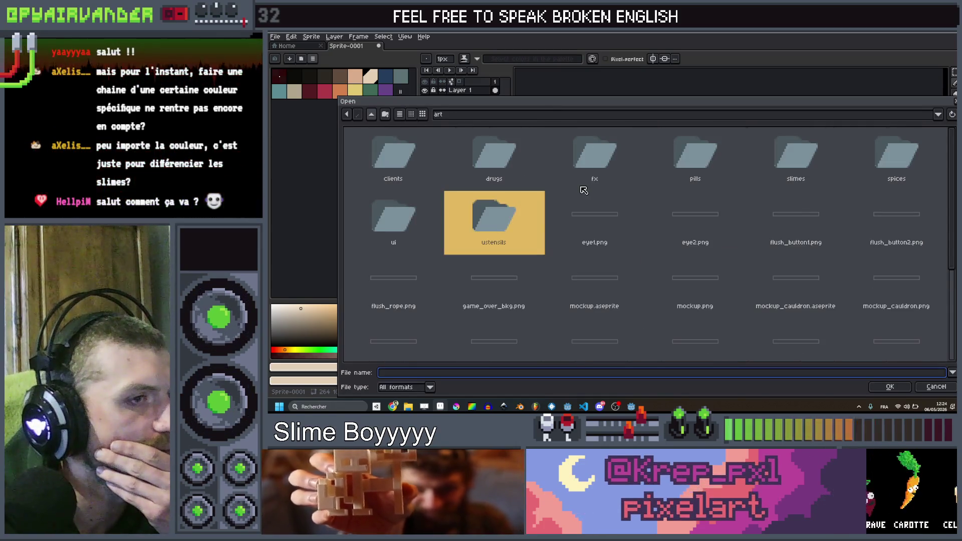
left_click(616, 285)
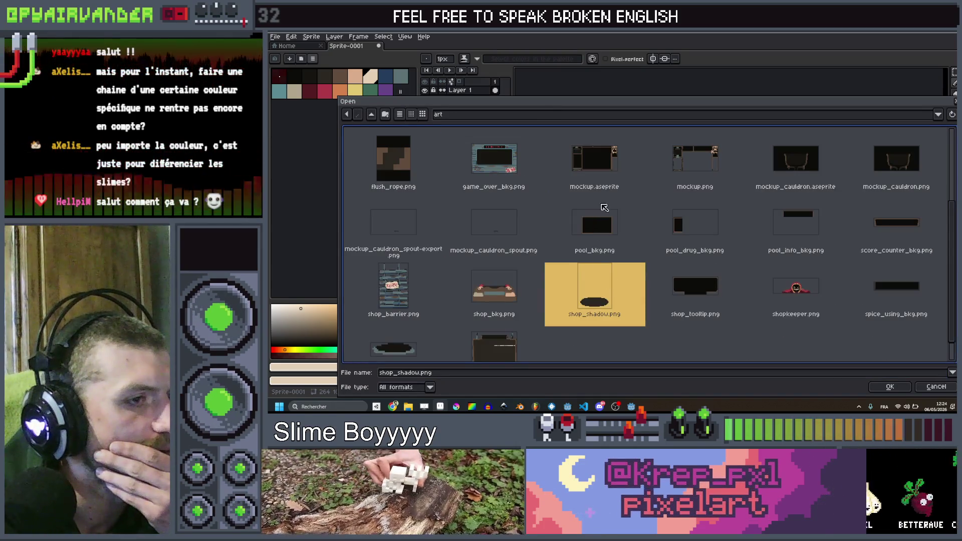
scroll(604, 182, "down", 2)
double_click(604, 181)
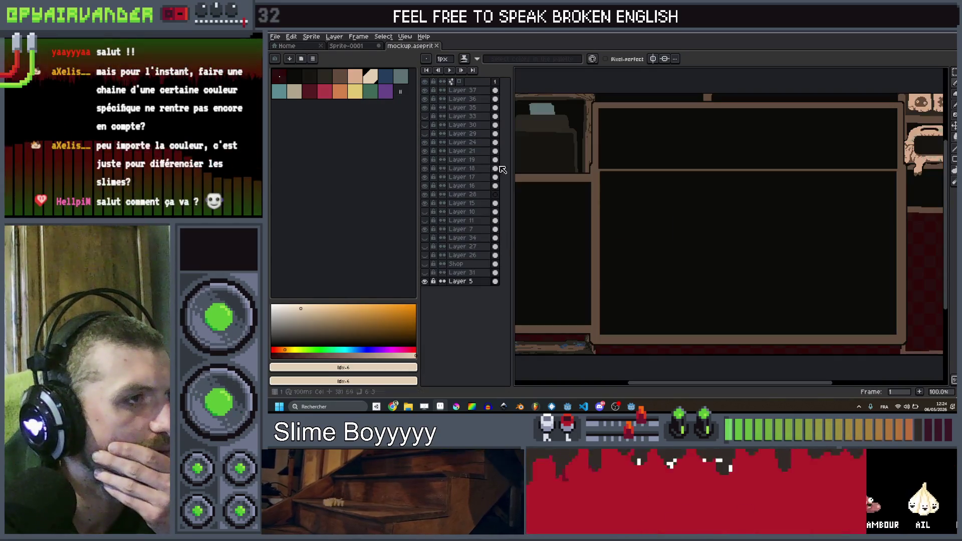
- Toggle visibility of Layers 36, 28, 30, 15 and 11, then select Layer 37
left_click(424, 98)
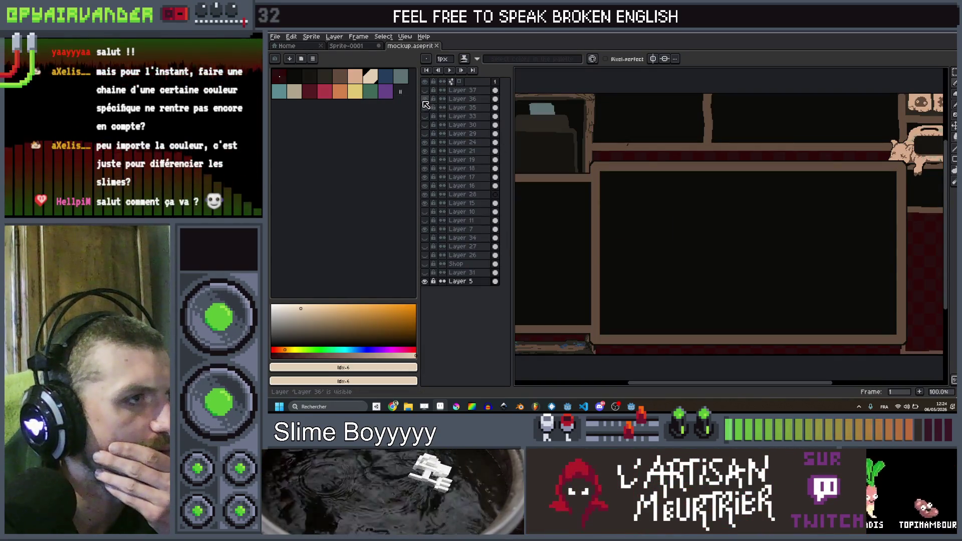
left_click(426, 194)
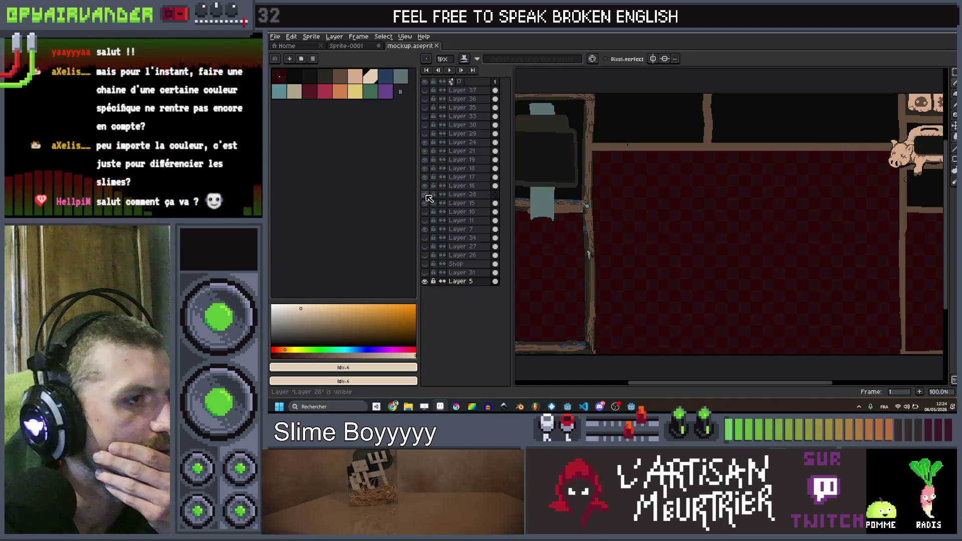
left_click(426, 133)
left_click(425, 133)
left_click(424, 126)
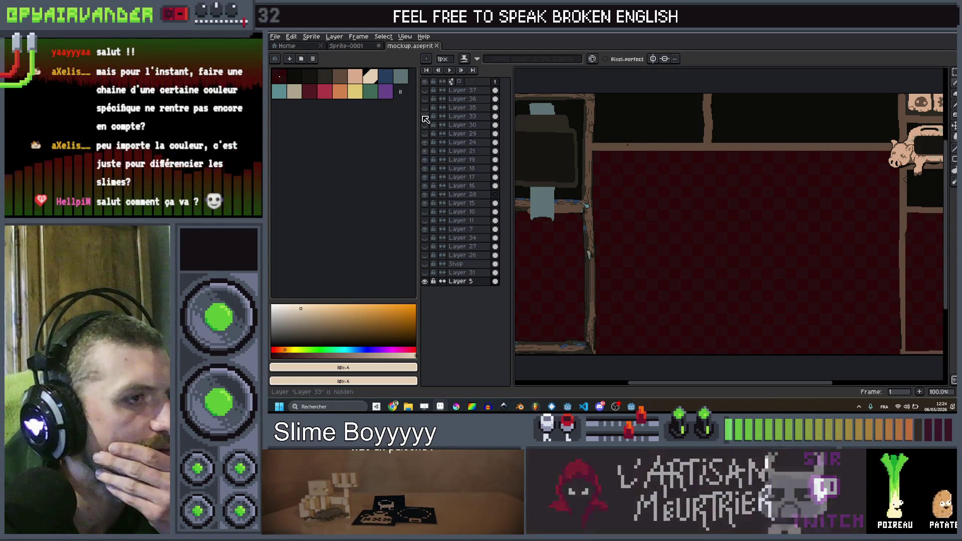
left_click(425, 203)
left_click(426, 221)
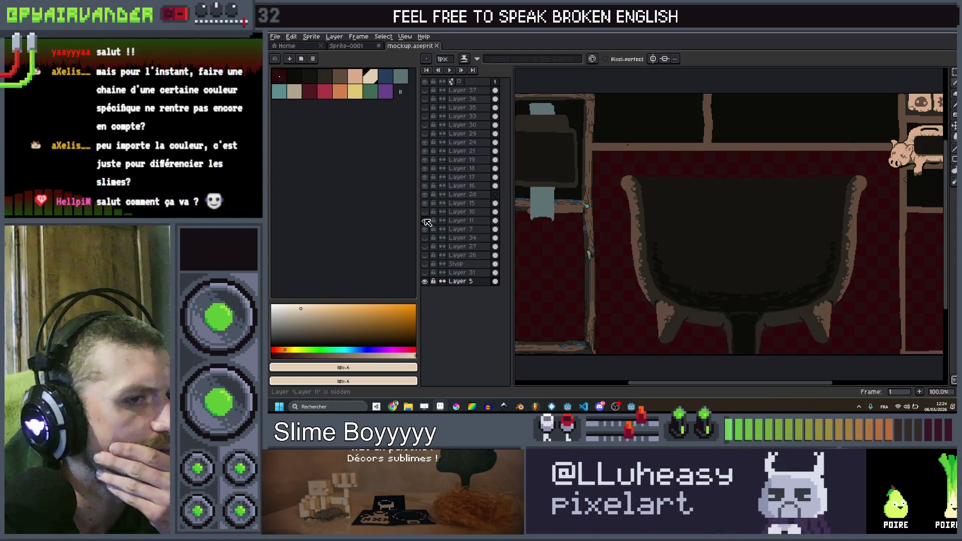
scroll(729, 225, "down", 3)
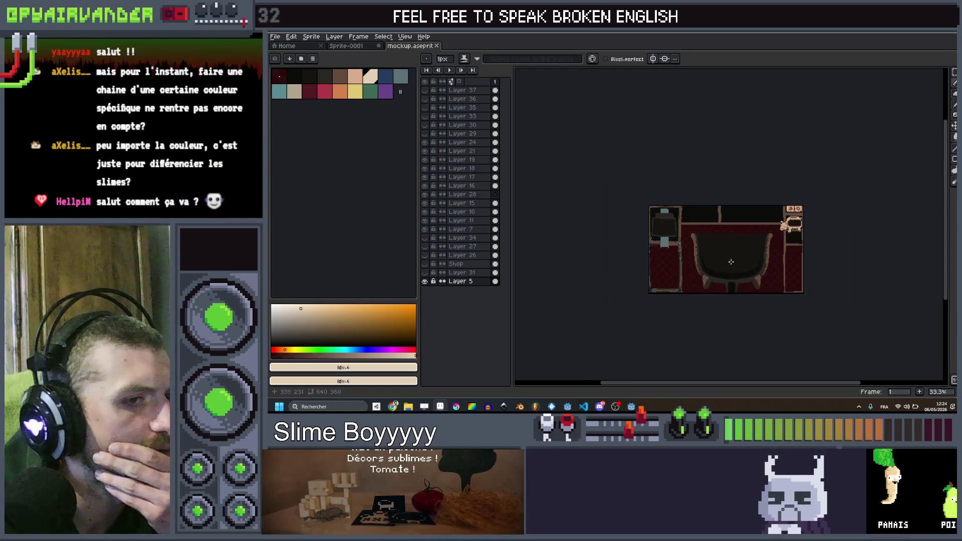
scroll(751, 234, "up", 3)
left_click(480, 92)
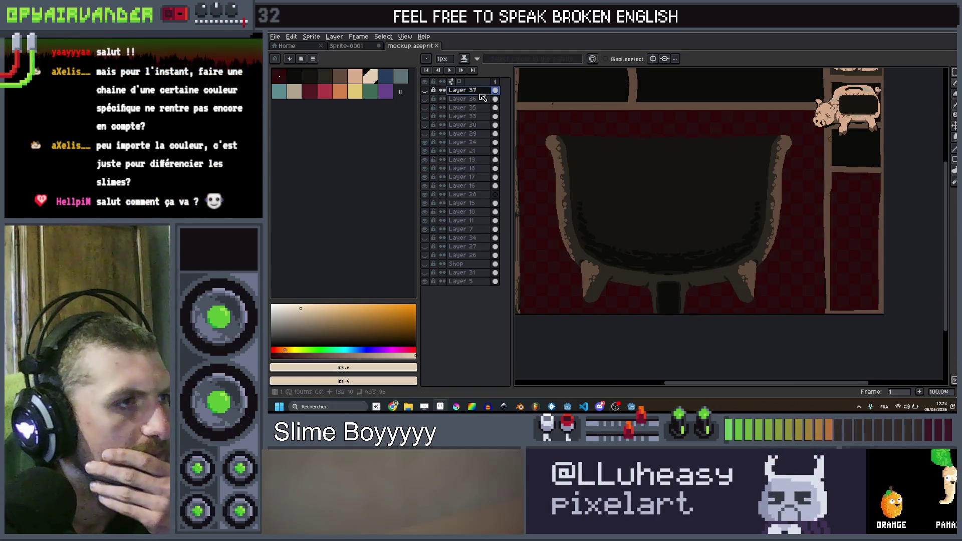
- Paint a dark horizontal bar under the cauldron with a wider rounded left end
left_click_drag(661, 221, 701, 208)
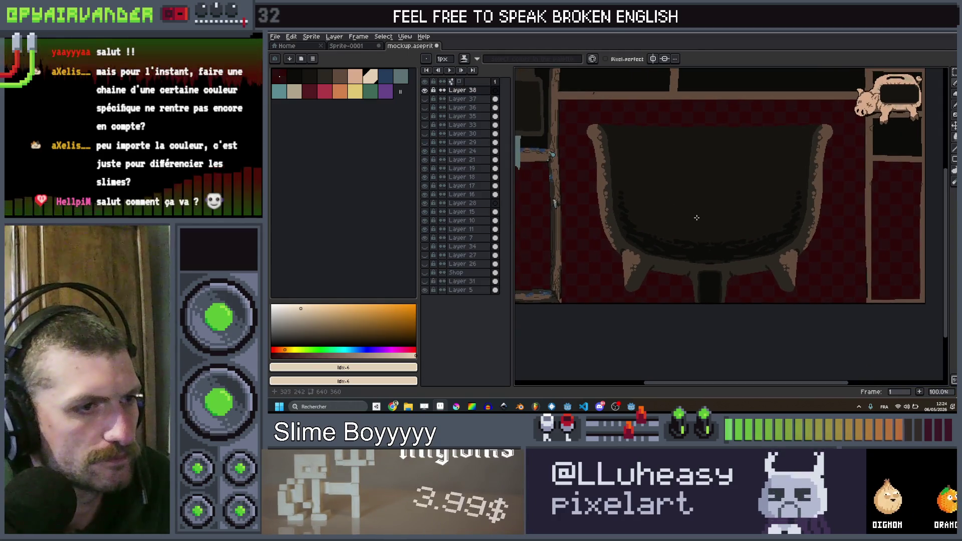
left_click(299, 78)
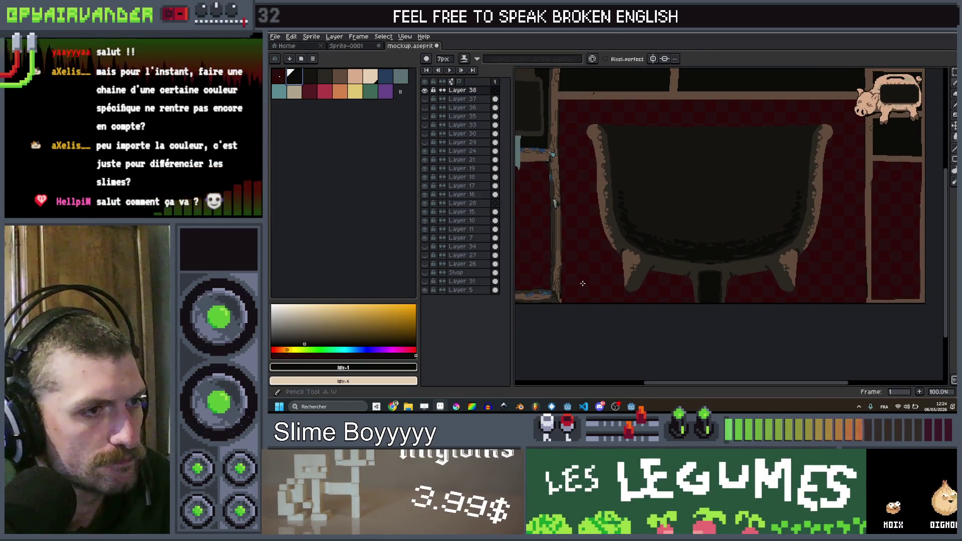
key("minus")
key("minus")
key("minus")
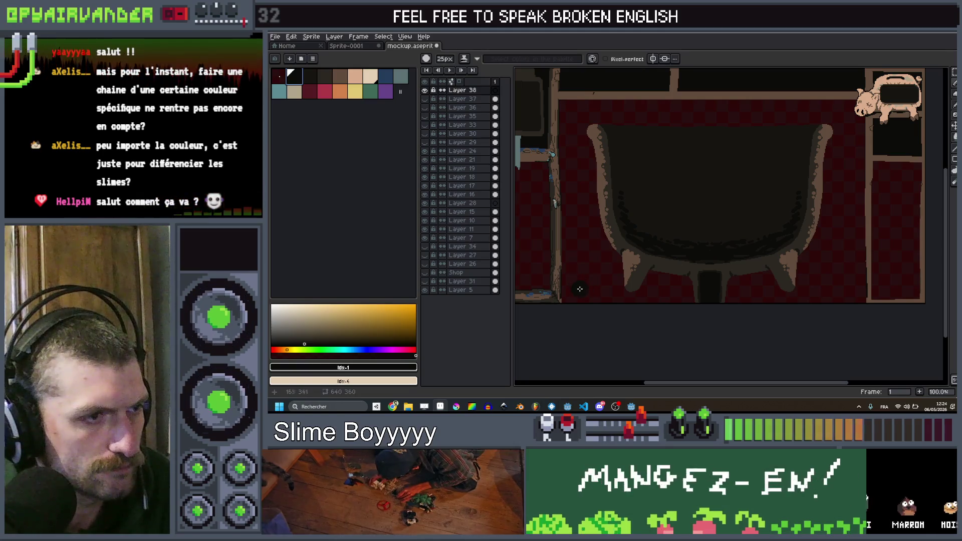
left_click_drag(578, 286, 604, 288)
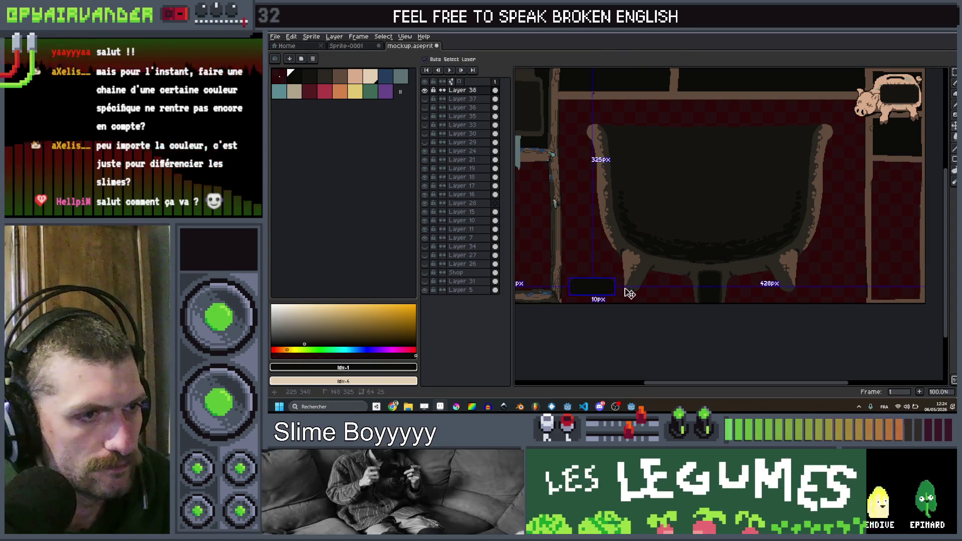
key("minus")
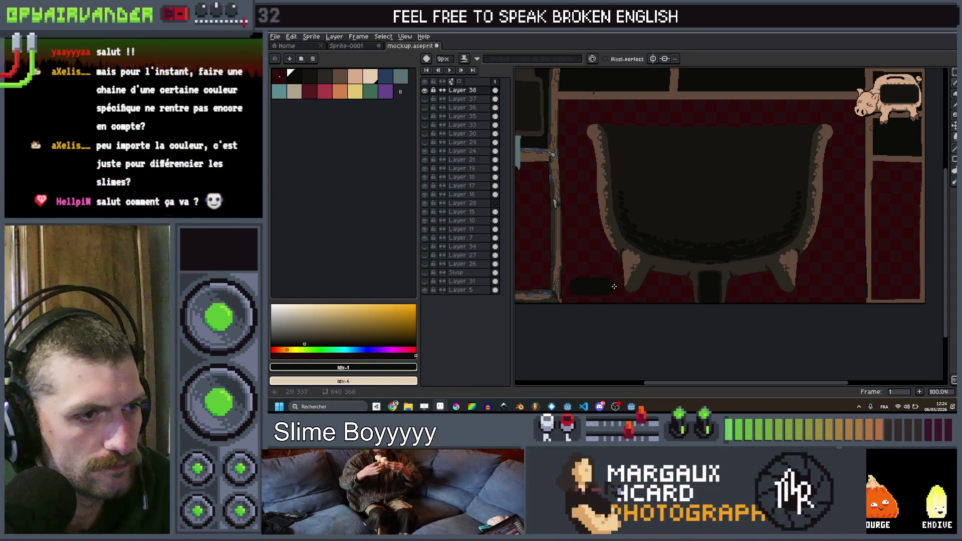
left_click(736, 285, "shift")
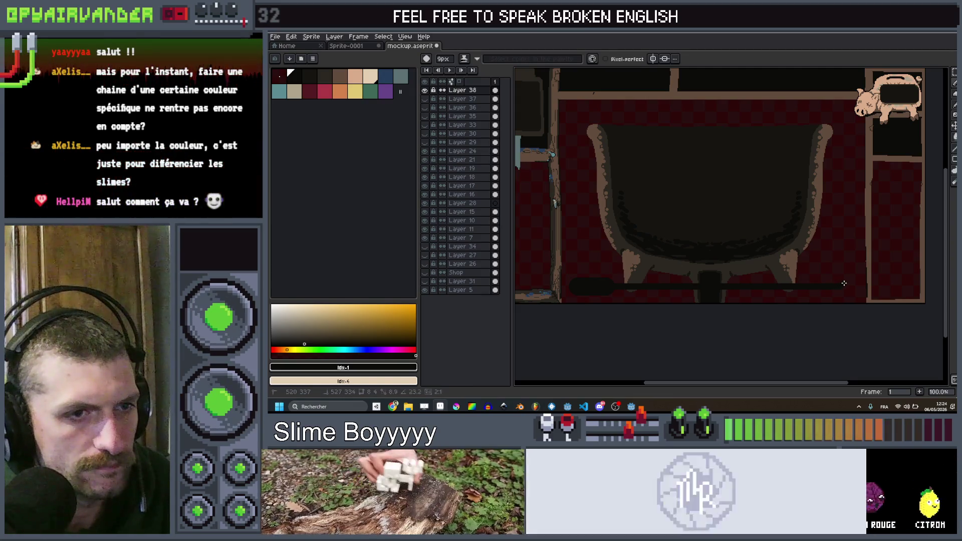
scroll(846, 280, "down", 3)
scroll(859, 277, "up", 4)
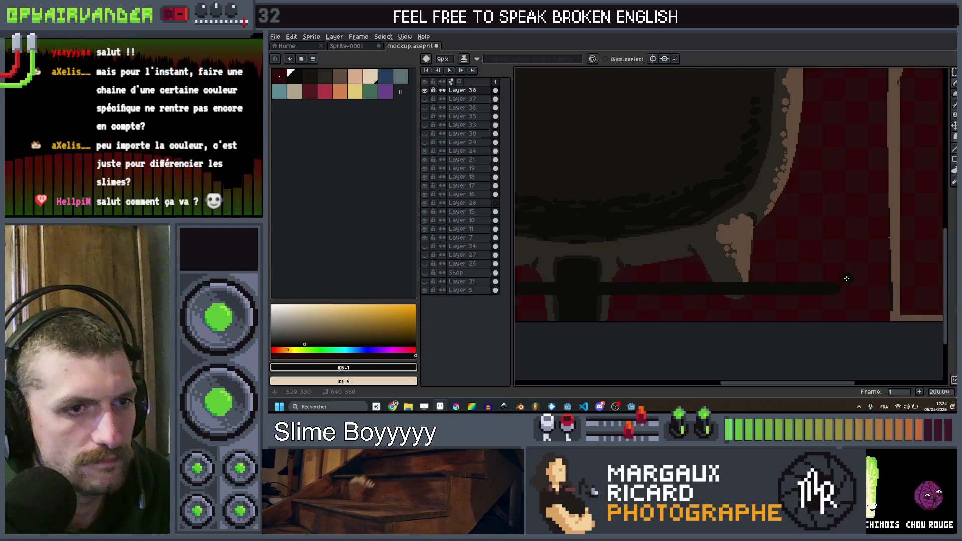
scroll(752, 283, "up", 4)
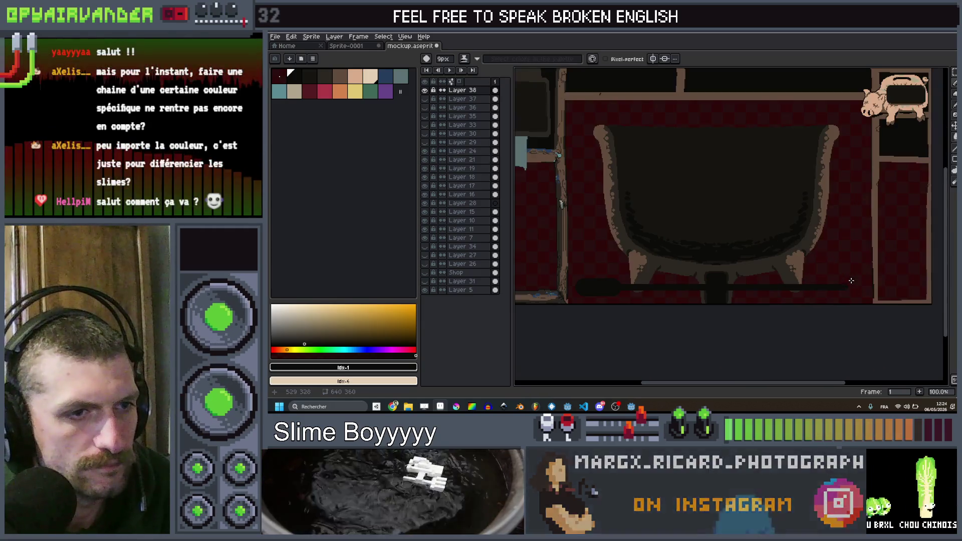
scroll(708, 278, "up", 1)
- Add a small yellow mark on the bar with a 2px brush, then pick brown for the outline
left_click(354, 91)
key("minus")
key("minus")
key("minus")
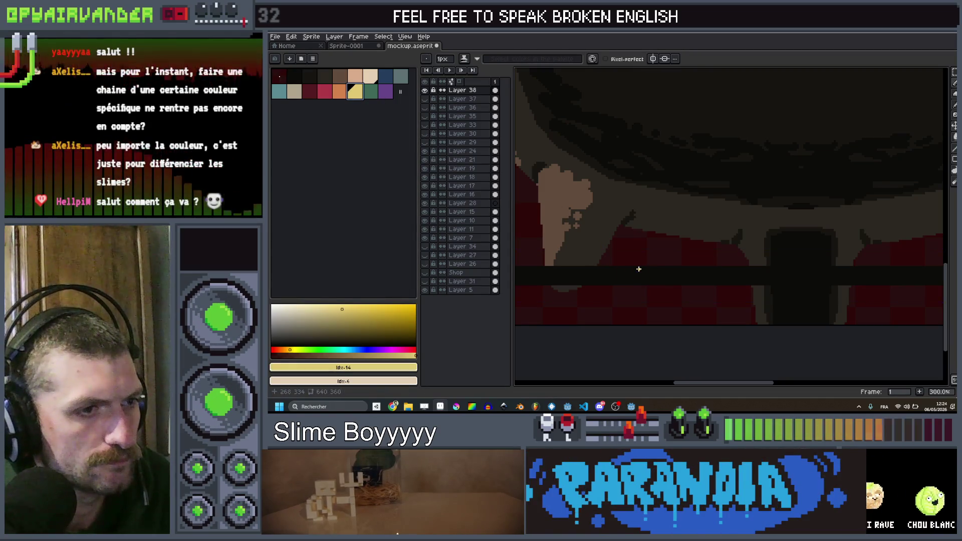
scroll(651, 266, "down", 4)
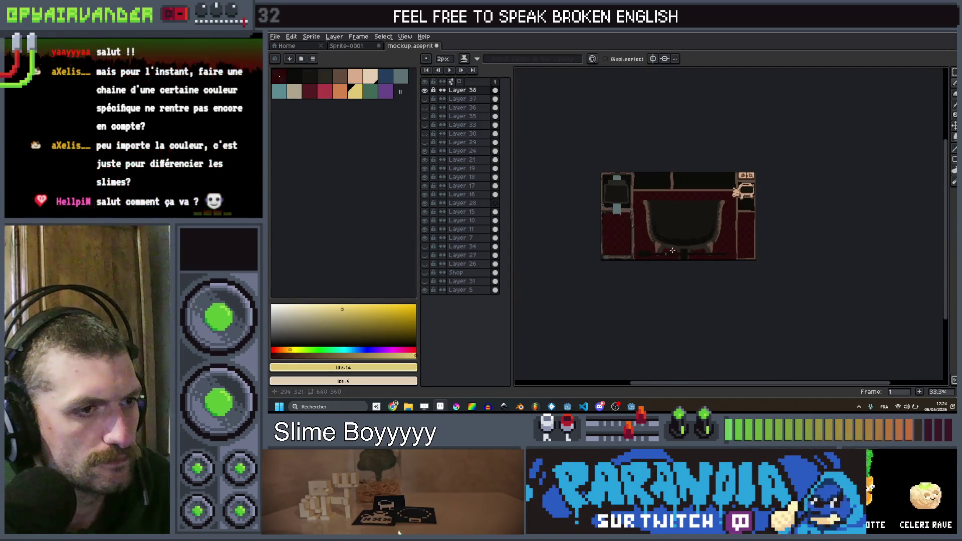
scroll(755, 257, "up", 3)
scroll(755, 256, "down", 2)
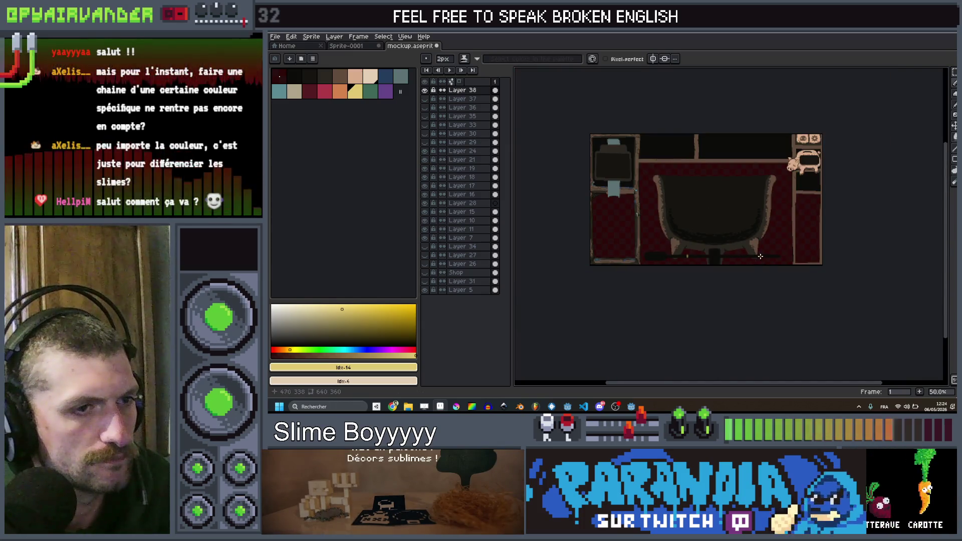
scroll(758, 253, "up", 2)
scroll(593, 259, "up", 4)
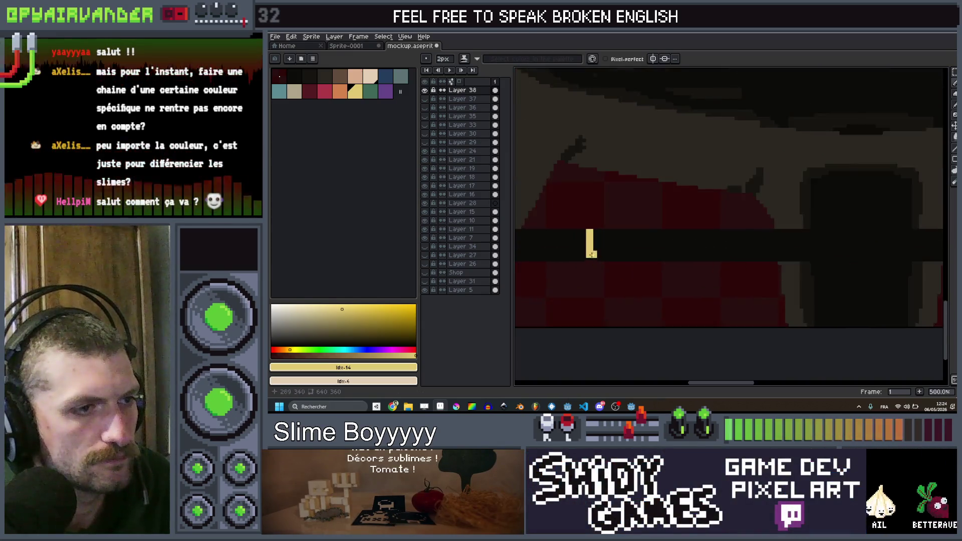
scroll(593, 260, "down", 6)
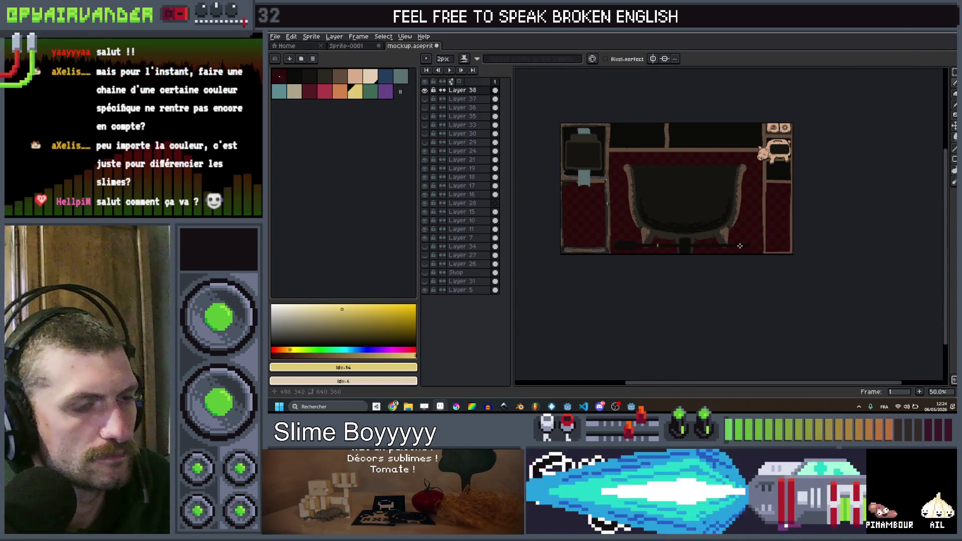
scroll(737, 244, "up", 1)
left_click_drag(737, 245, 765, 242)
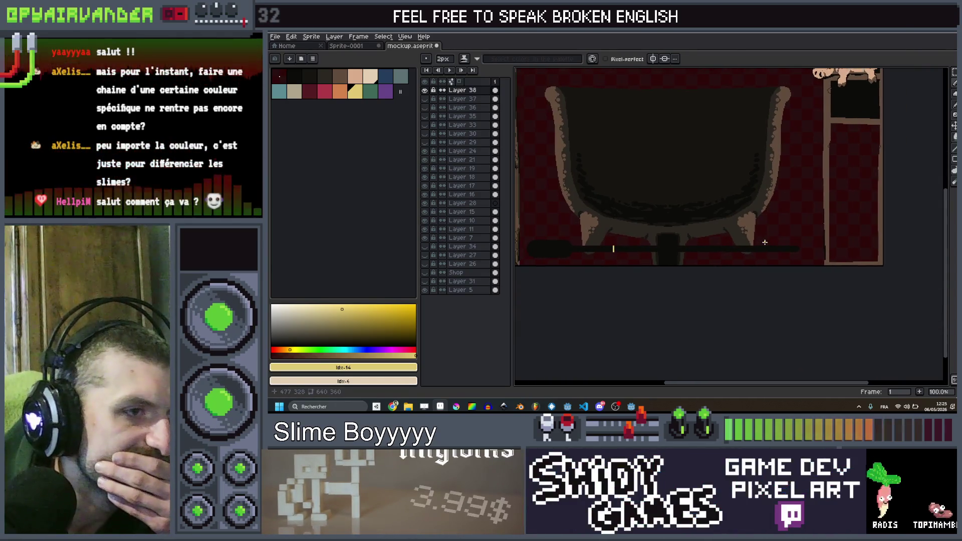
scroll(761, 242, "up", 2)
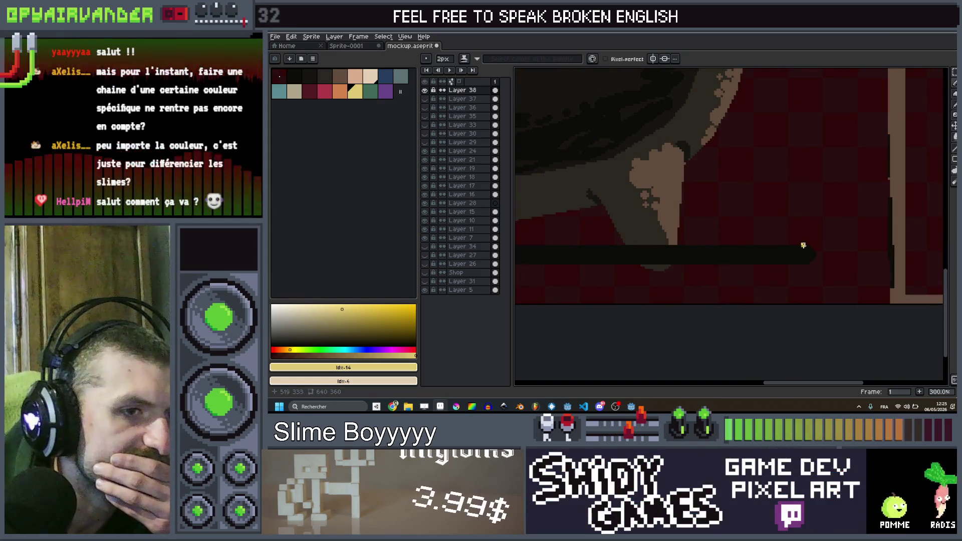
scroll(803, 246, "up", 1)
scroll(805, 267, "down", 5)
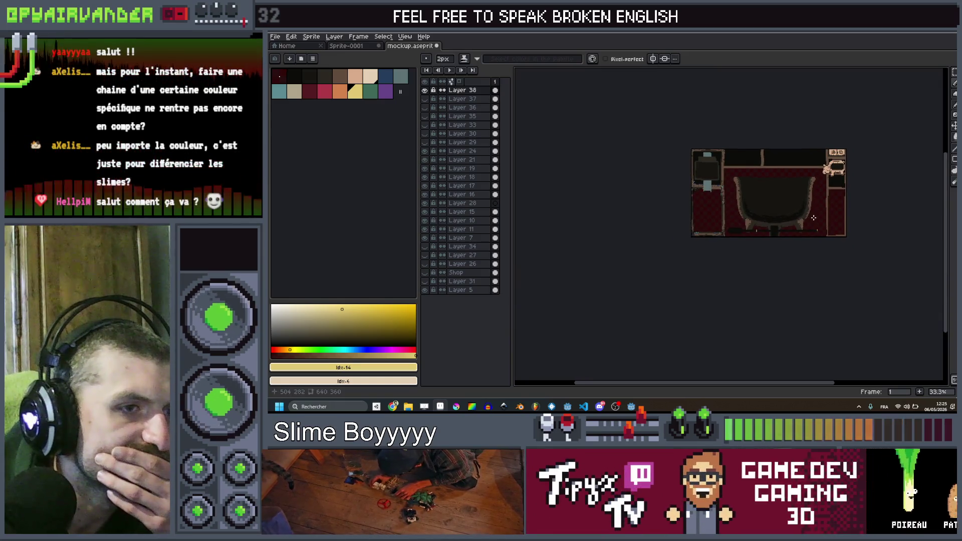
scroll(807, 219, "up", 1)
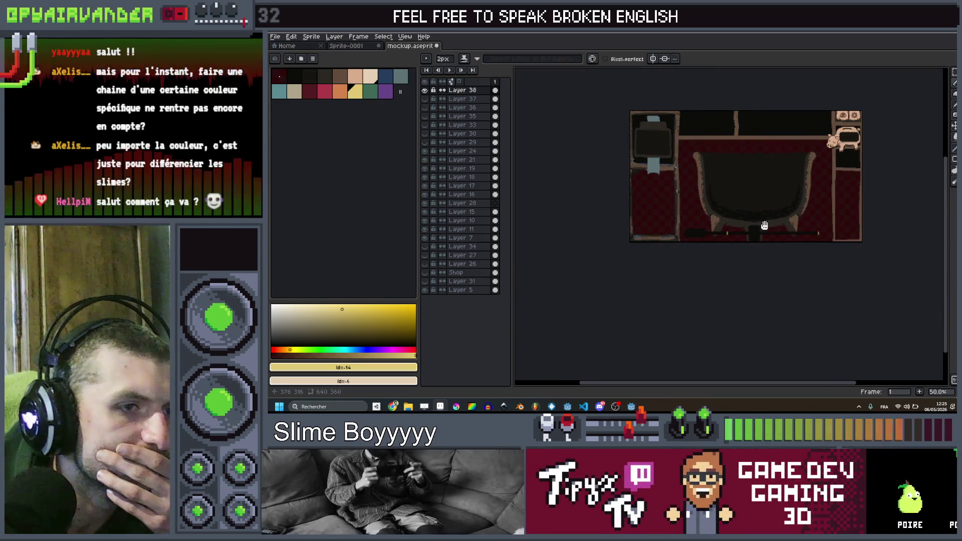
left_click(340, 76)
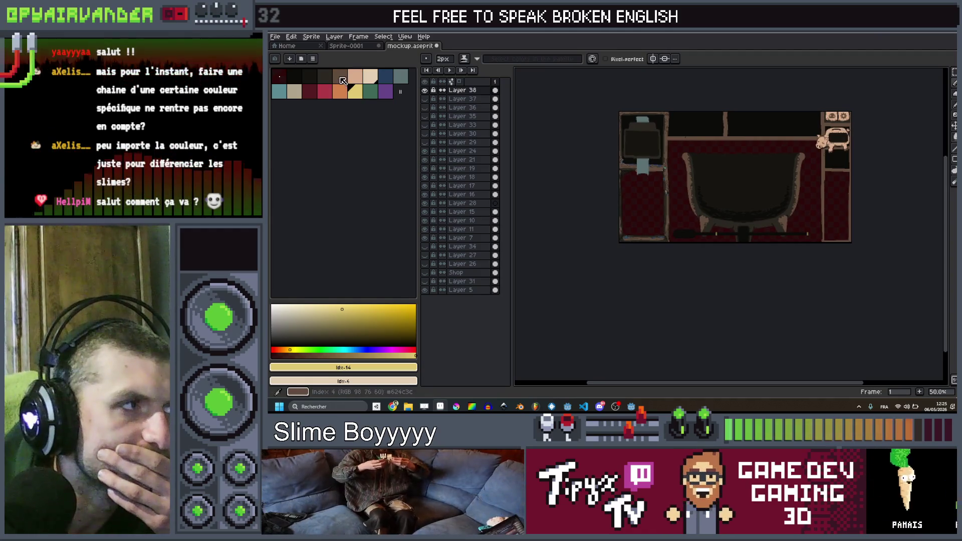
key("shift+o")
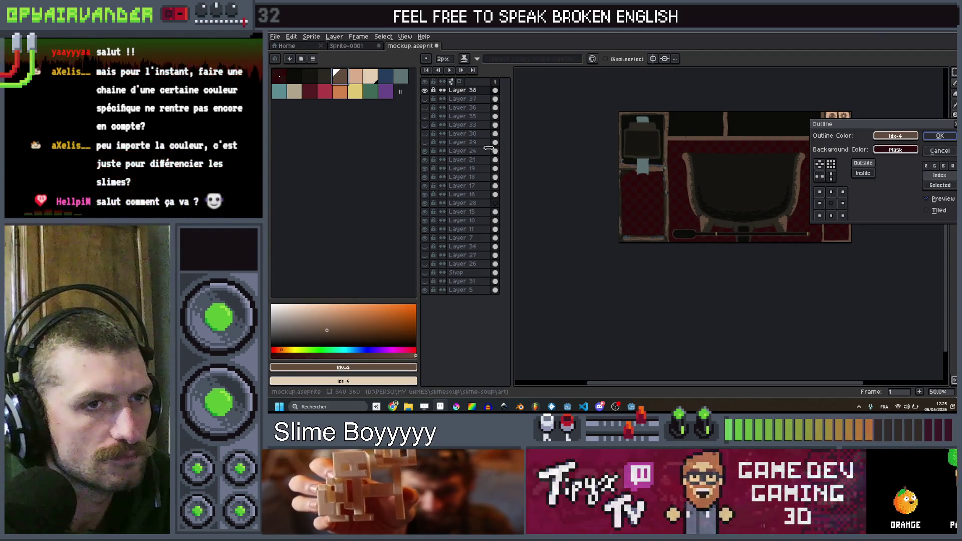
key("Return")
scroll(752, 214, "up", 2)
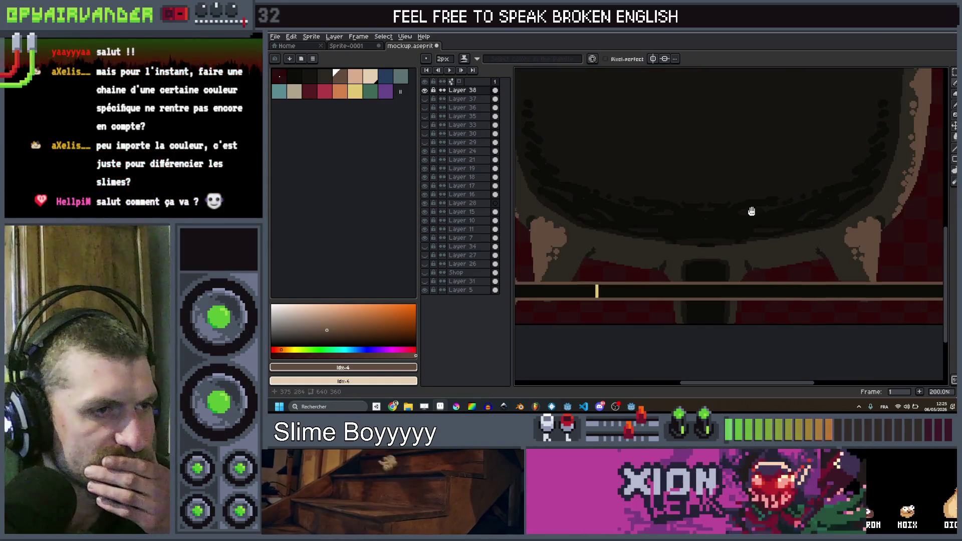
scroll(726, 206, "down", 1)
scroll(692, 190, "down", 1)
scroll(671, 185, "up", 1)
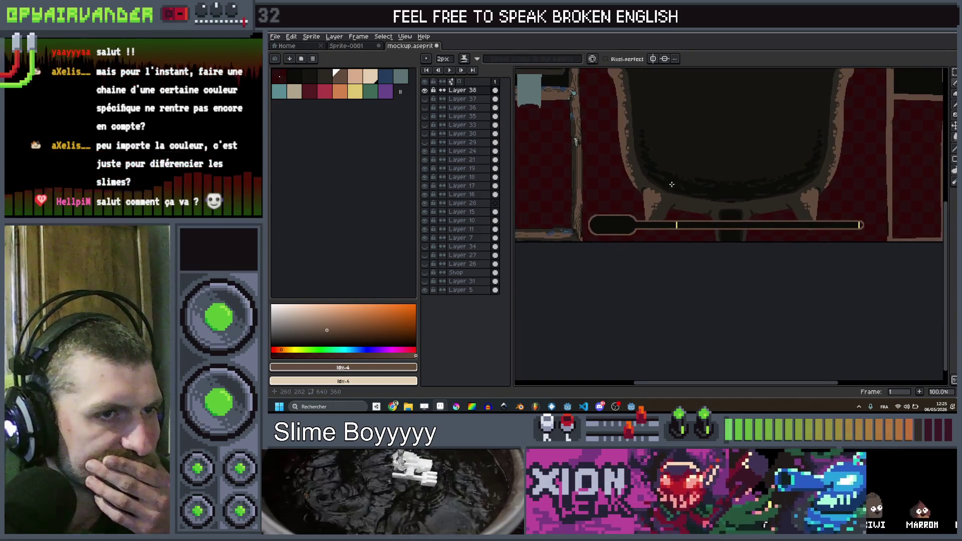
scroll(692, 190, "down", 1)
scroll(724, 179, "up", 1)
left_click_drag(724, 179, 721, 183)
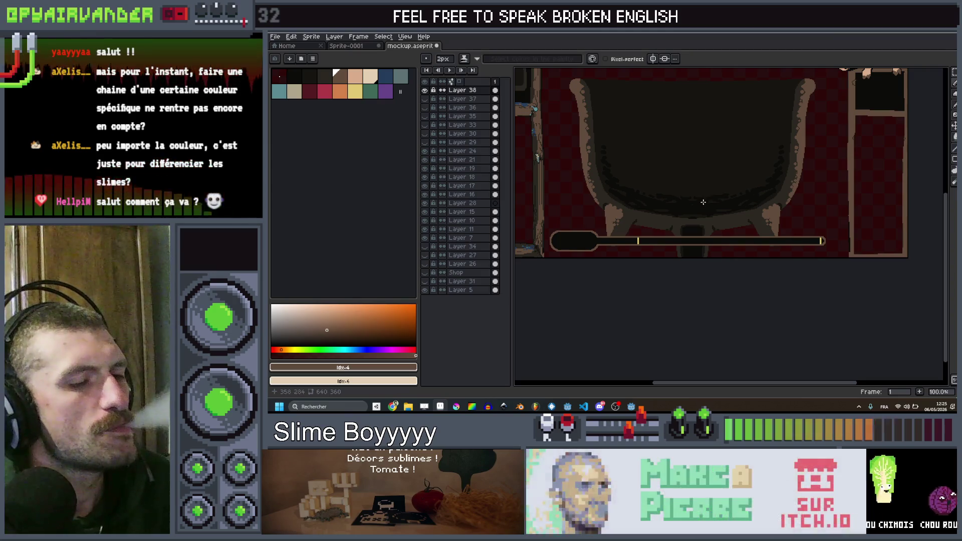
left_click_drag(701, 213, 683, 213)
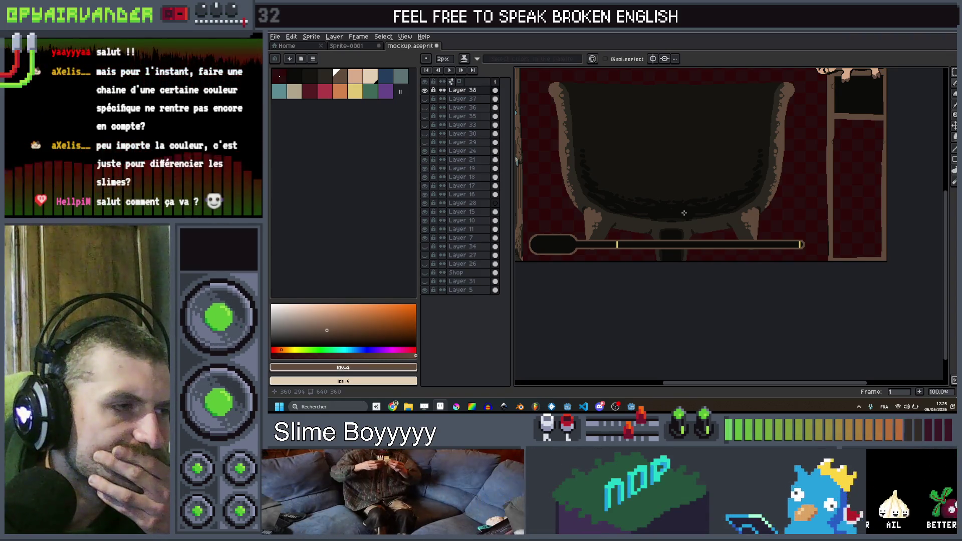
- Select the light beige colour and shrink the brush by two pixels
left_click(368, 83)
scroll(591, 231, "up", 2)
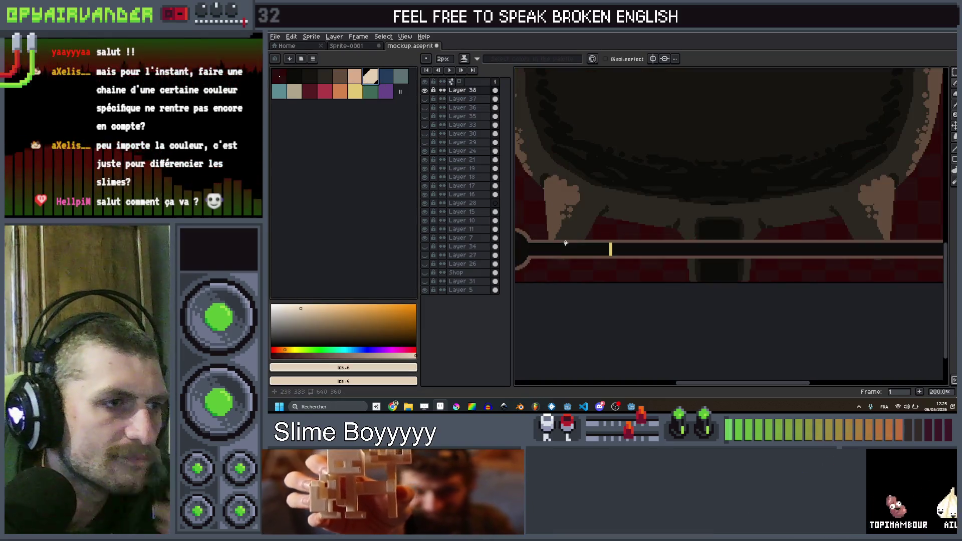
key("minus")
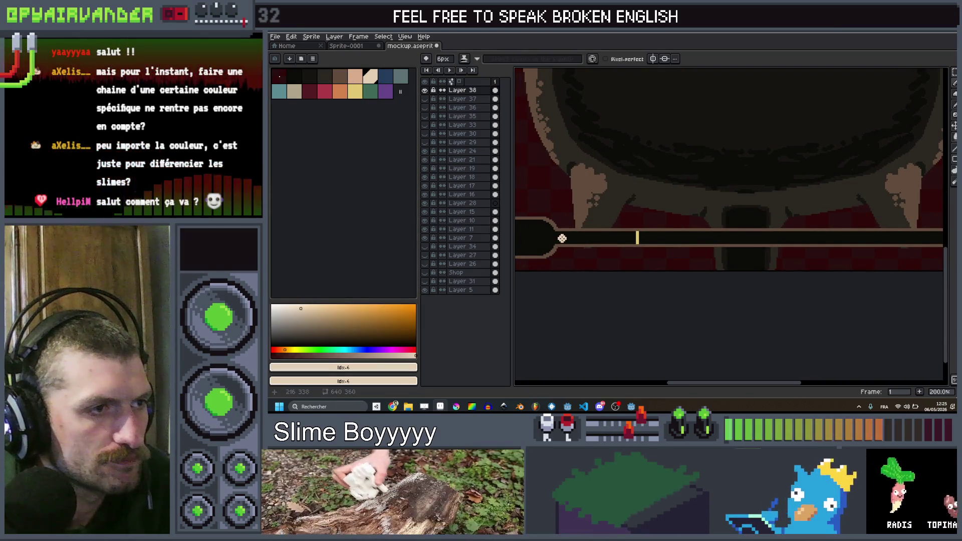
key("minus")
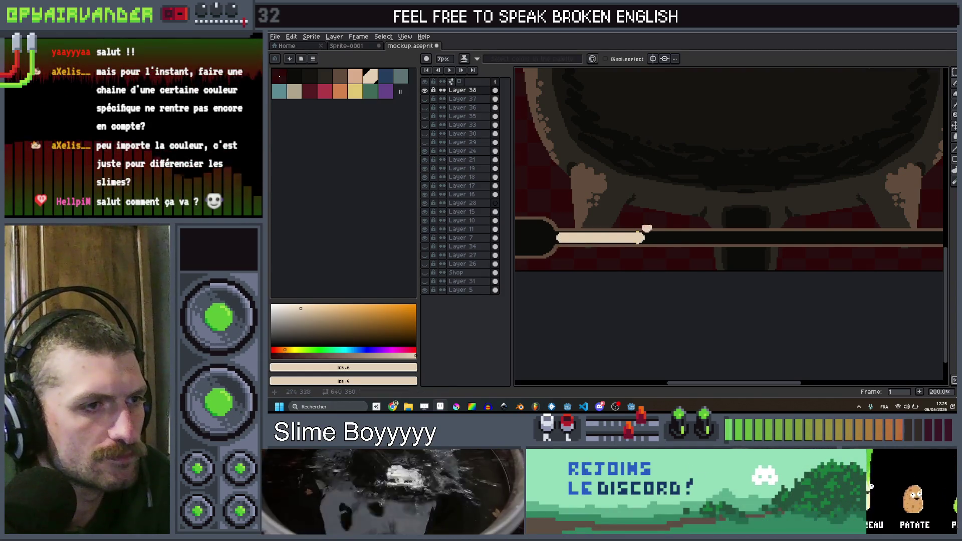
scroll(652, 215, "down", 3)
scroll(654, 214, "up", 2)
left_click_drag(655, 215, 684, 227)
- Erase the beige fill from the bar and sample the bar's dark colour
scroll(769, 231, "up", 1)
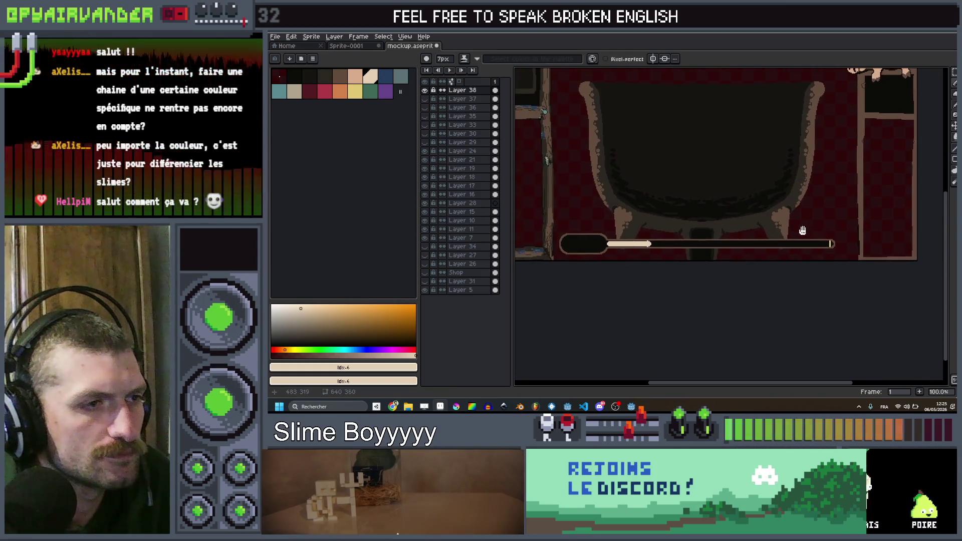
scroll(661, 244, "down", 1)
left_click_drag(618, 243, 577, 242)
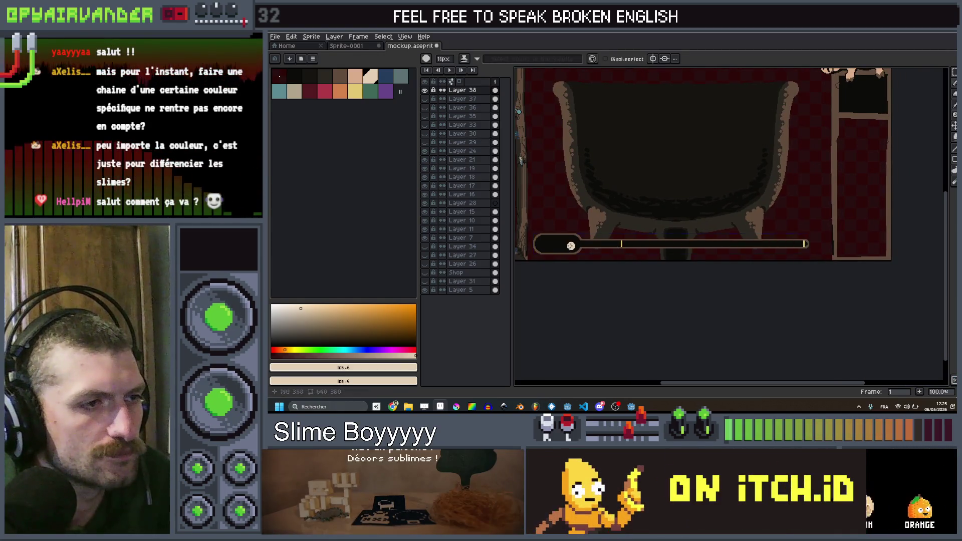
key("i")
left_click(571, 240)
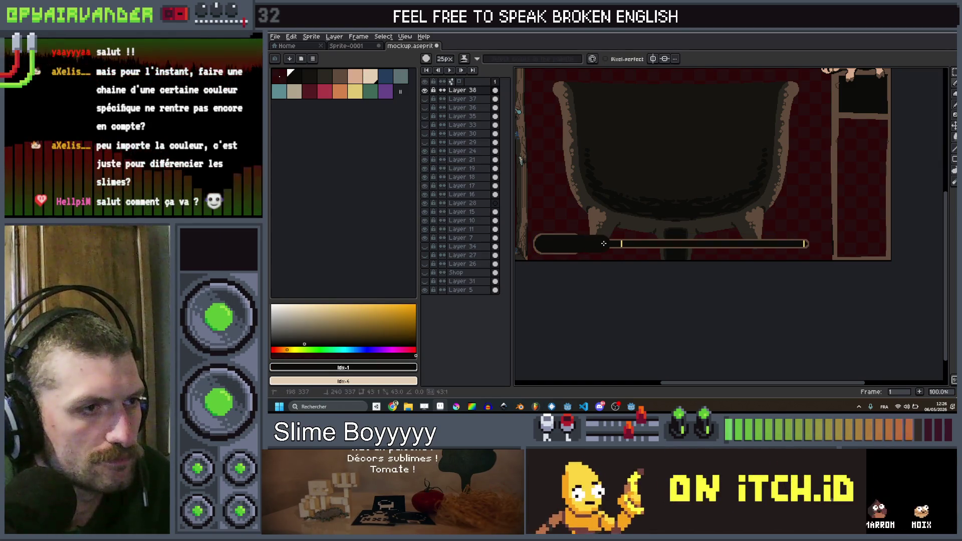
- Paint over the bar's left end with the sampled dark colour
left_click_drag(602, 244, 603, 247)
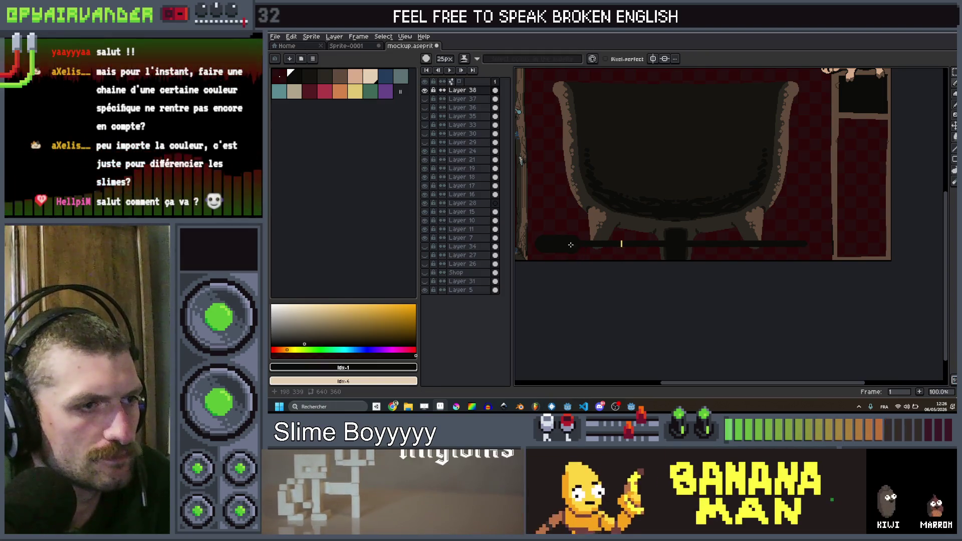
scroll(571, 245, "up", 3)
left_click_drag(576, 240, 589, 239)
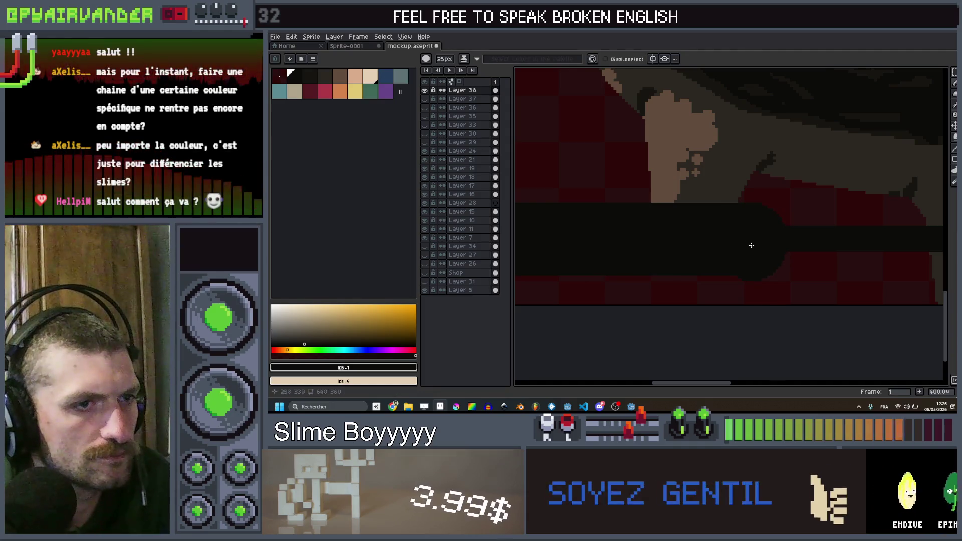
scroll(751, 246, "down", 5)
scroll(731, 213, "up", 3)
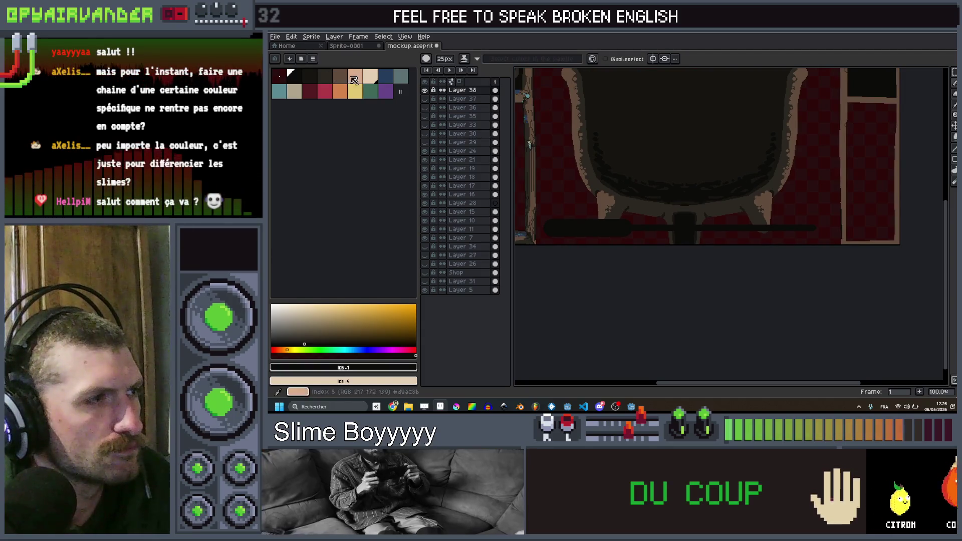
- Select the dark palette swatch and brush a thick rounded stroke across the left cap
left_click(311, 76)
scroll(728, 305, "up", 3)
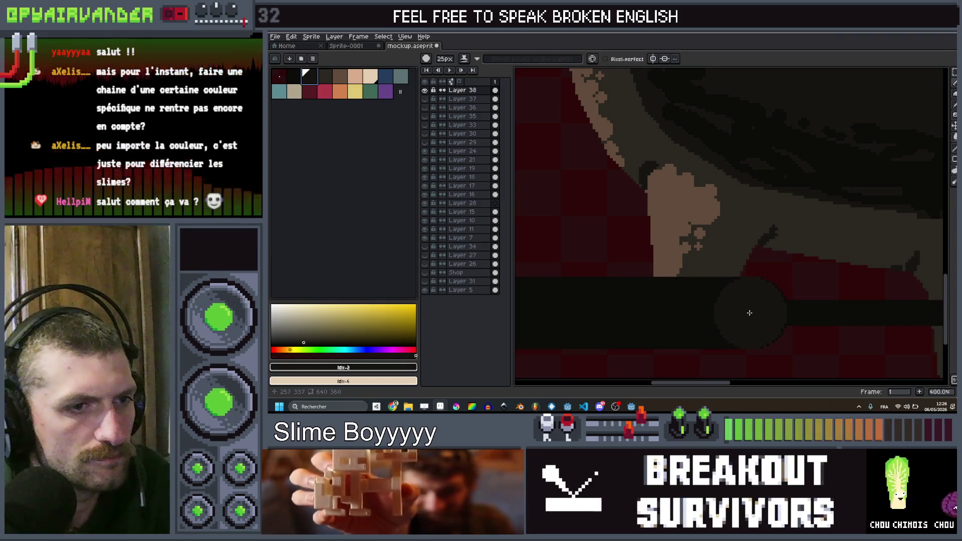
mouse_move(753, 312)
left_mouse_down()
mouse_move(551, 314)
mouse_move(654, 314)
mouse_move(631, 314)
left_mouse_up()
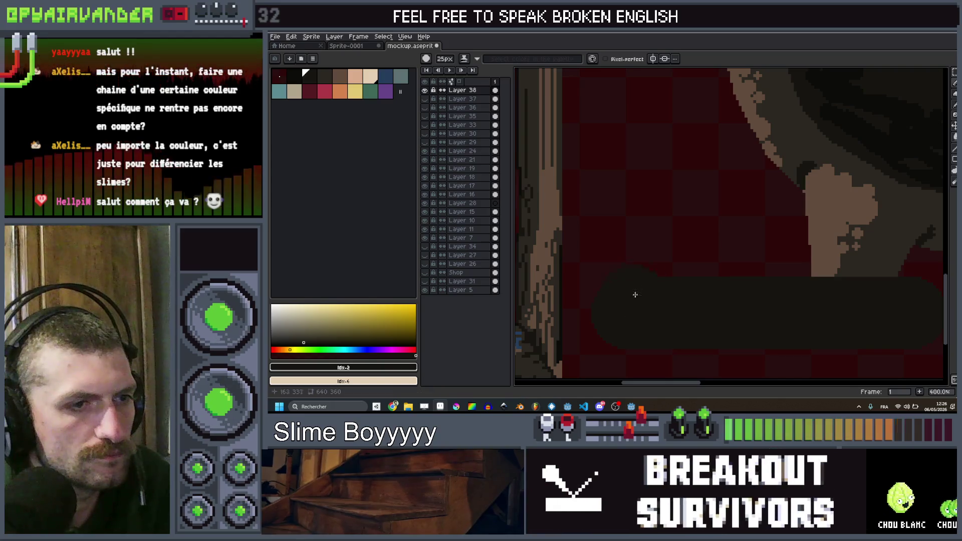
scroll(651, 275, "down", 3)
scroll(667, 248, "up", 2)
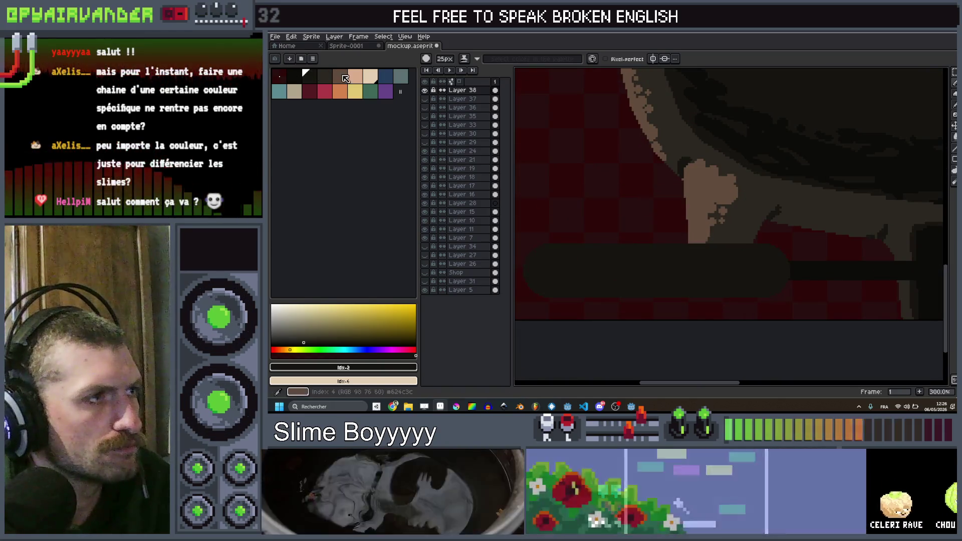
- Apply a double brown outline around the reshaped progress bar
left_click(340, 77)
key("shift+o")
key("Return")
key("shift+o")
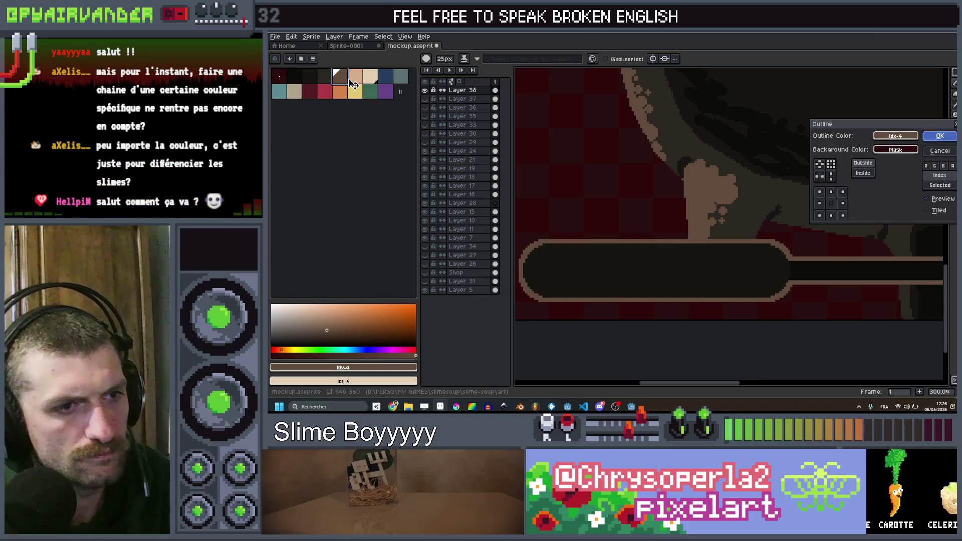
key("Return")
- Draw a vertical divider where the wide left cap meets the thinner rail
scroll(659, 170, "down", 2)
scroll(744, 222, "up", 1)
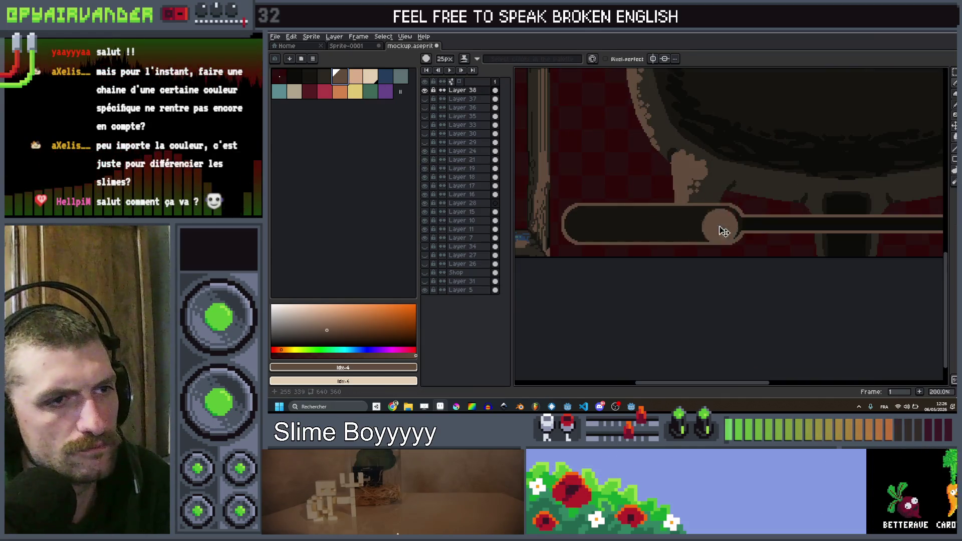
scroll(744, 223, "up", 4)
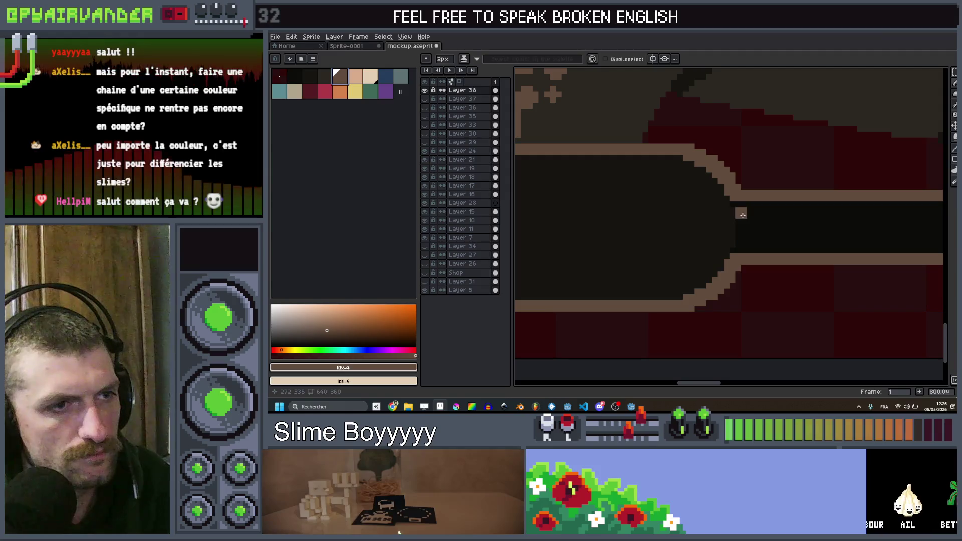
left_click_drag(741, 205, 740, 253)
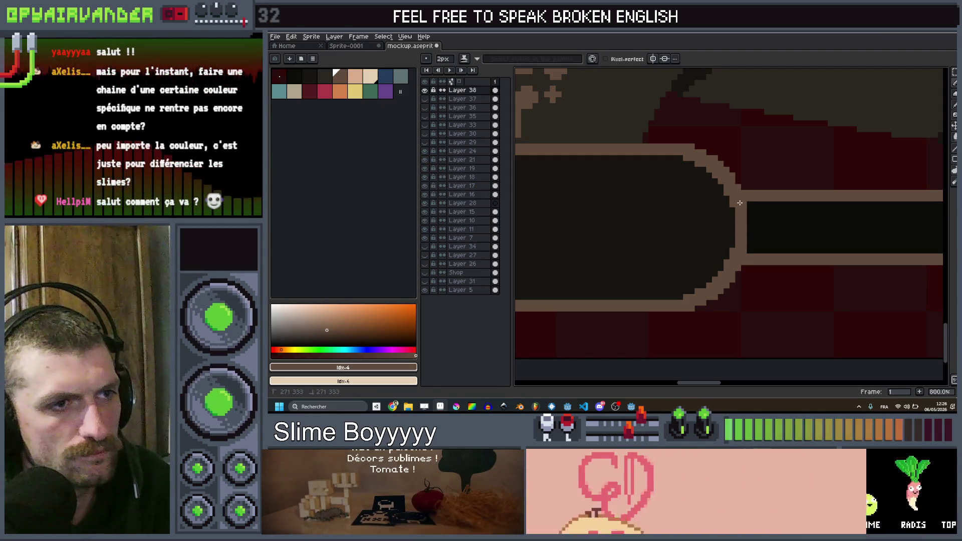
scroll(824, 184, "down", 6)
scroll(752, 188, "up", 2)
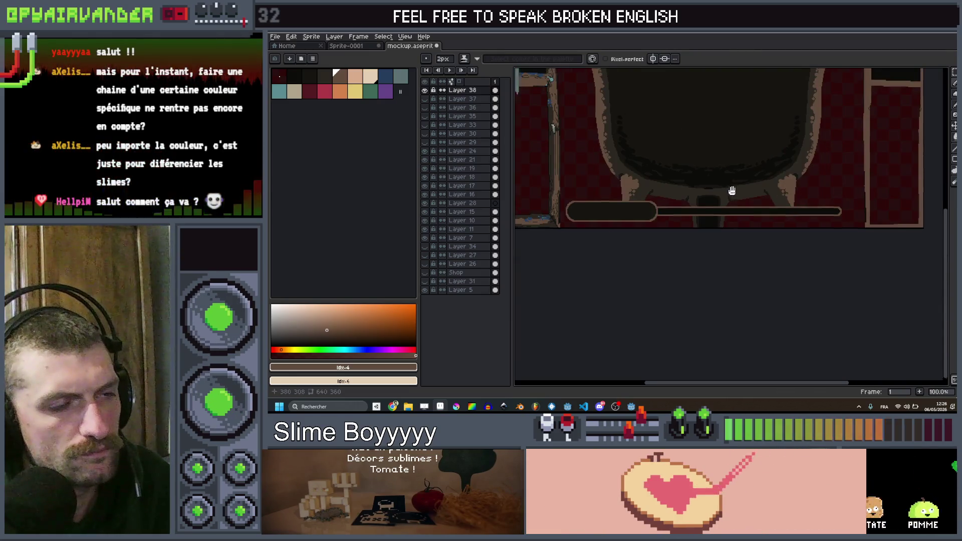
scroll(733, 190, "down", 2)
scroll(734, 189, "up", 2)
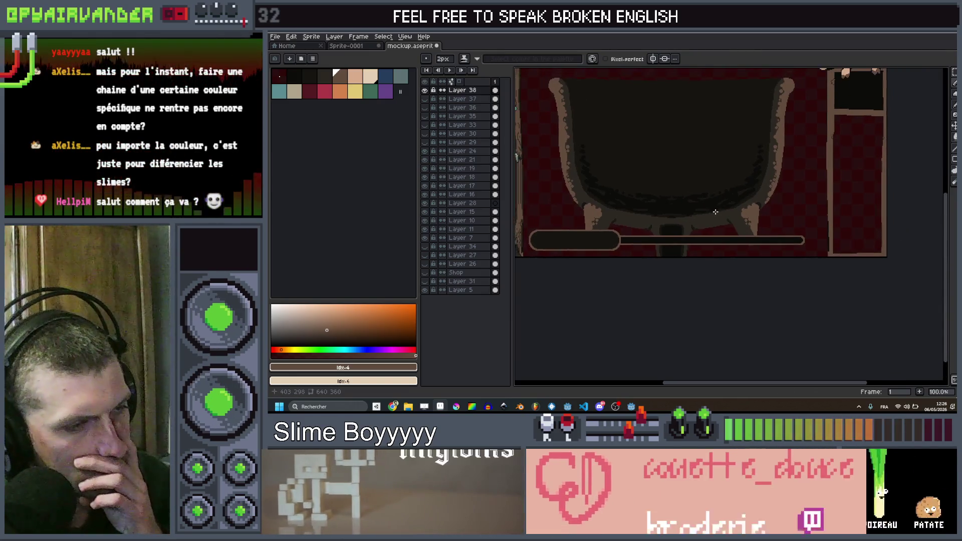
scroll(717, 212, "down", 2)
scroll(716, 211, "up", 1)
key("v")
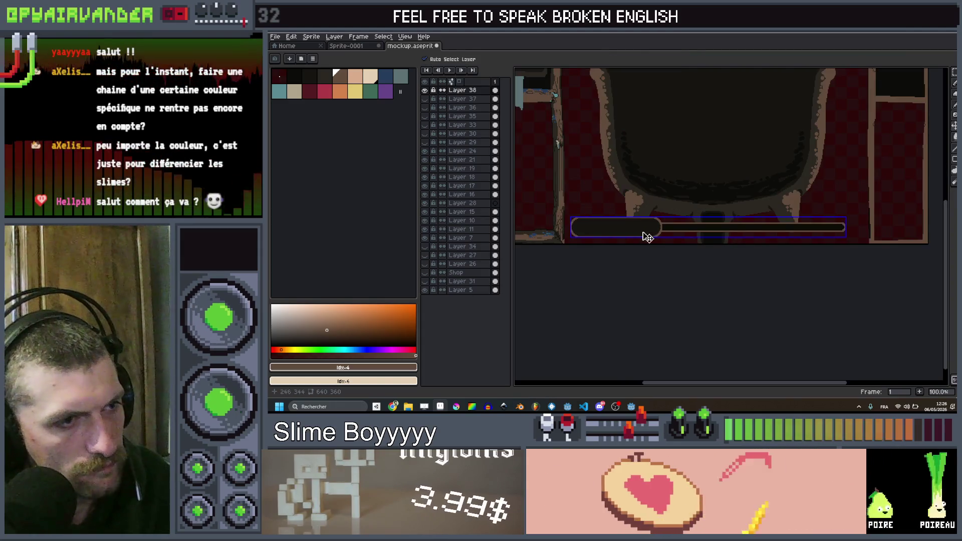
key("b")
scroll(719, 225, "up", 2)
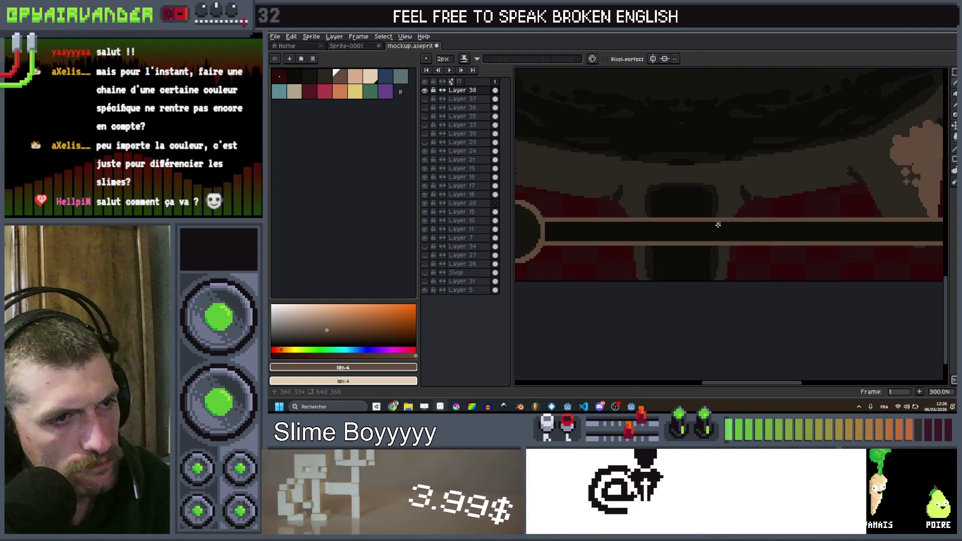
scroll(693, 225, "down", 4)
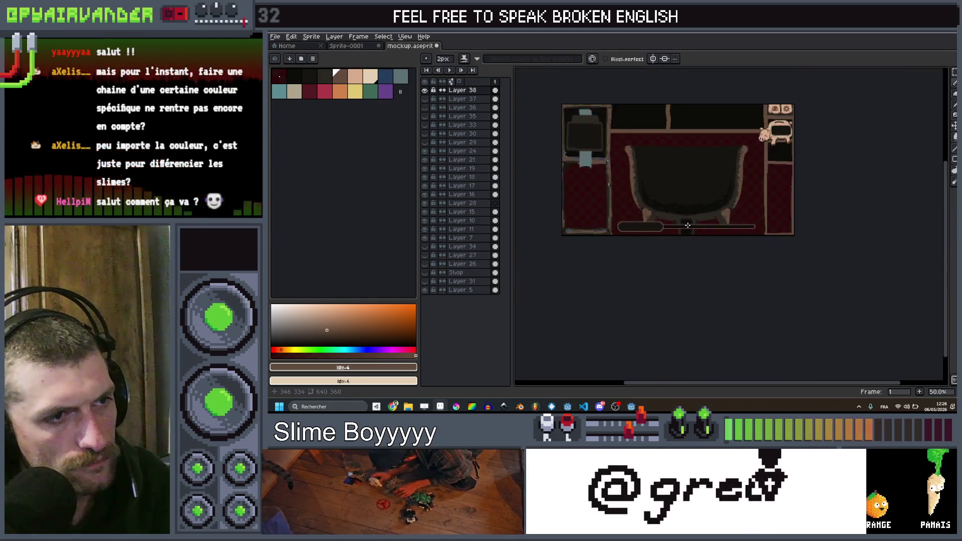
scroll(688, 226, "up", 3)
scroll(777, 213, "down", 4)
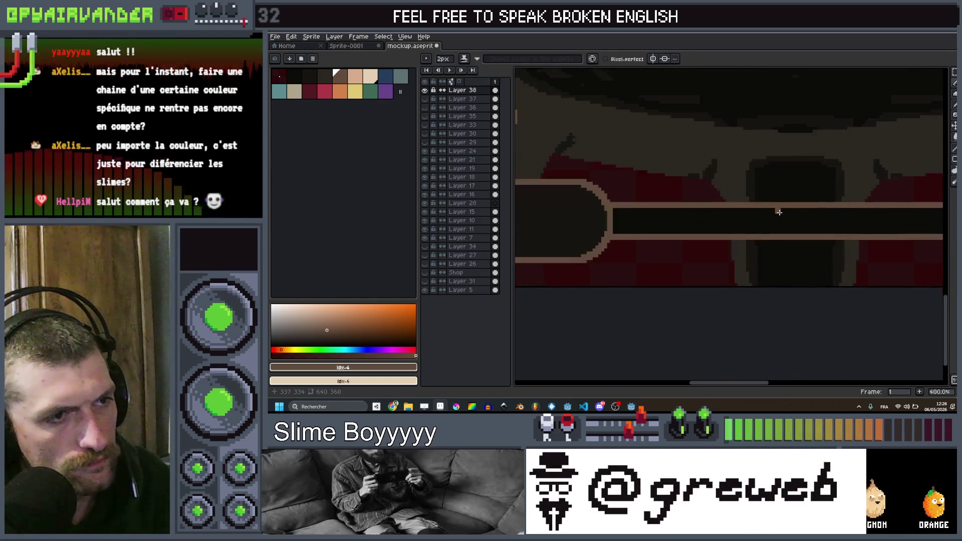
scroll(779, 212, "up", 3)
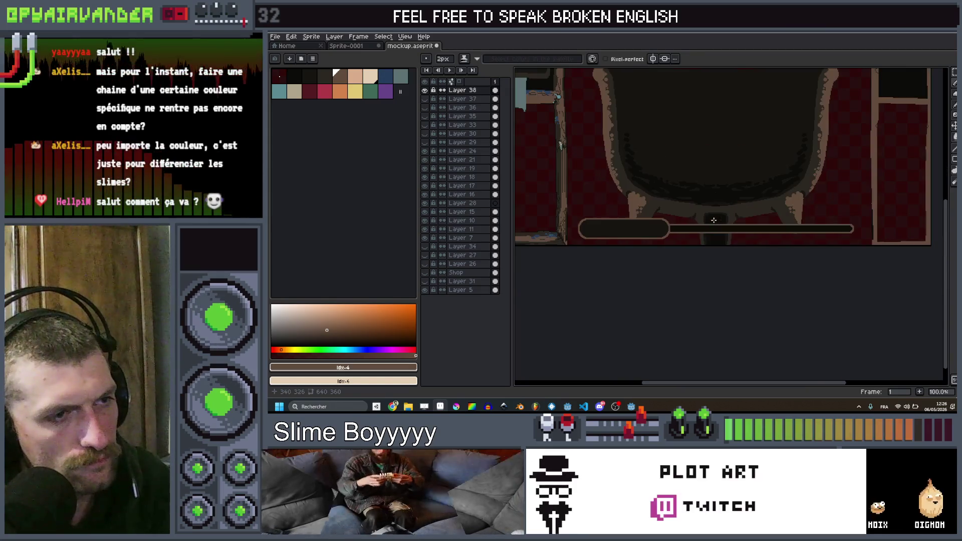
scroll(644, 215, "down", 2)
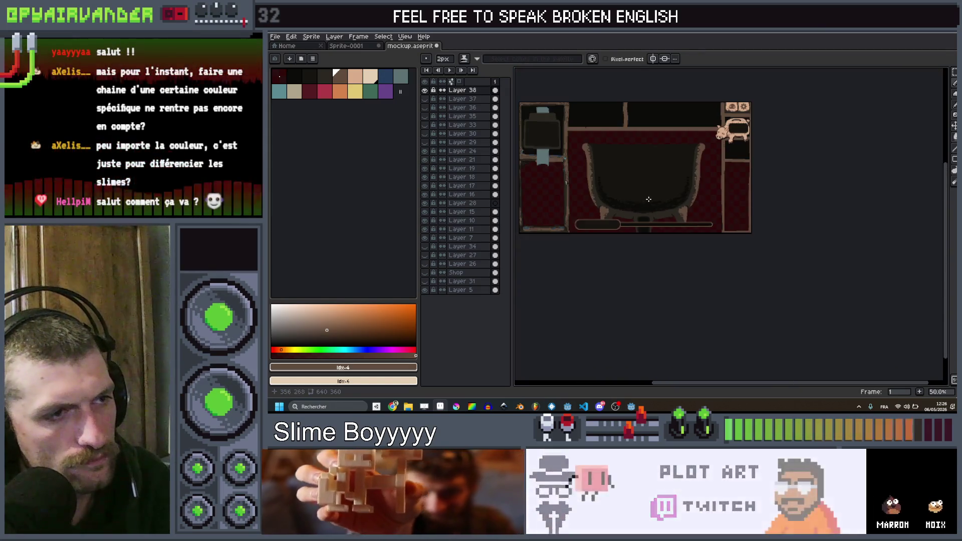
scroll(642, 212, "up", 3)
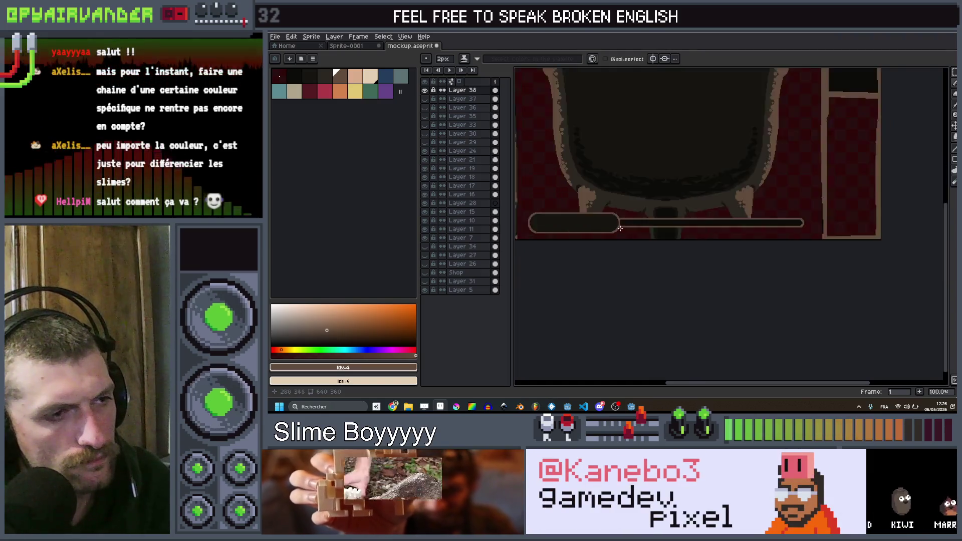
scroll(650, 229, "down", 1)
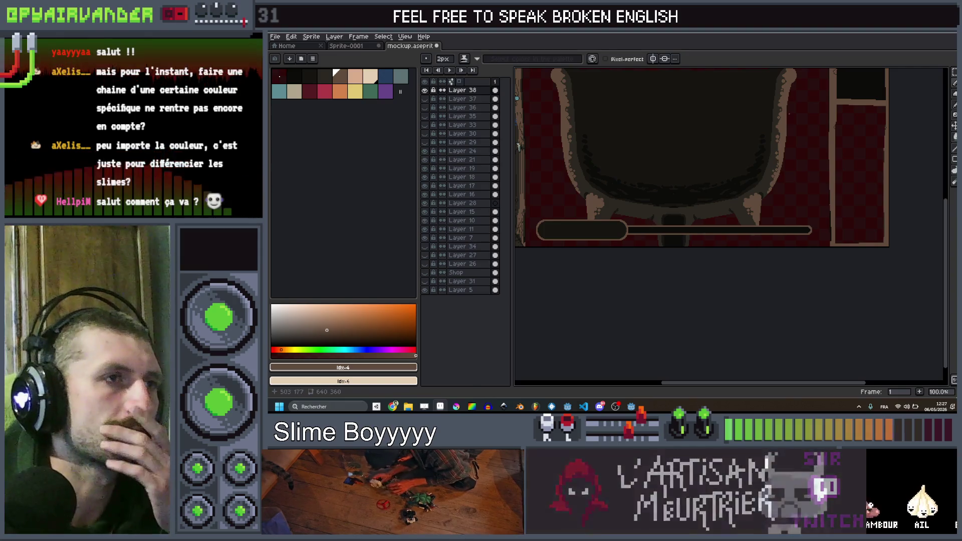
key("alt+Tab")
- Pan the root_game viewport slightly to frame the cauldron and rainbow slime chain
mouse_move(654, 199)
left_mouse_down()
mouse_move(689, 172)
mouse_move(663, 211)
mouse_move(672, 230)
mouse_move(684, 186)
mouse_move(668, 200)
mouse_move(677, 199)
left_mouse_up()
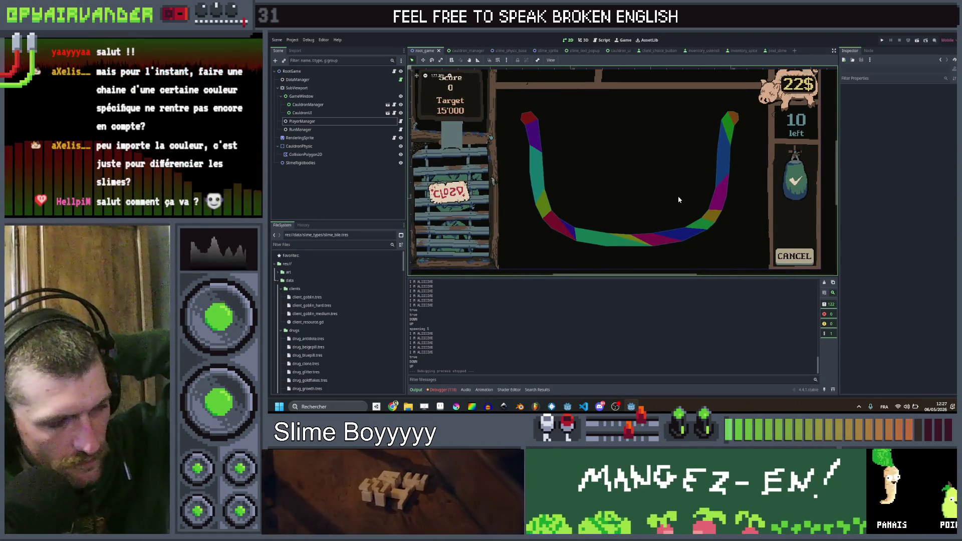
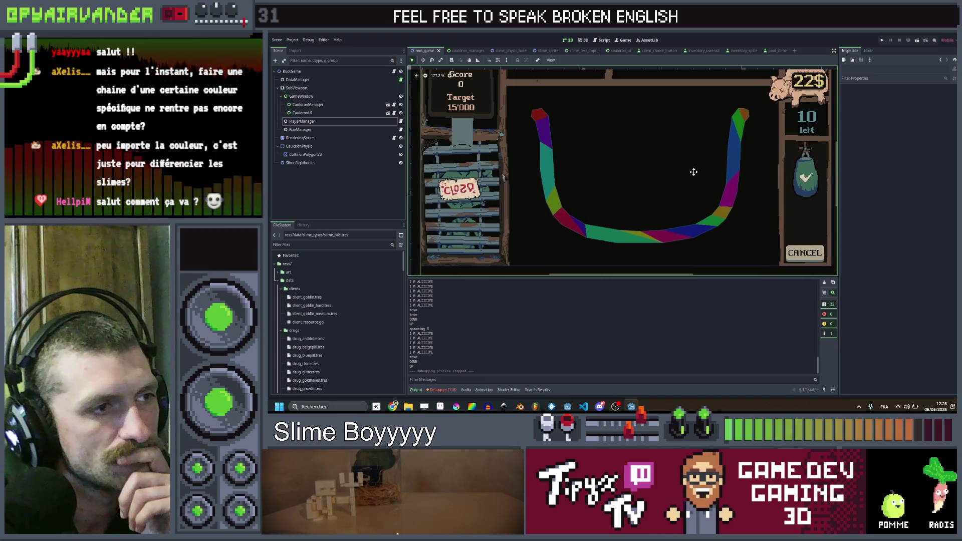
- Restore the Godot editor from the desktop and pan the 2D view of the game scene
left_click_drag(688, 178, 691, 175)
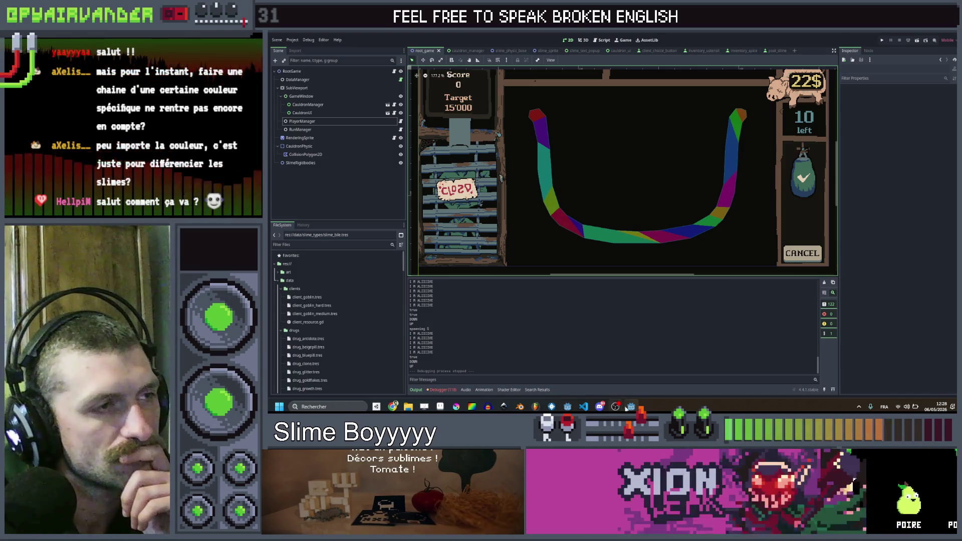
key("super+d")
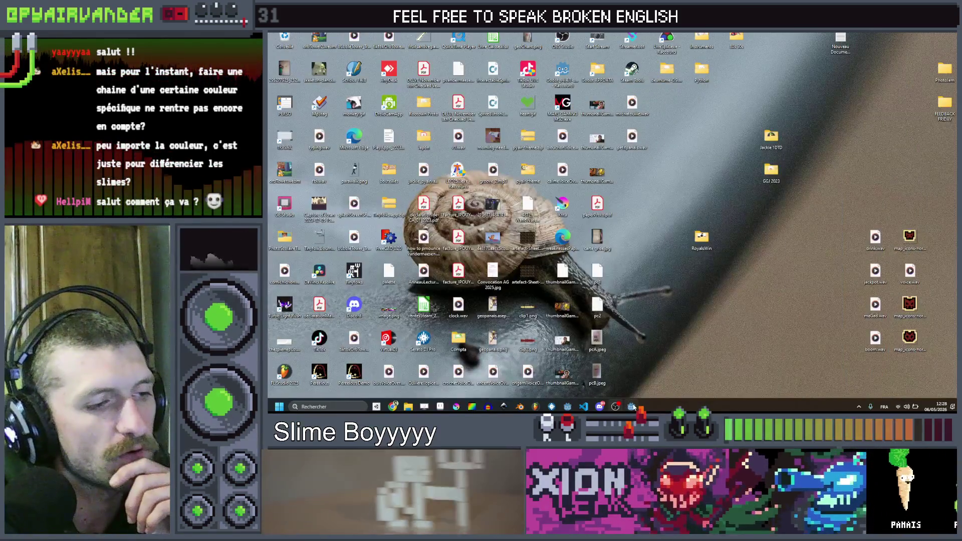
left_click(632, 407)
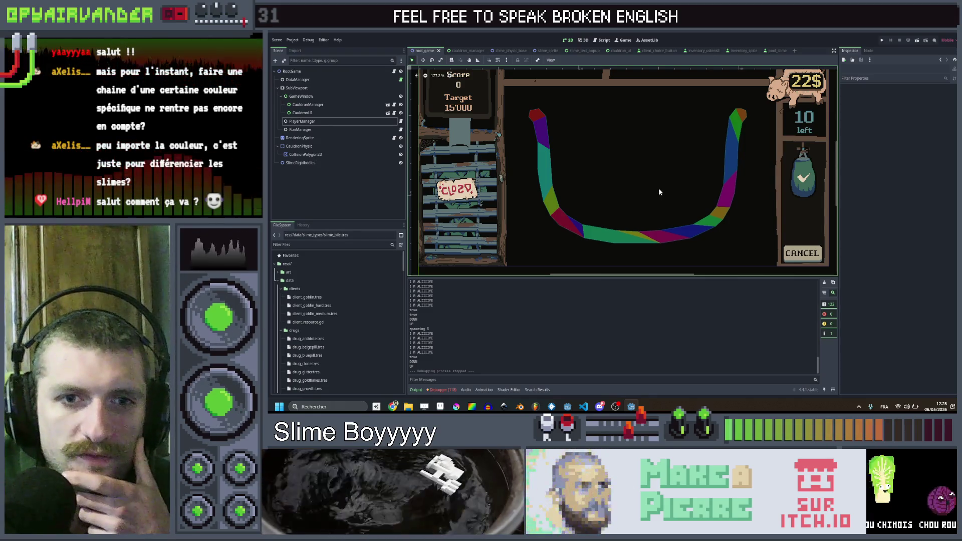
scroll(660, 189, "down", 1)
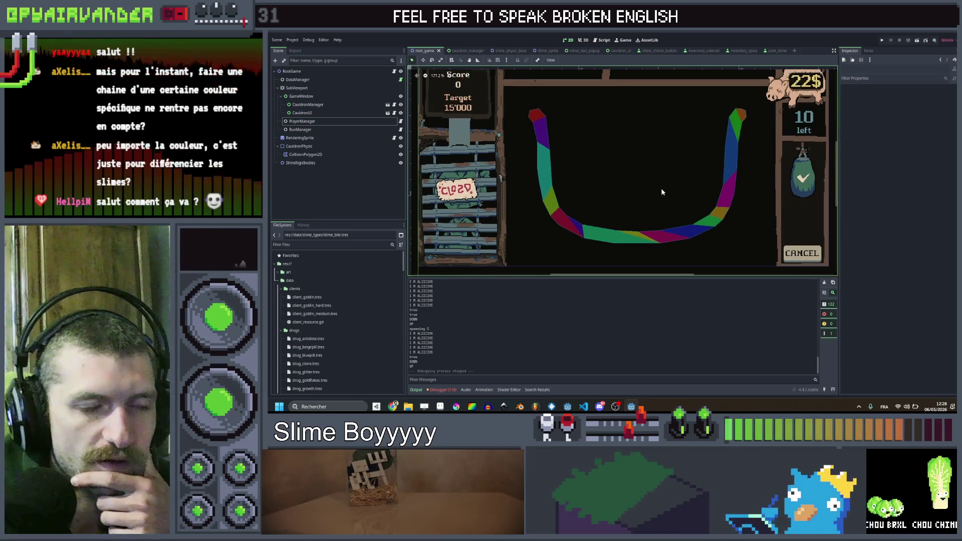
scroll(653, 194, "up", 1)
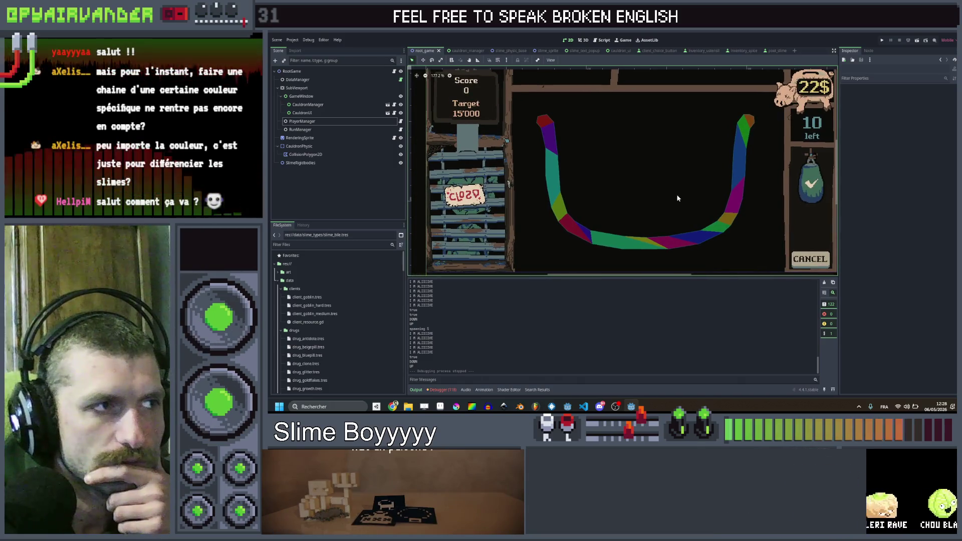
scroll(677, 194, "down", 1)
scroll(675, 189, "up", 1)
scroll(675, 188, "down", 1)
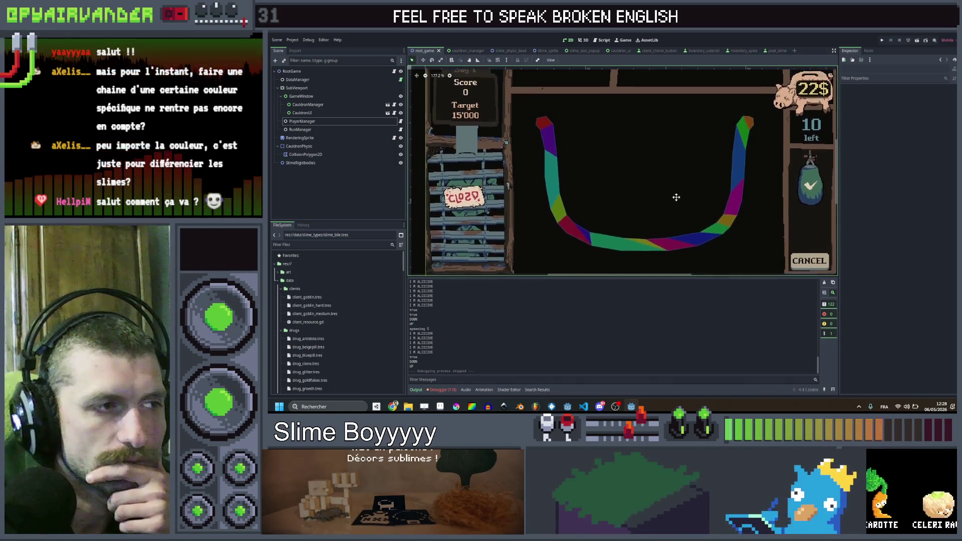
scroll(677, 190, "up", 1)
left_click_drag(677, 190, 677, 200)
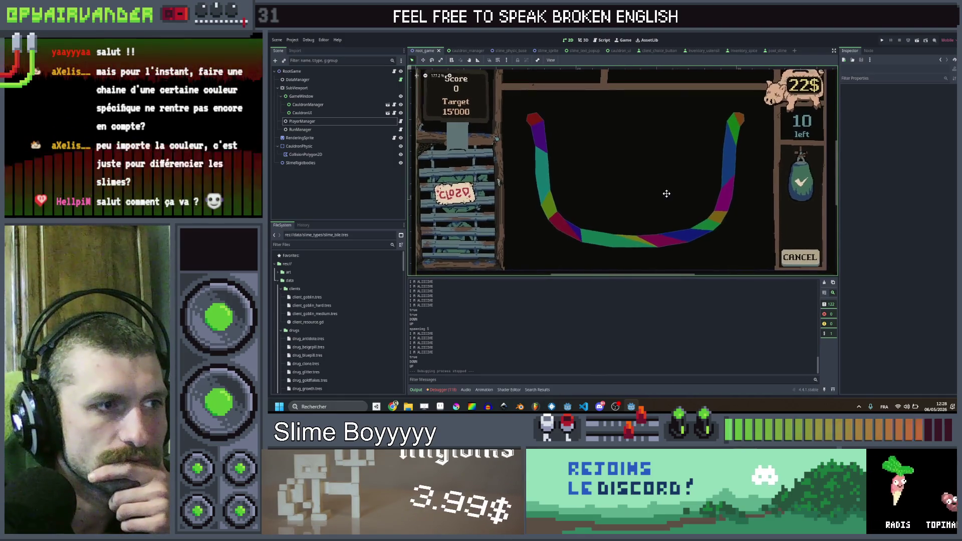
mouse_move(661, 192)
left_mouse_down()
mouse_move(668, 195)
mouse_move(653, 205)
left_mouse_up()
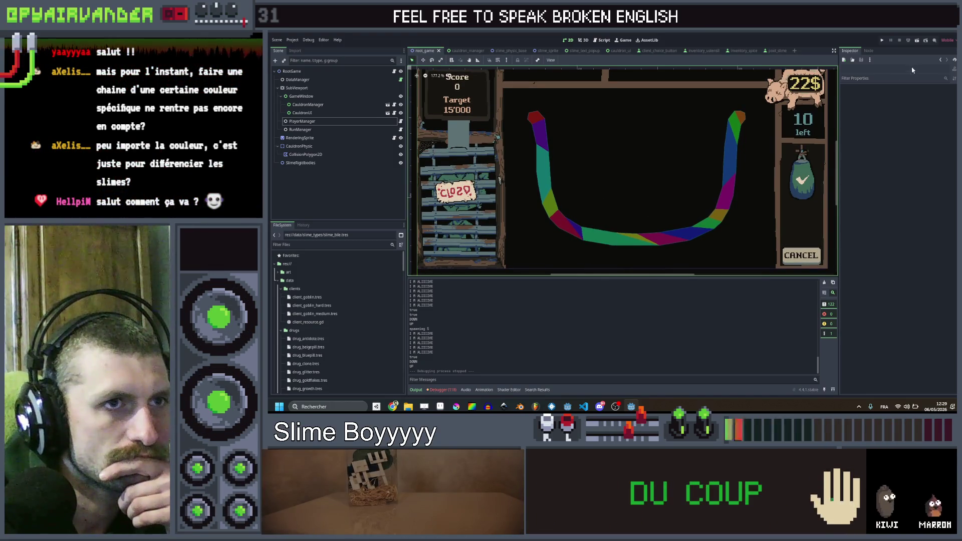
- Save and run the game, then link and cash in purple and red slime chains for 300 points
left_click(881, 42)
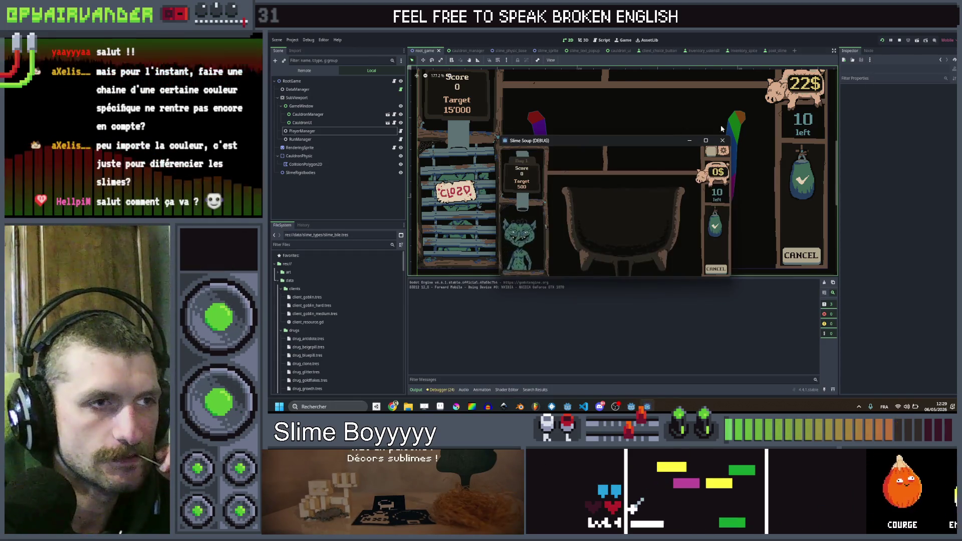
left_click(704, 143)
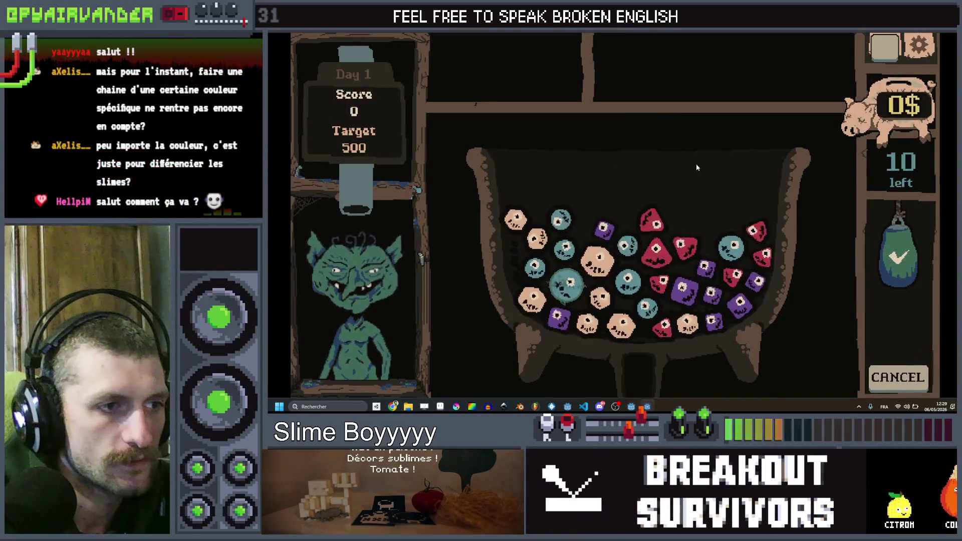
mouse_move(752, 287)
left_mouse_down()
mouse_move(736, 306)
mouse_move(714, 281)
mouse_move(689, 299)
left_mouse_up()
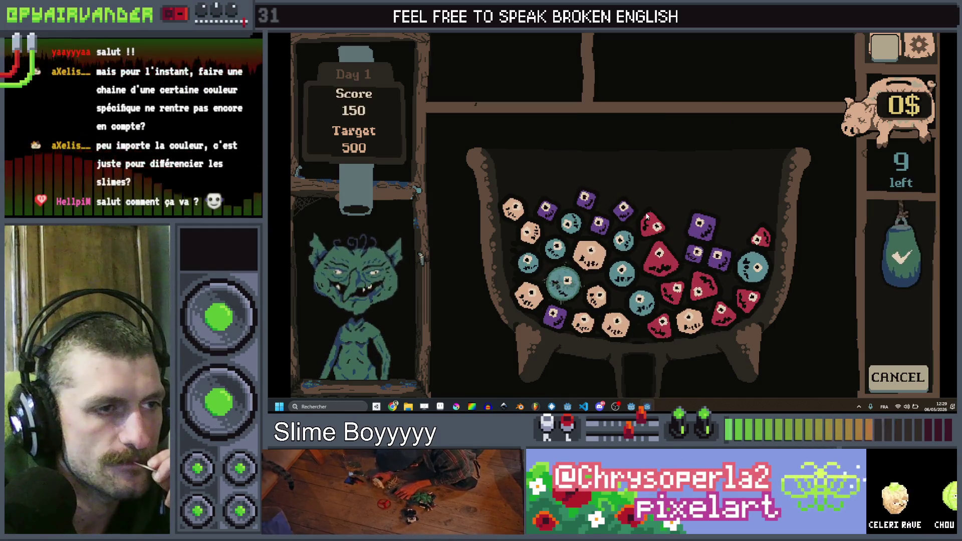
left_click(654, 239)
mouse_move(654, 239)
left_mouse_down()
mouse_move(677, 289)
mouse_move(719, 308)
mouse_move(764, 297)
left_mouse_up()
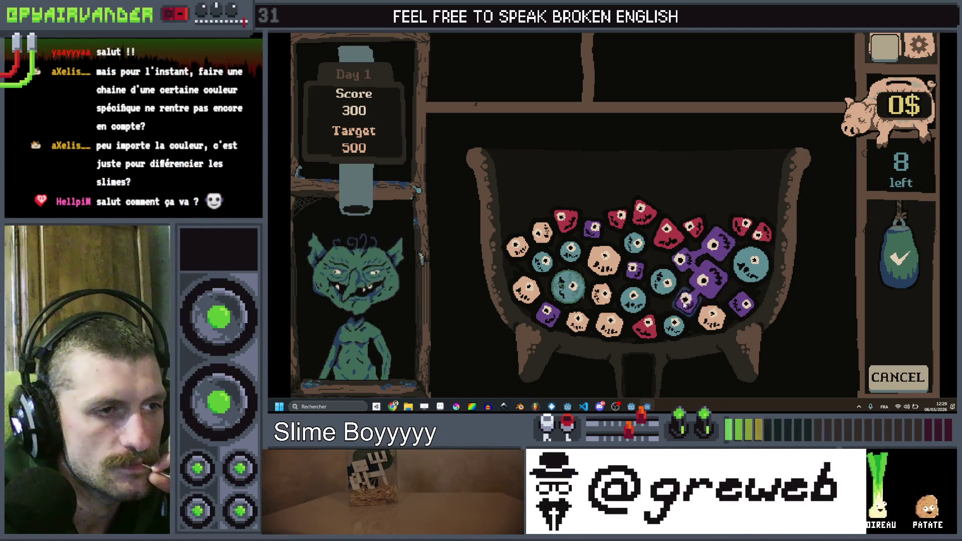
left_click(888, 367)
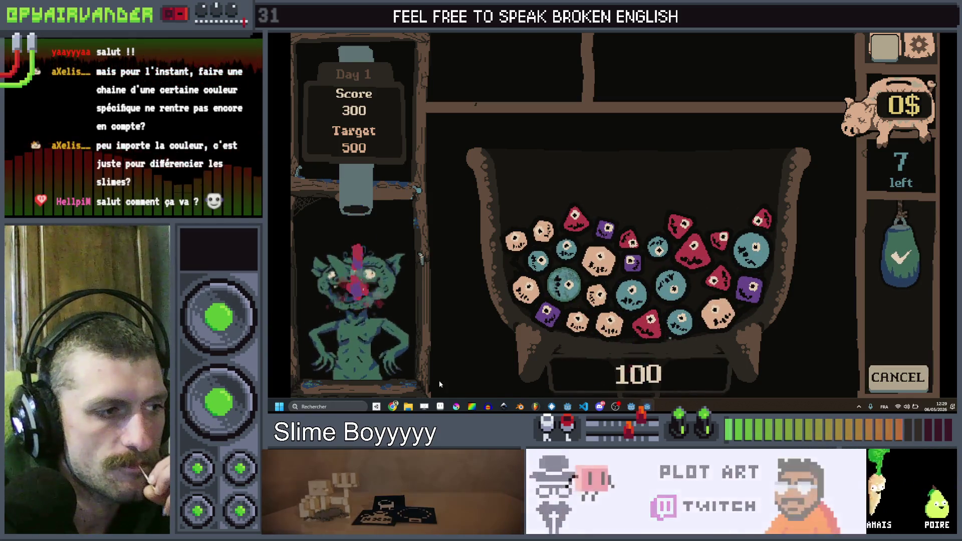
key("alt+Tab")
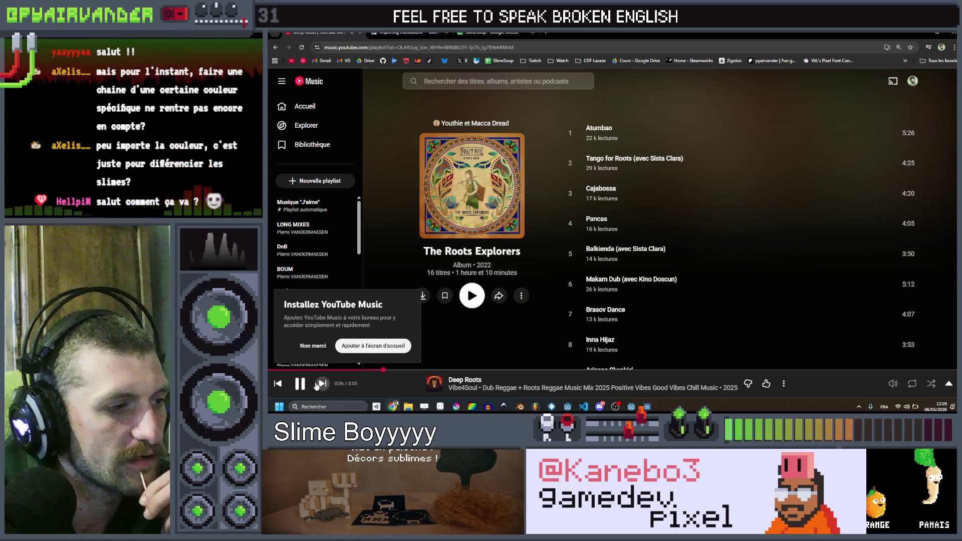
- Pause the Deep Roots mix in YouTube Music, then return to the game and link two blue slimes
left_click(301, 383)
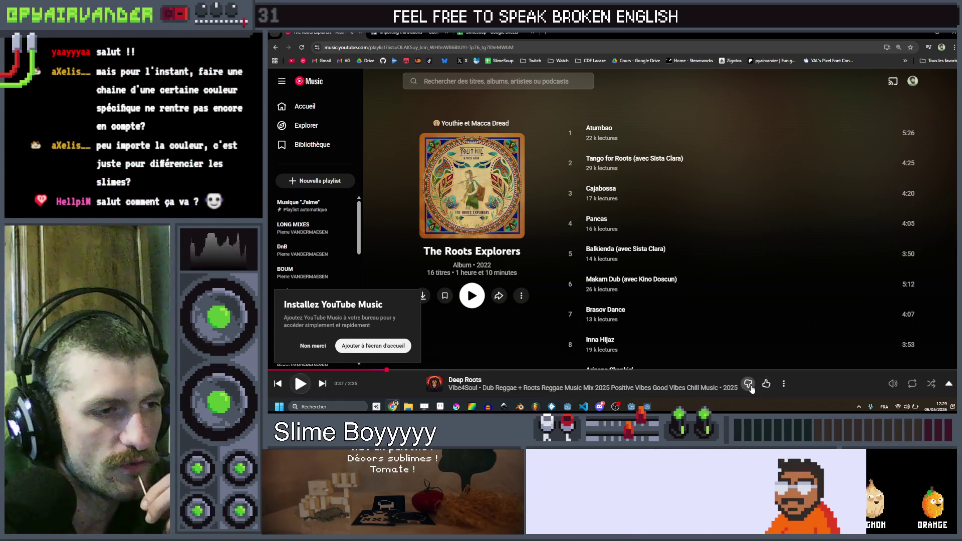
scroll(547, 179, "down", 6)
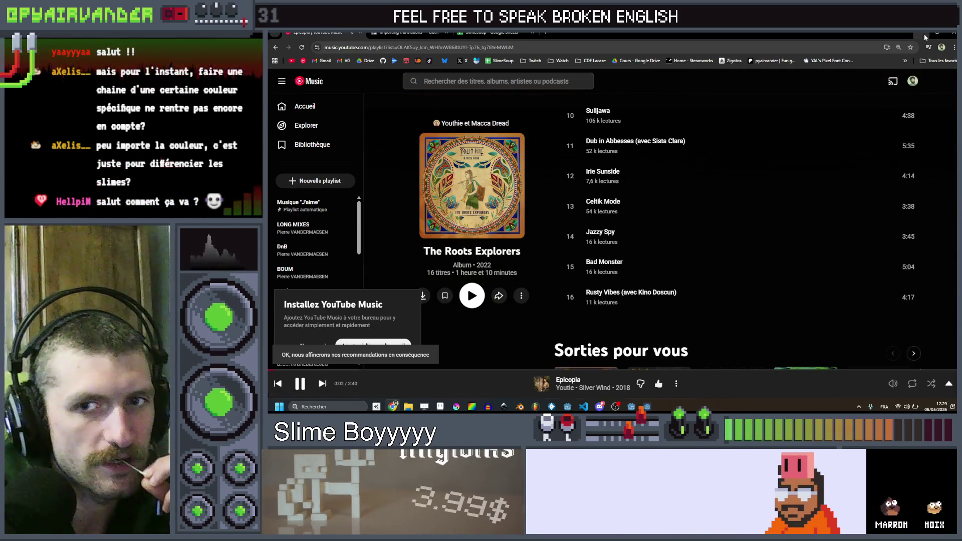
key("alt+Tab")
left_click_drag(656, 253, 676, 290)
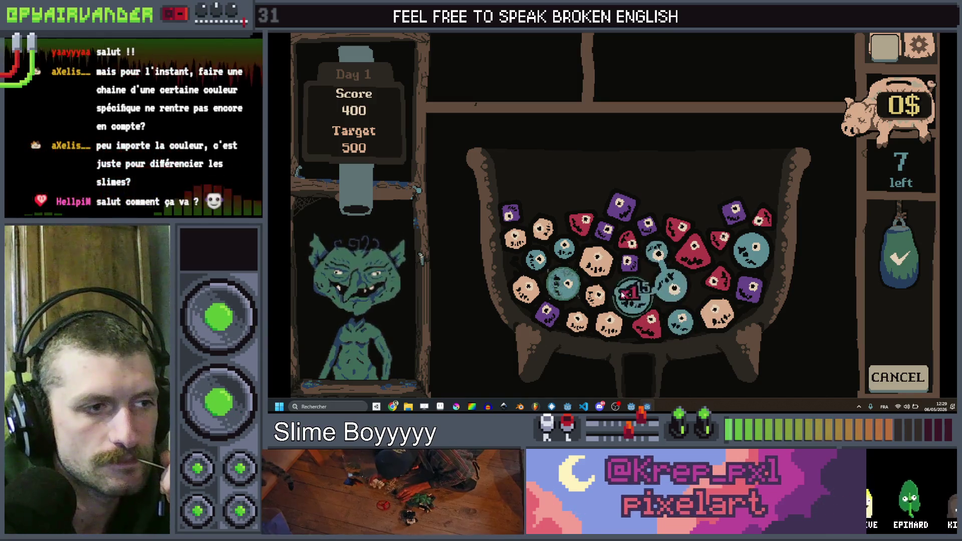
- Cash in the blue and red slime chains to reach 600, then collect the 10$ shift reward
left_click_drag(908, 404, 901, 401)
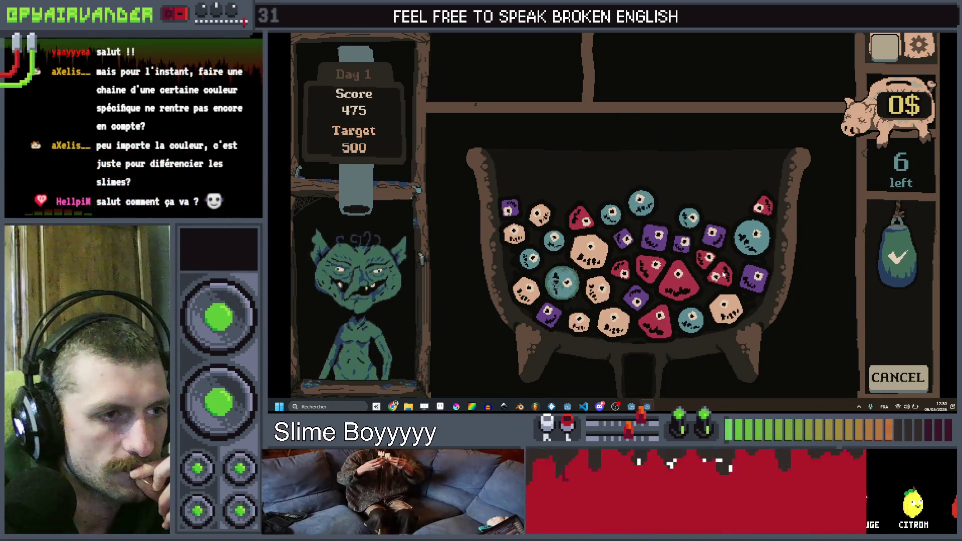
left_click_drag(703, 286, 638, 270)
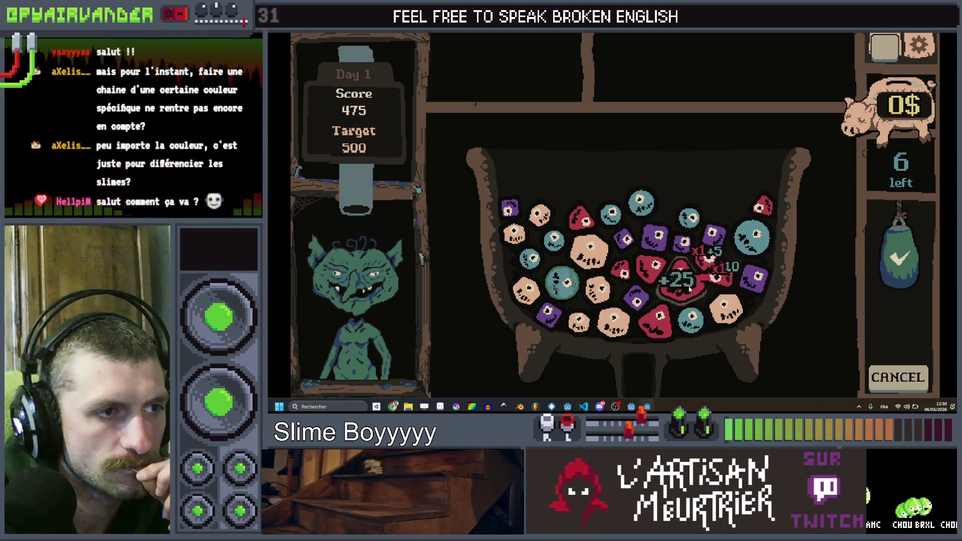
left_click(902, 256)
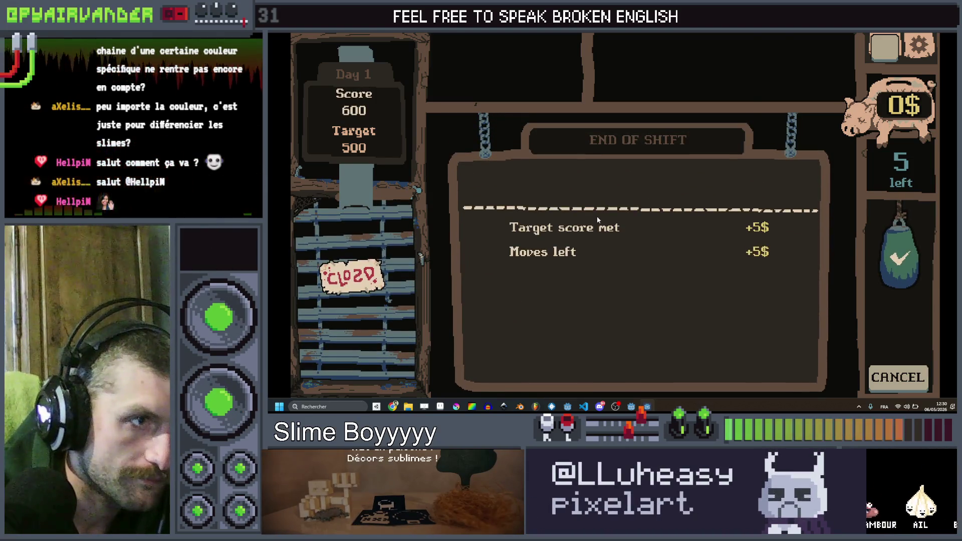
left_click(659, 185)
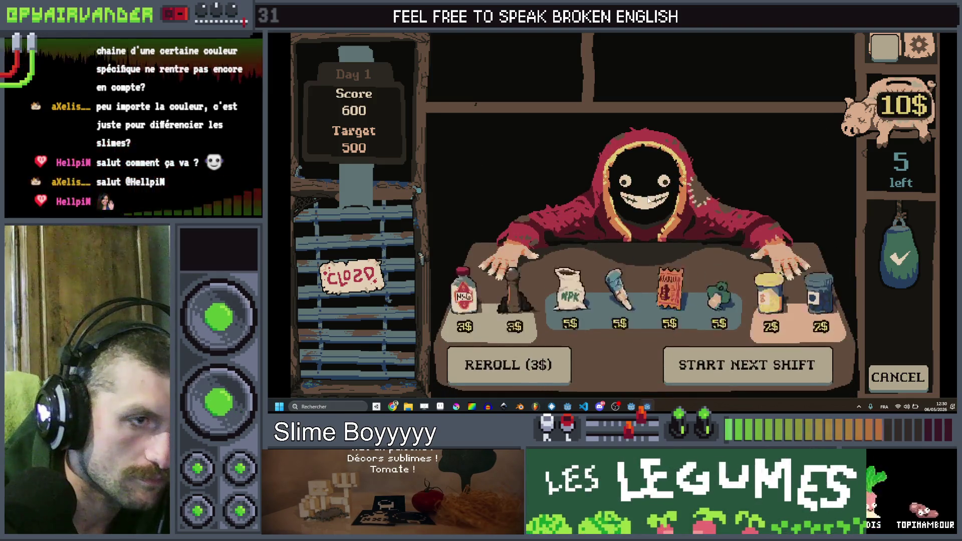
- Buy the 5$ plant item, start the next shift and book the Very hungry goblin client
left_click(674, 275)
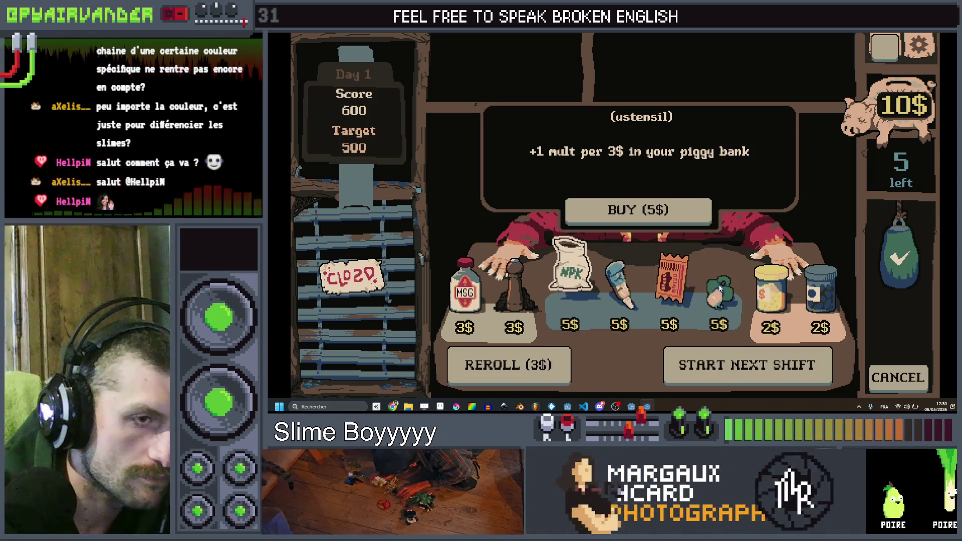
left_click(641, 215)
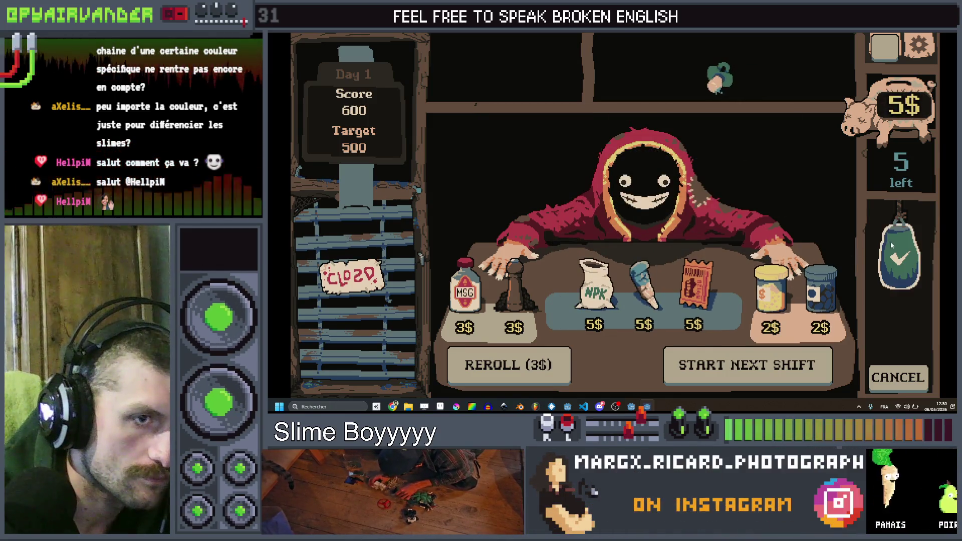
left_click(807, 382)
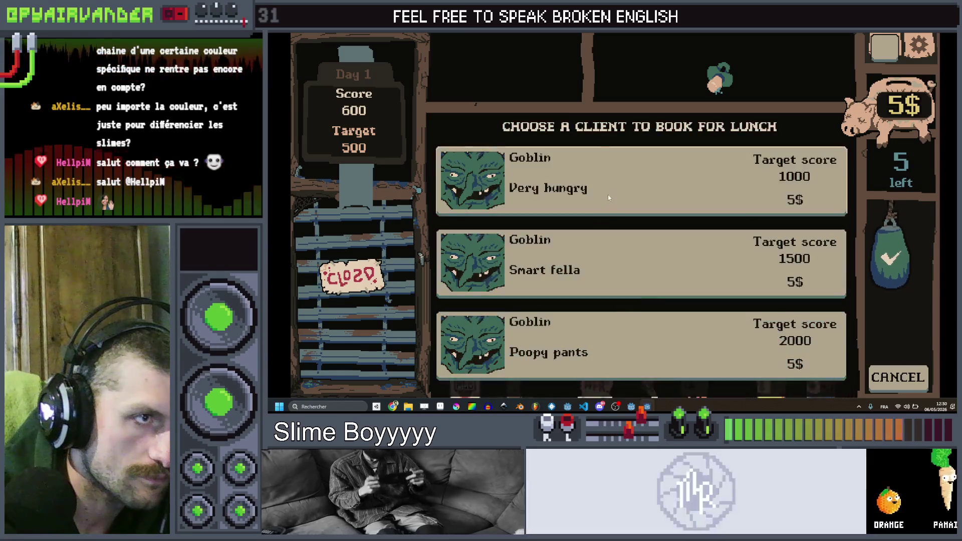
left_click(609, 200)
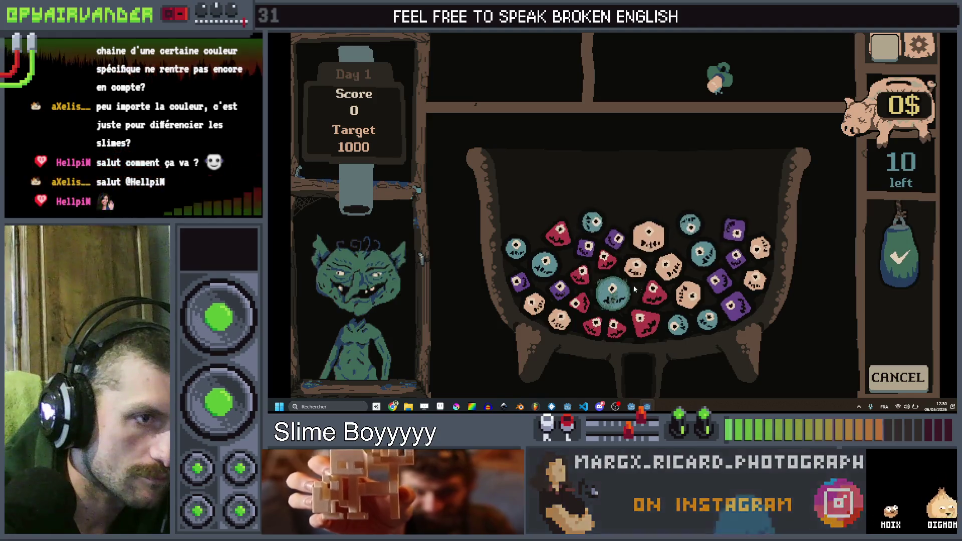
- Chain and cash in teal, red and purple slimes, reaching 425 of the 1000 target
left_click(704, 255)
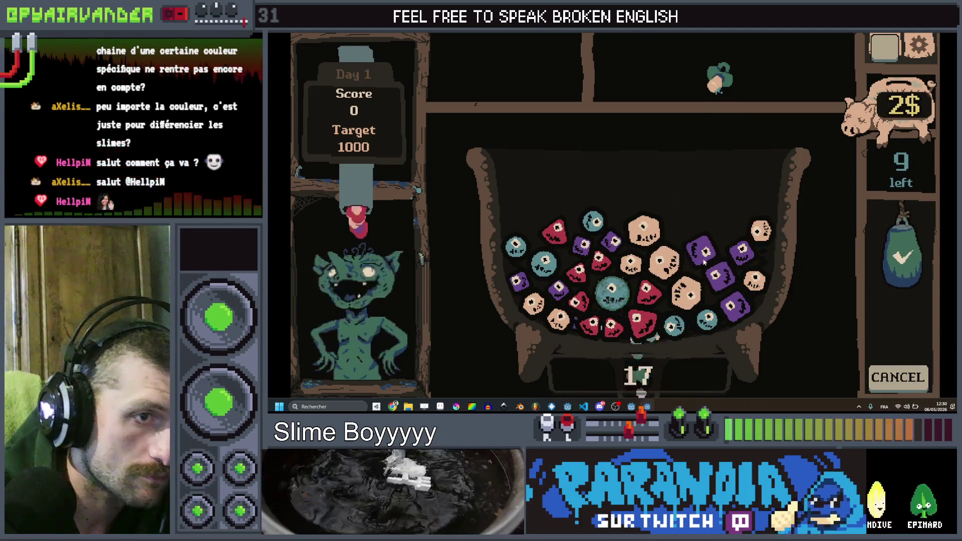
left_click(645, 299)
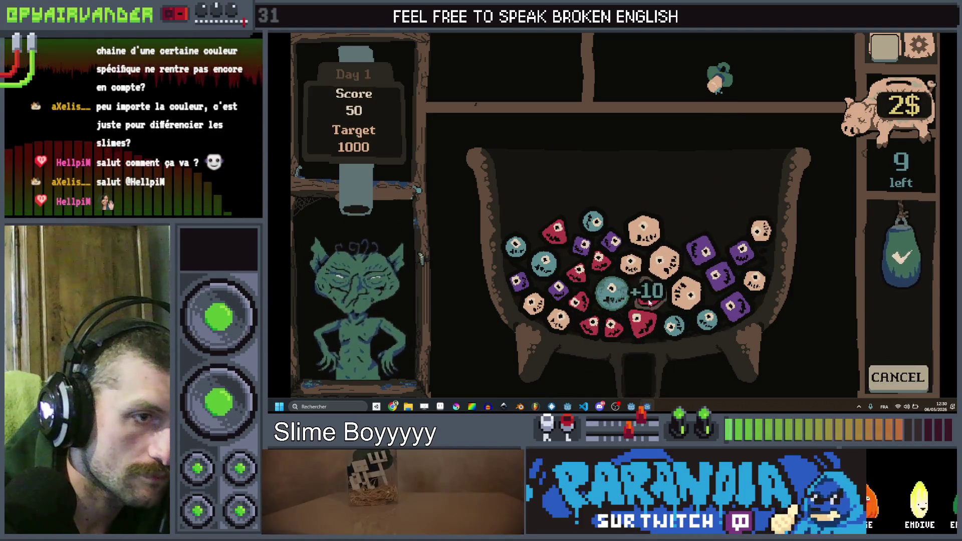
left_click(645, 335)
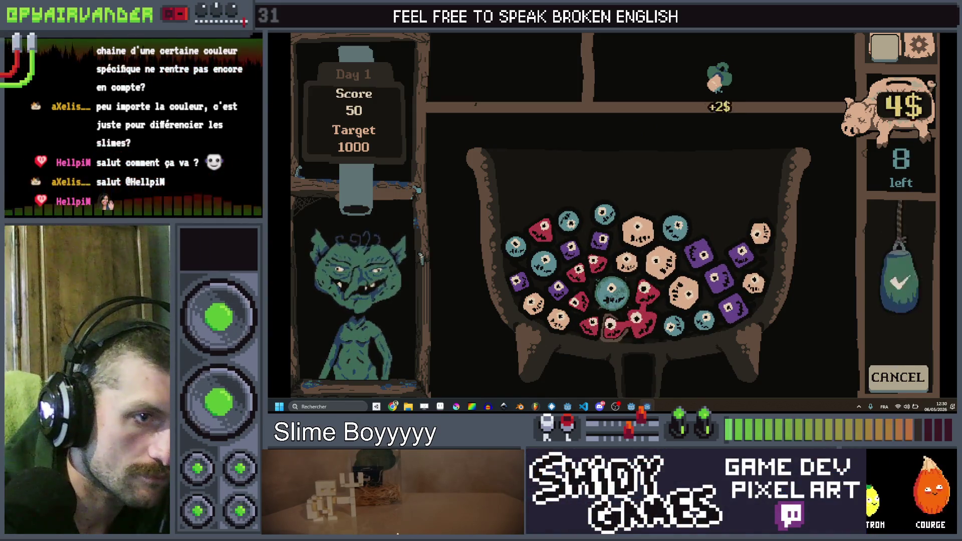
left_click(633, 323)
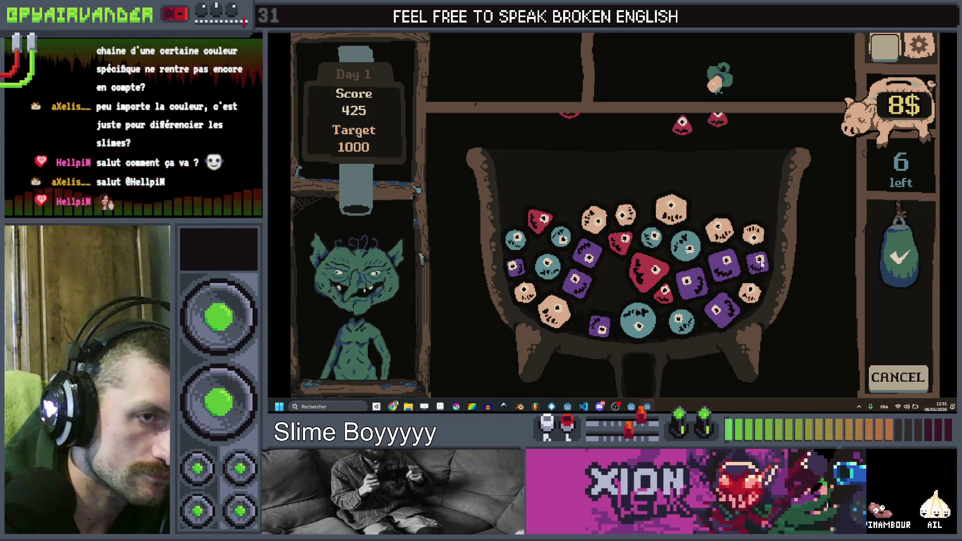
left_click(897, 244)
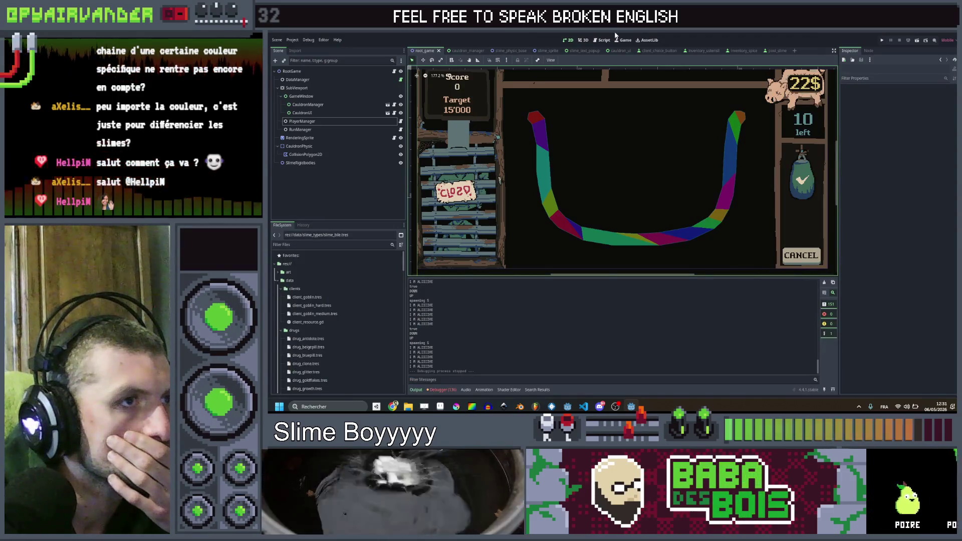
- In the script editor, delete the print("I M ALIIIIVE") line from init() in slime.gd and save
left_click(603, 41)
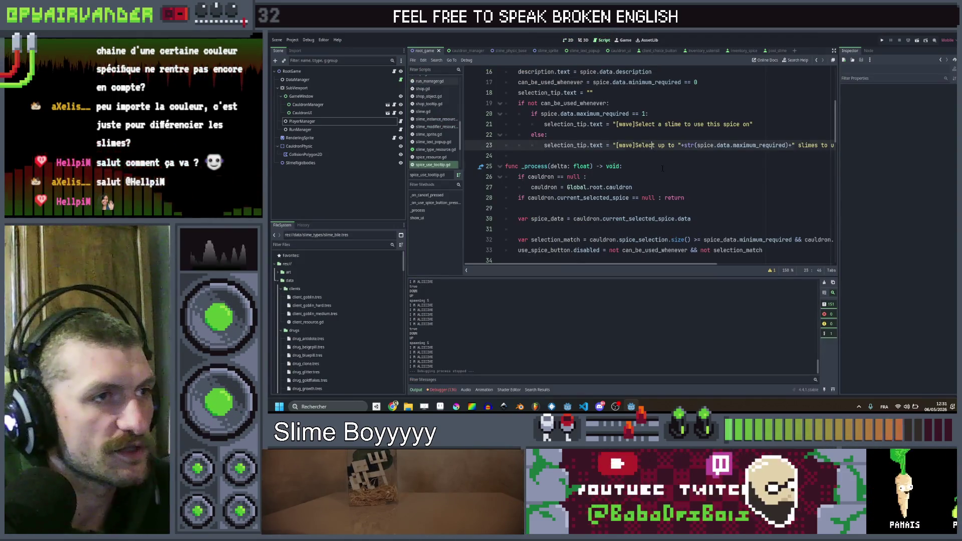
left_click(662, 168)
scroll(663, 169, "up", 5)
scroll(662, 169, "down", 10)
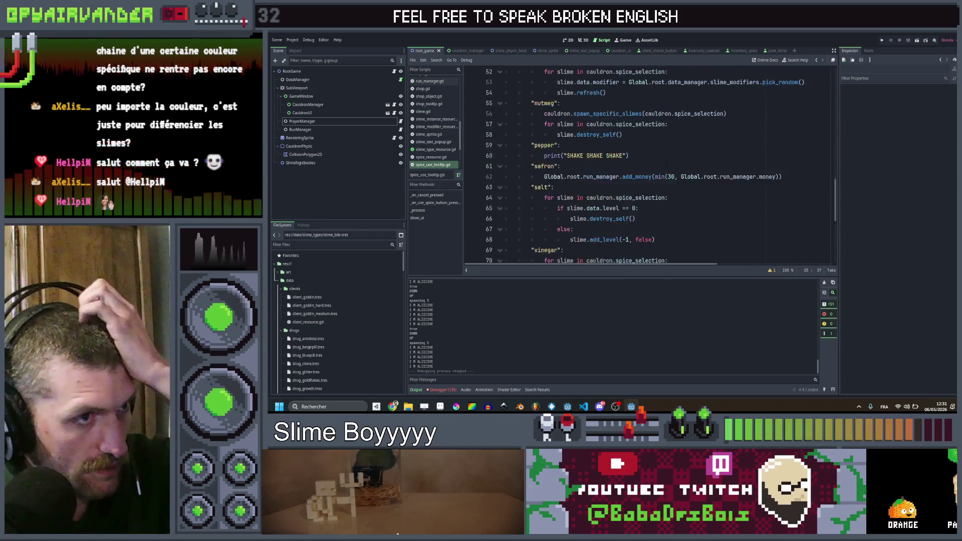
scroll(667, 162, "up", 5)
scroll(666, 161, "down", 12)
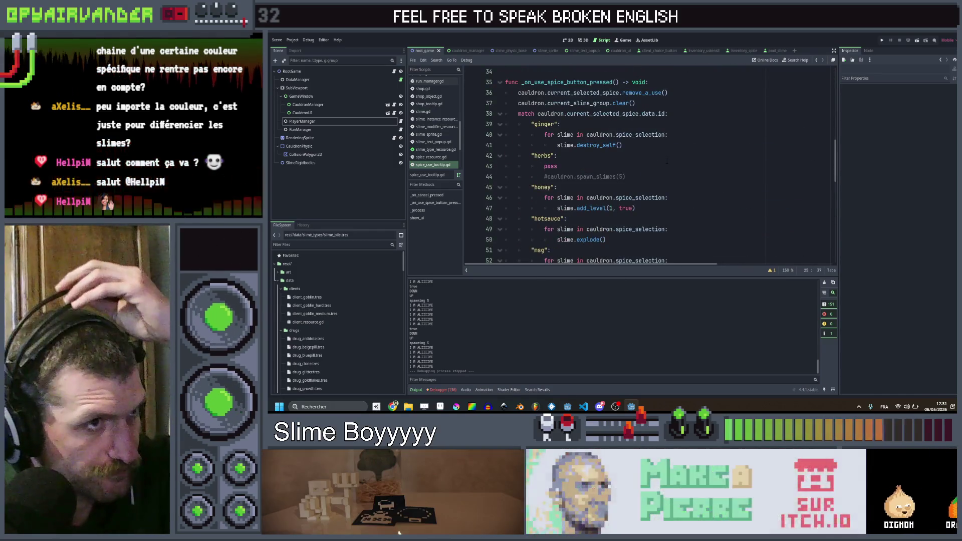
scroll(476, 117, "down", 2)
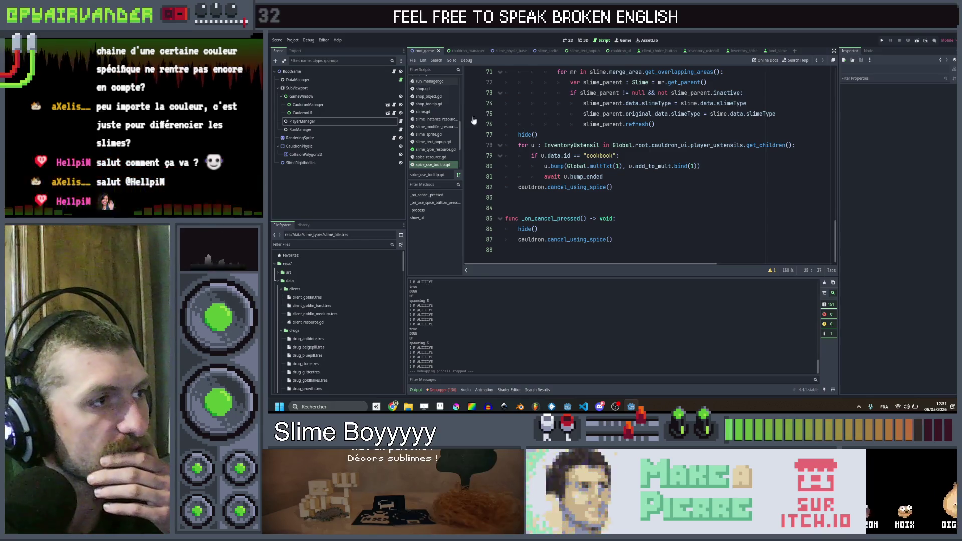
scroll(601, 150, "up", 8)
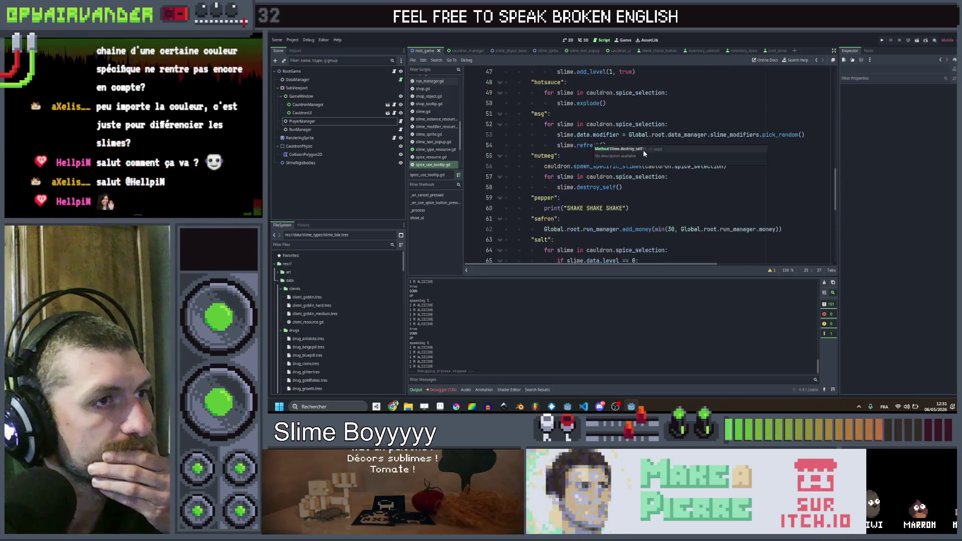
scroll(591, 145, "up", 2)
left_click(500, 52)
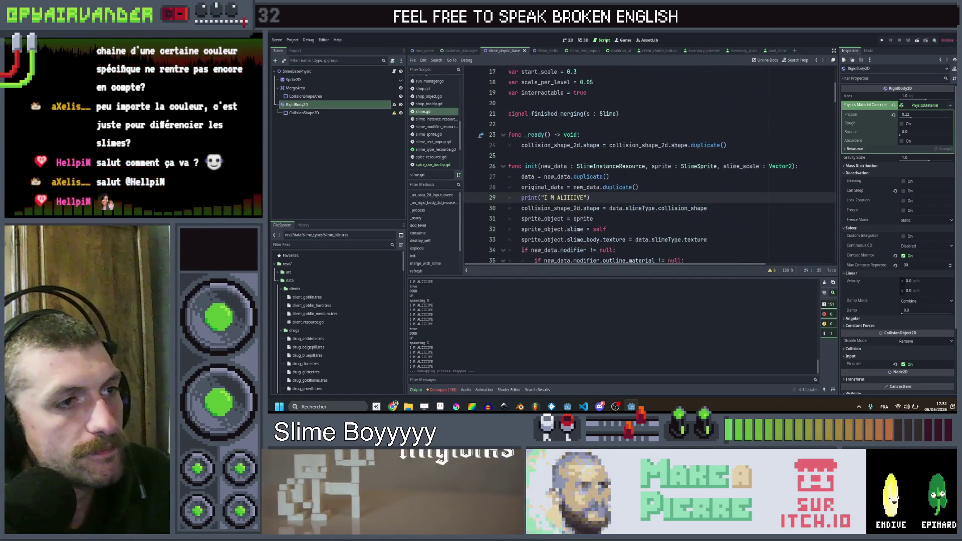
key("ctrl+s")
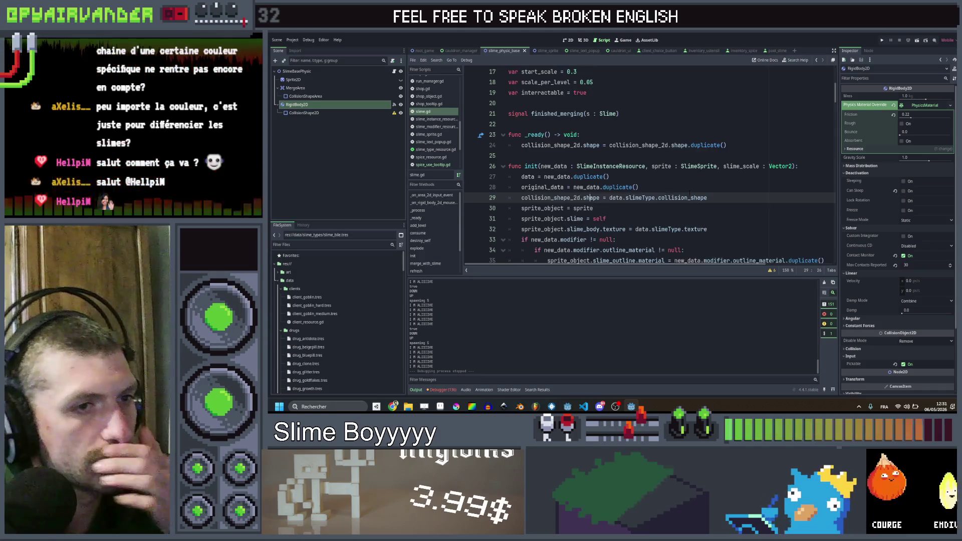
- Scroll through slime.gd to the add_goo_bonus(25) line in the explode() function
scroll(707, 181, "down", 15)
scroll(706, 181, "down", 15)
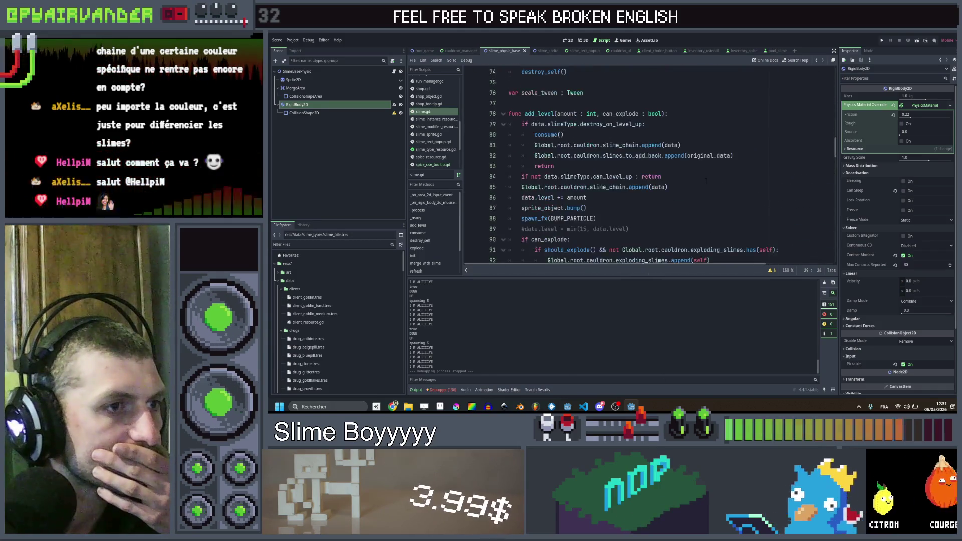
scroll(706, 182, "down", 8)
scroll(707, 181, "up", 7)
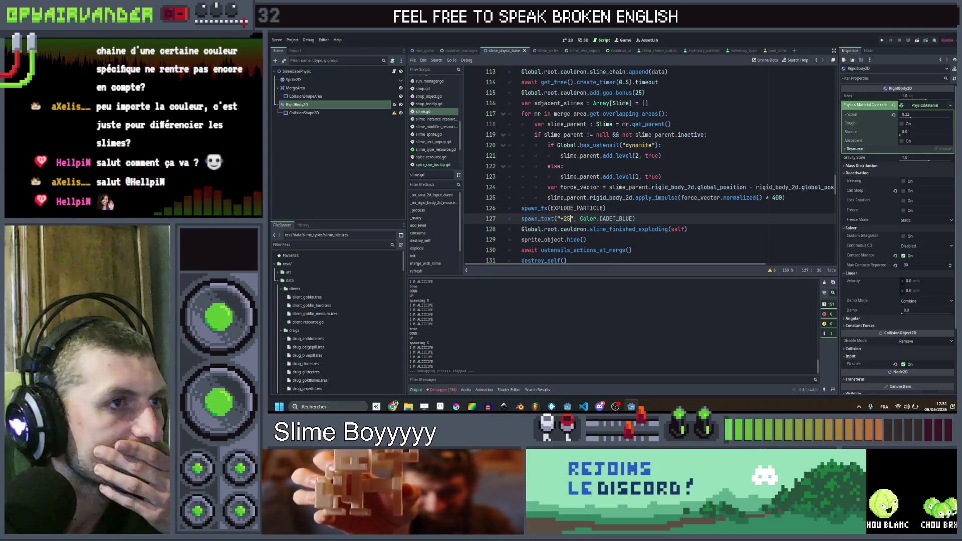
scroll(617, 211, "up", 5)
scroll(651, 210, "down", 5)
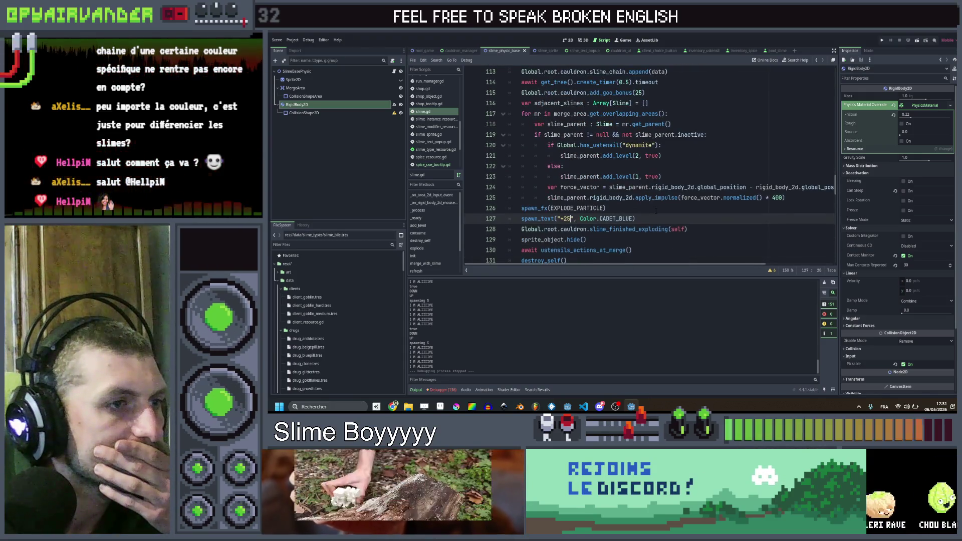
scroll(656, 210, "right", 3)
scroll(688, 206, "left", 3)
scroll(687, 205, "up", 4)
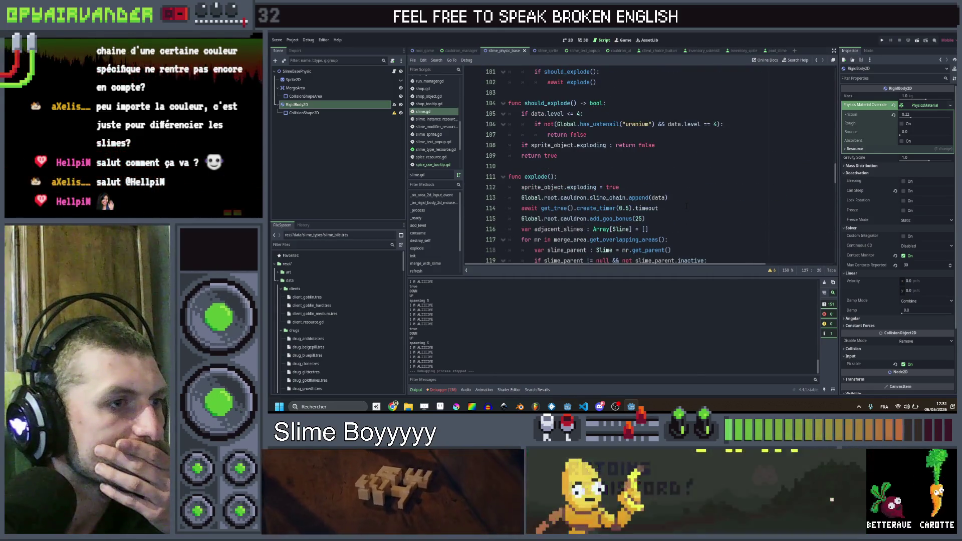
scroll(686, 205, "down", 2)
mouse_move(645, 156)
left_mouse_down()
mouse_move(511, 156)
mouse_move(521, 156)
left_mouse_up()
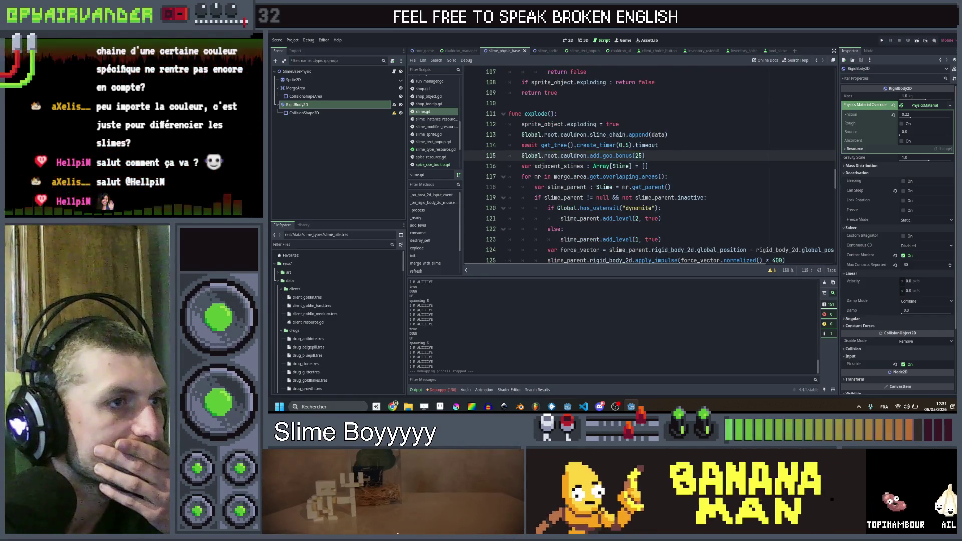
left_click(669, 157)
scroll(669, 157, "down", 1)
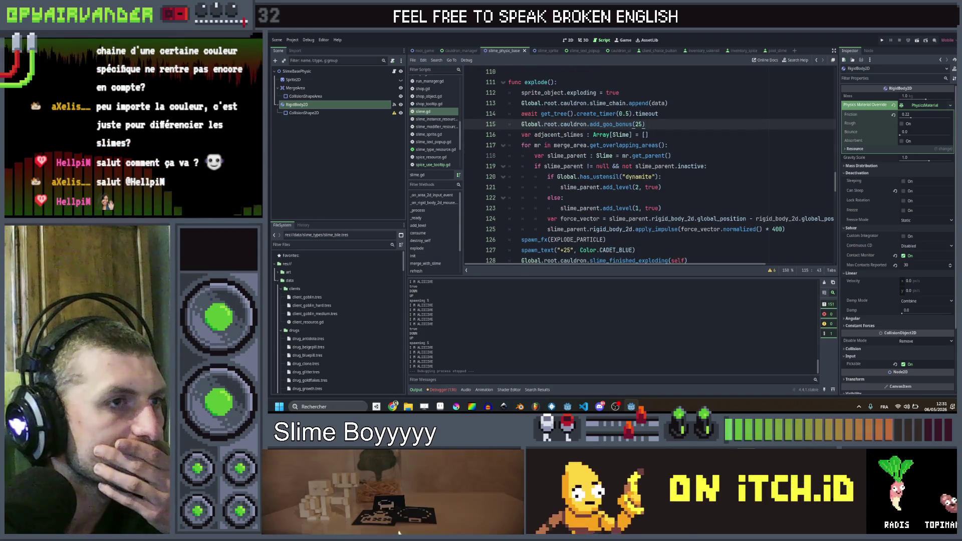
- In explode(), change add_goo_bonus(25) to 5 and the popup text "+25" to "+5"
double_click(638, 124)
scroll(638, 124, "down", 1)
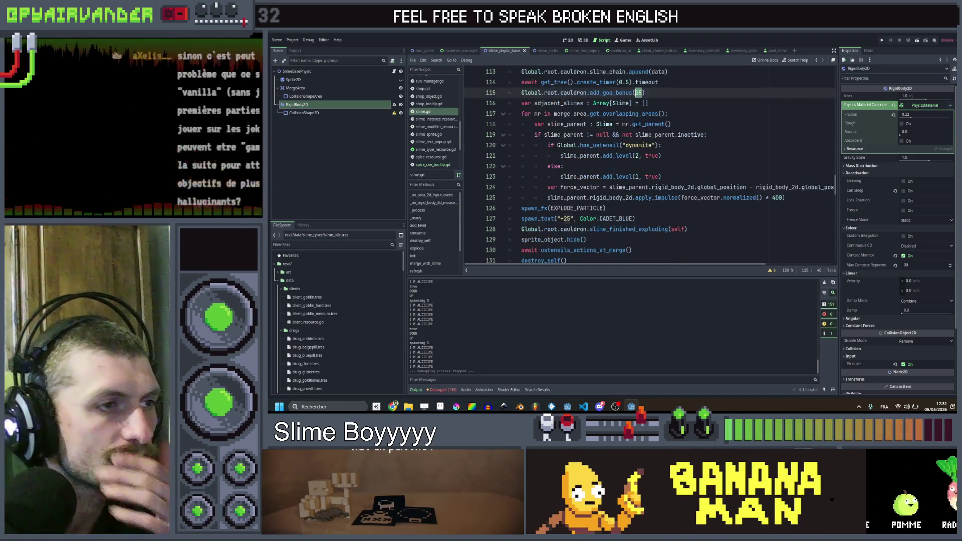
left_click(567, 219)
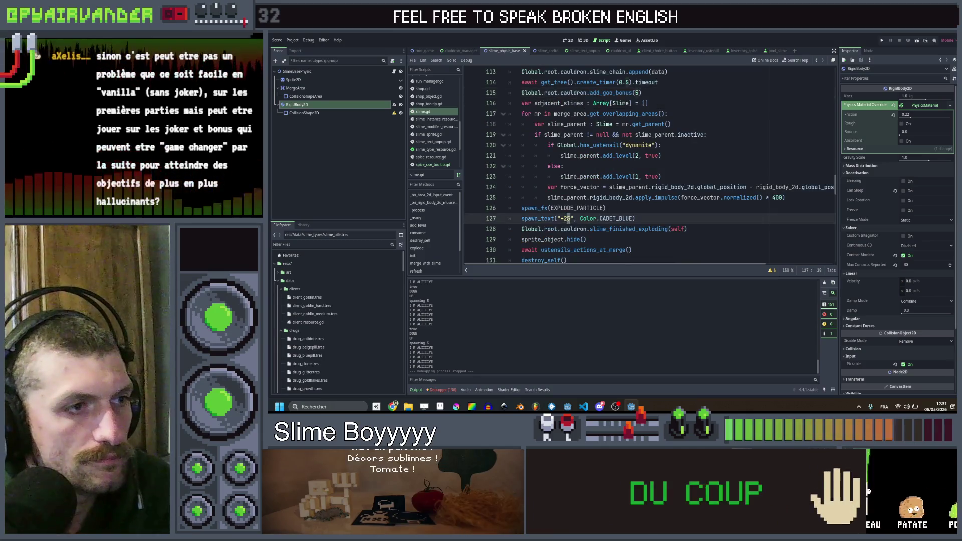
type("5")
left_click(662, 210)
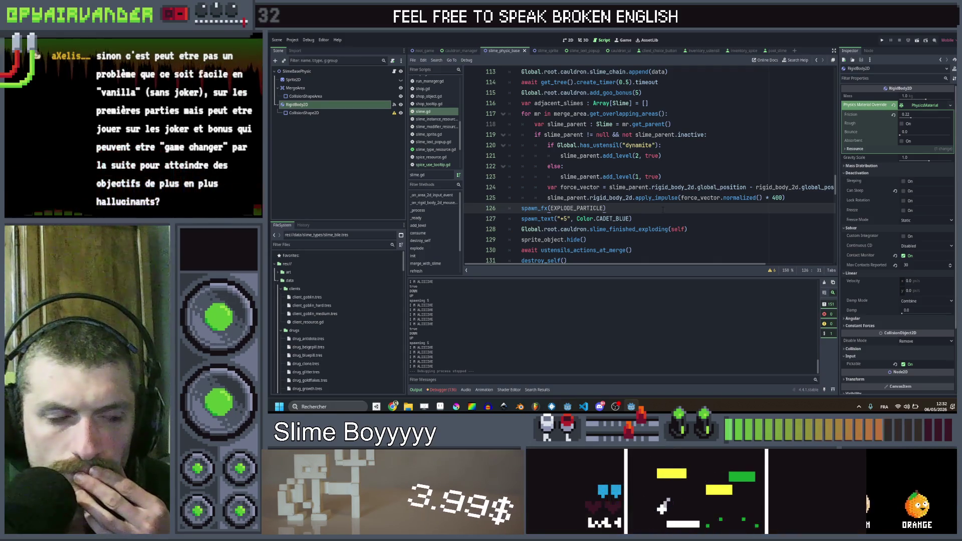
scroll(666, 208, "down", 3)
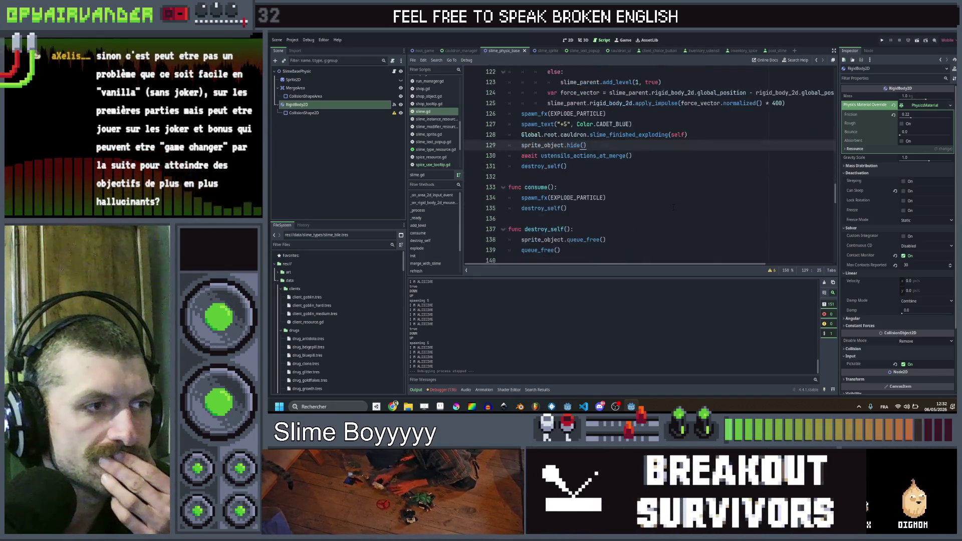
left_click(674, 208)
left_click(664, 186)
left_click(654, 177)
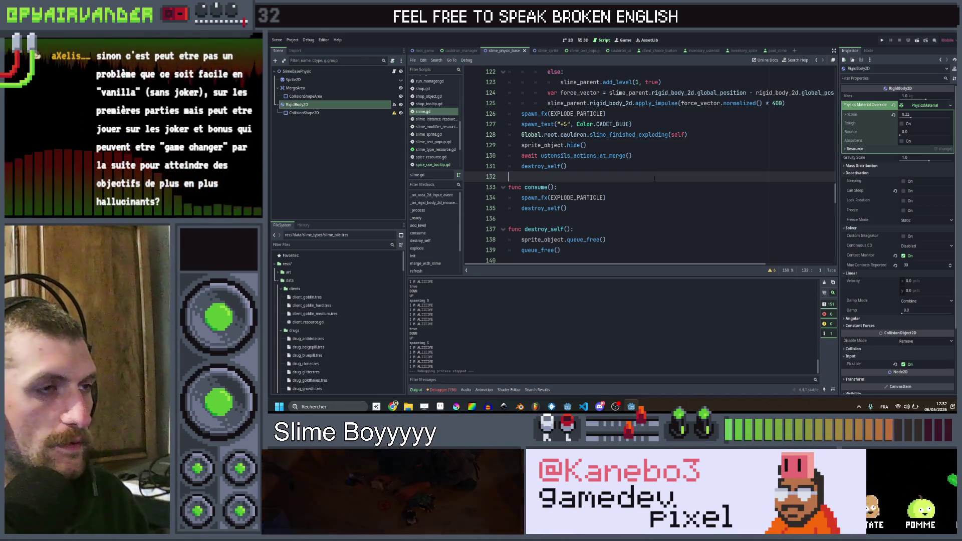
scroll(654, 179, "up", 1)
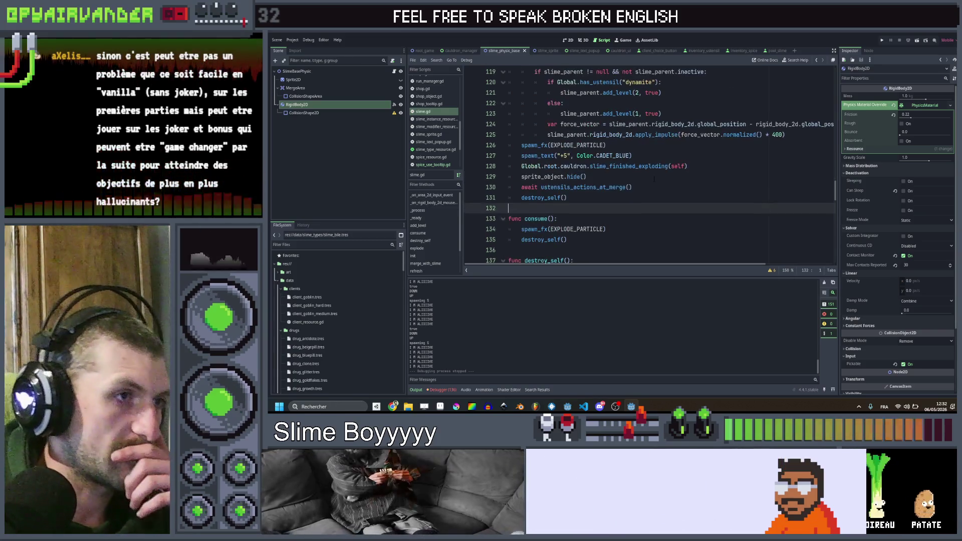
- Review slime_sprite.gd's outline code, then select spawn_fx in slime.gd and open Find in Files
scroll(646, 183, "down", 7)
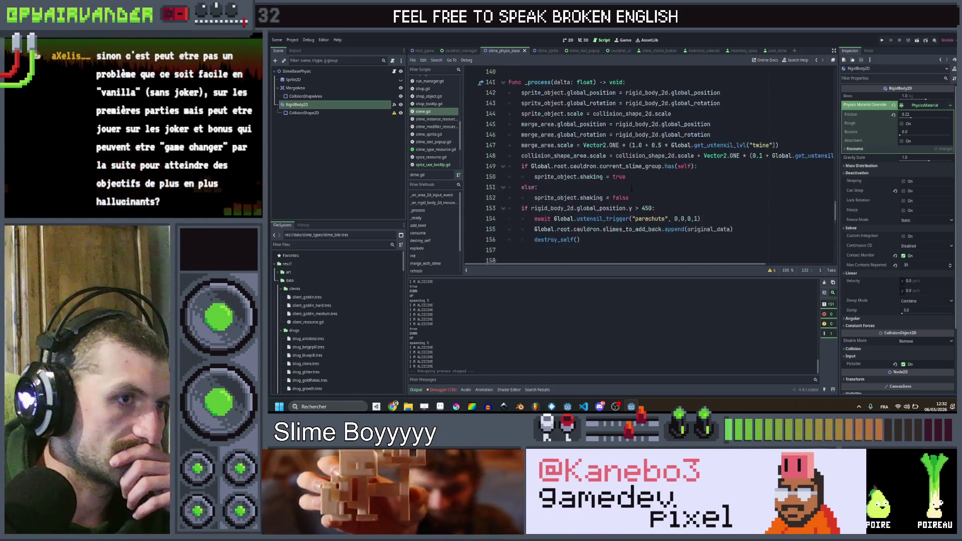
scroll(631, 188, "down", 7)
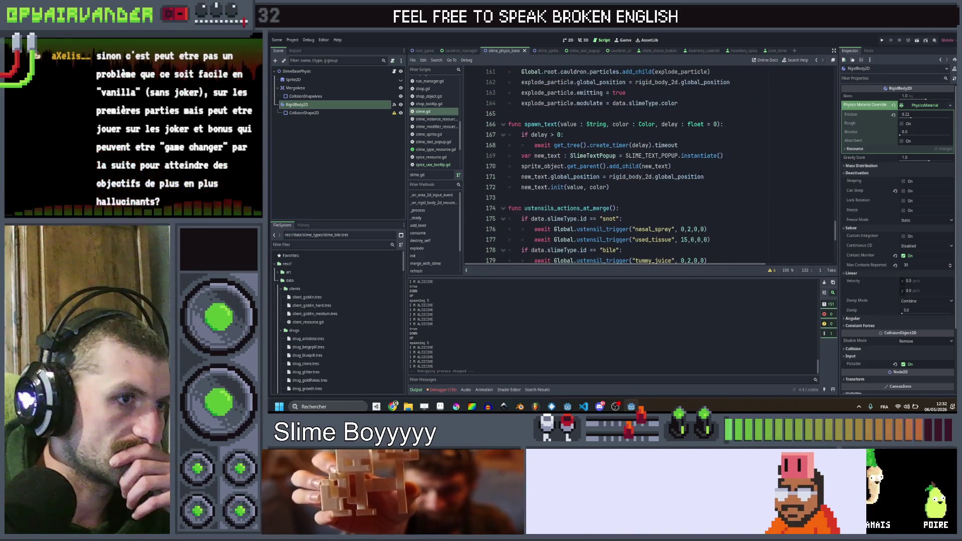
scroll(700, 168, "down", 8)
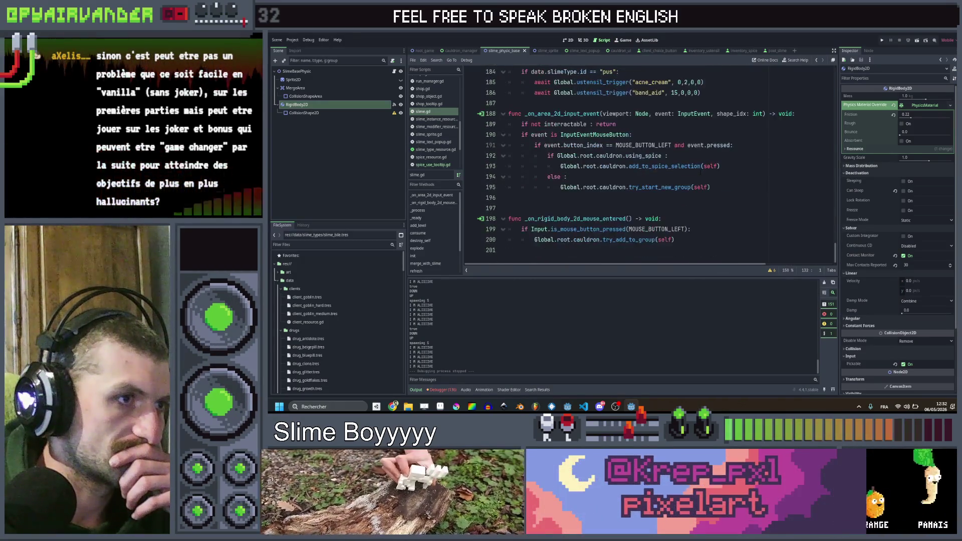
left_click(547, 51)
scroll(647, 165, "down", 15)
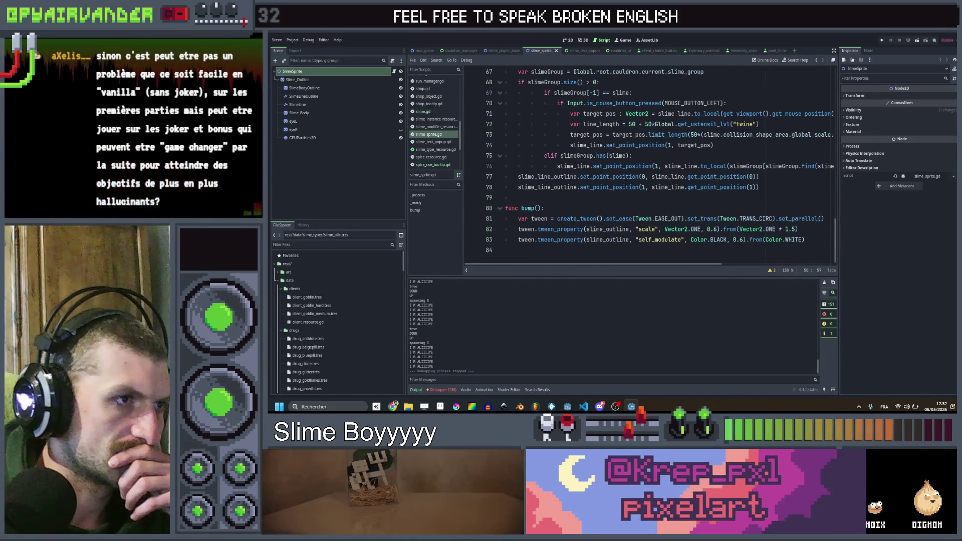
left_click(497, 52)
scroll(628, 165, "down", 10)
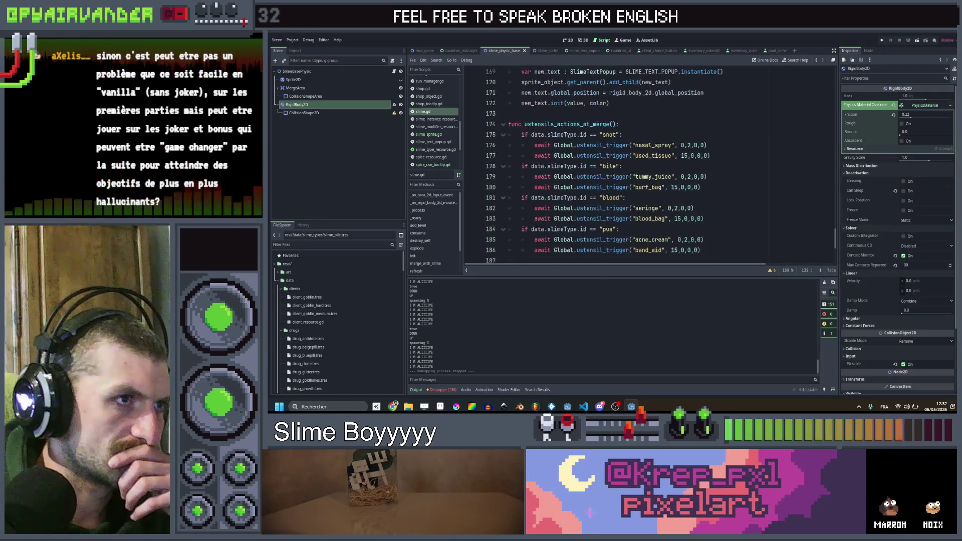
double_click(538, 187)
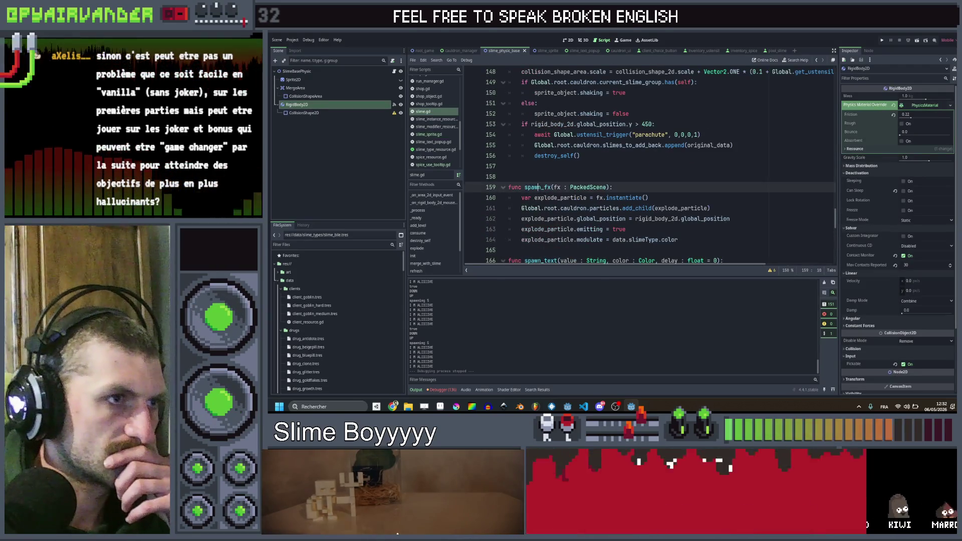
key("ctrl+shift+f")
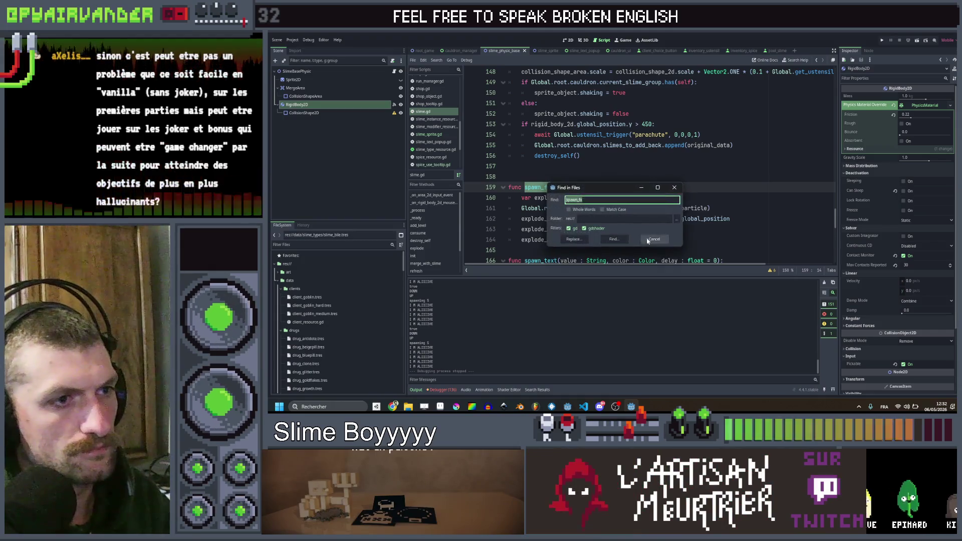
- Search the project for spawn_fx and check its call on line 88 and definition on line 159
left_click(618, 242)
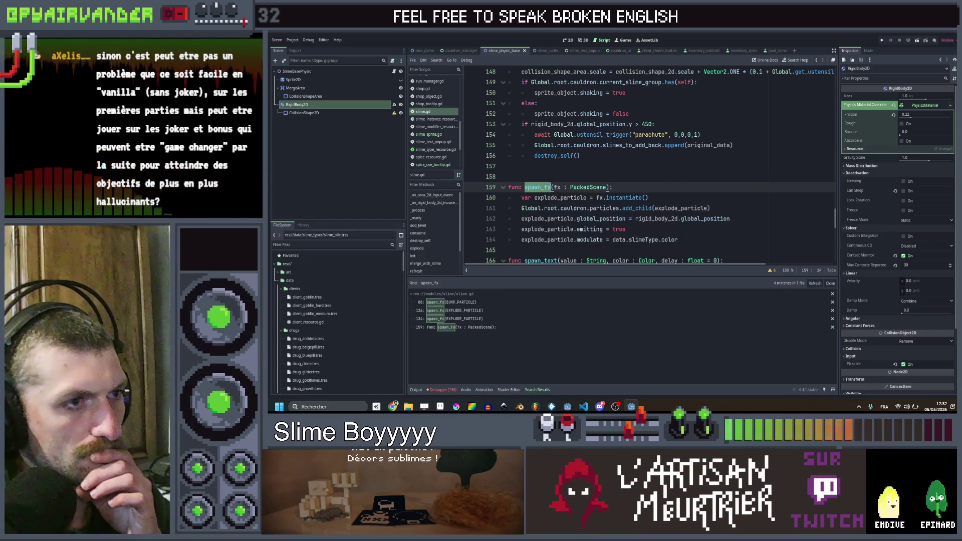
left_click(451, 303)
left_click(454, 328)
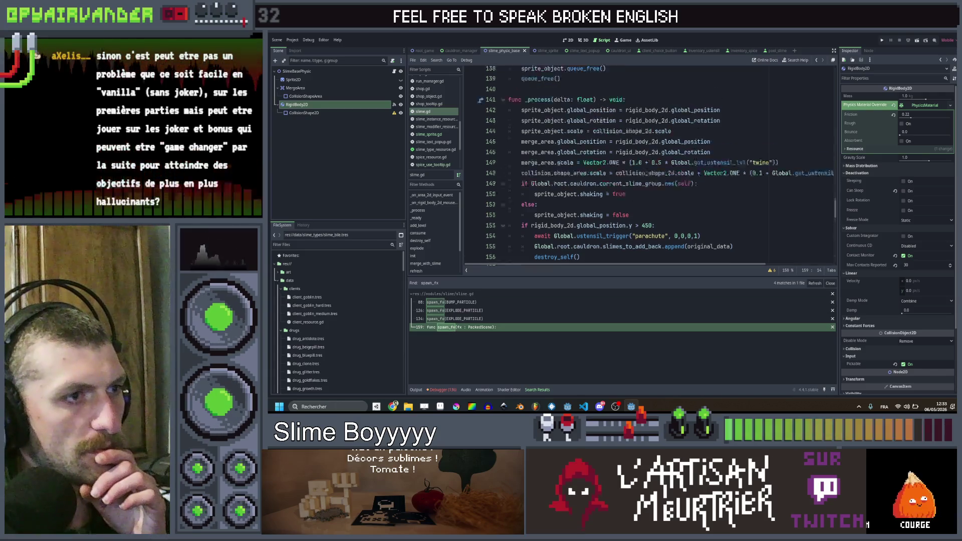
scroll(647, 165, "up", 5)
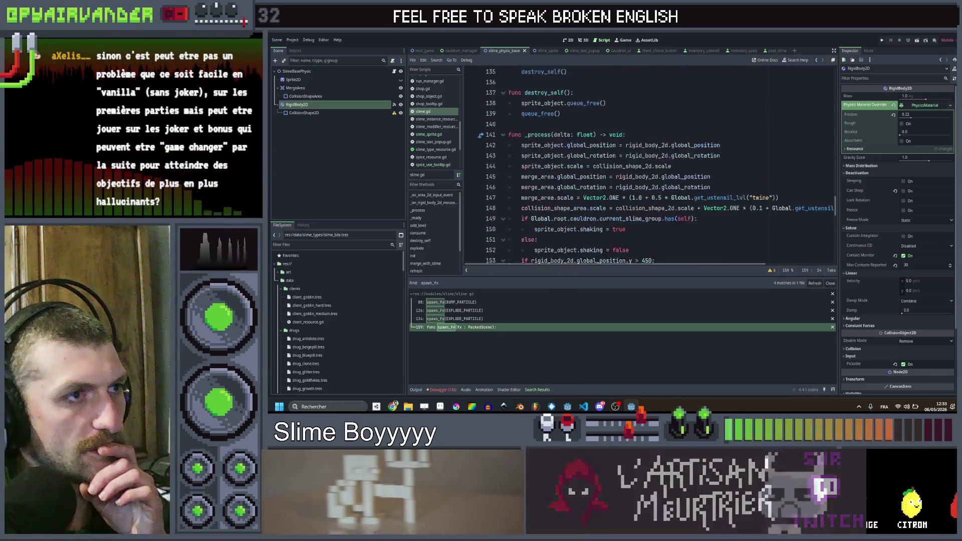
- Jump to the spawn_text function definition and open Find in Files for spawn_text
left_click(538, 177)
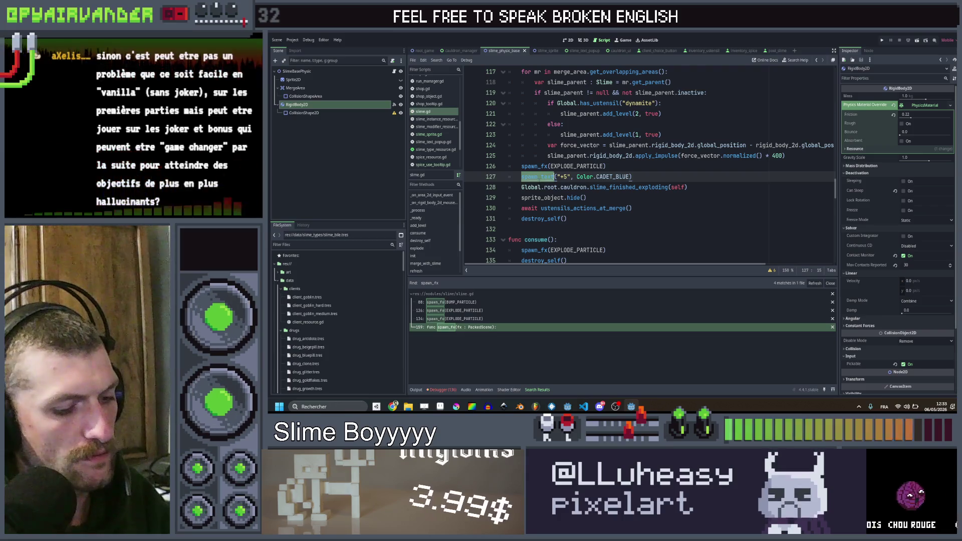
left_click(554, 177, "ctrl")
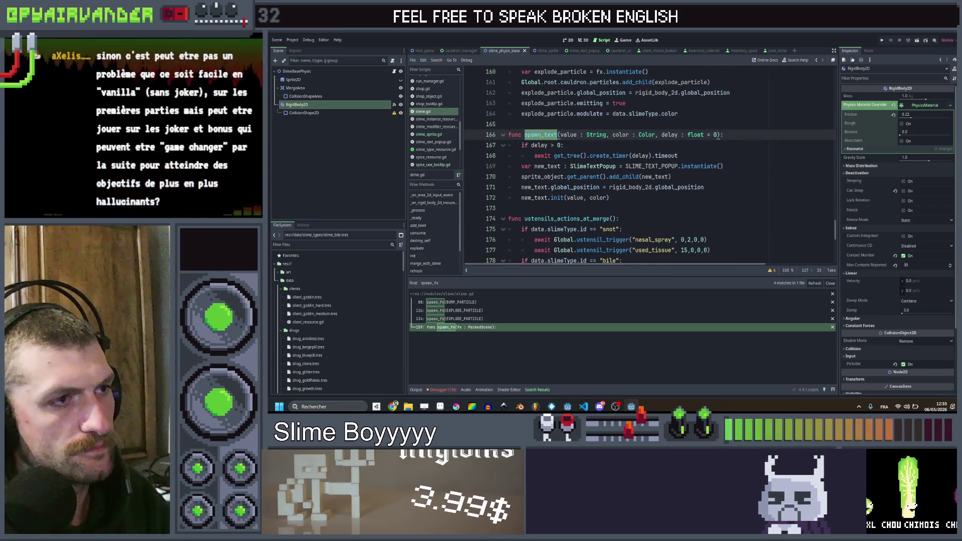
key("ctrl+shift+f")
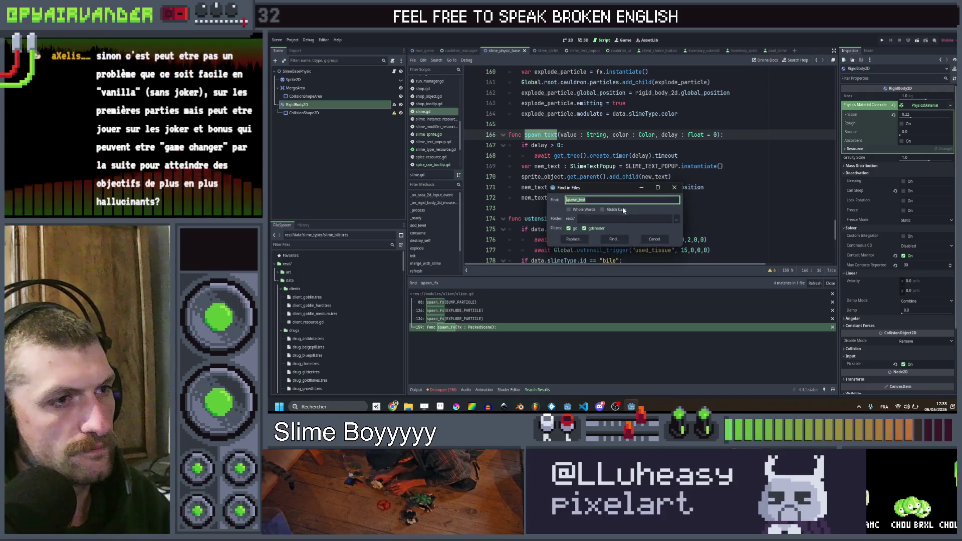
- Search for spawn_text and delete the red "x1" popup lines in cauldron_manager.gd
left_click(614, 239)
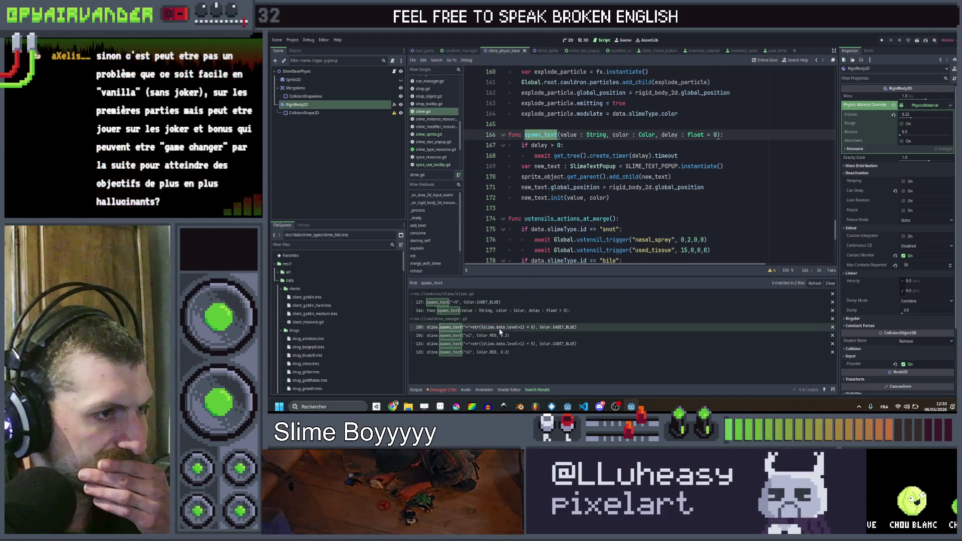
left_click(577, 326)
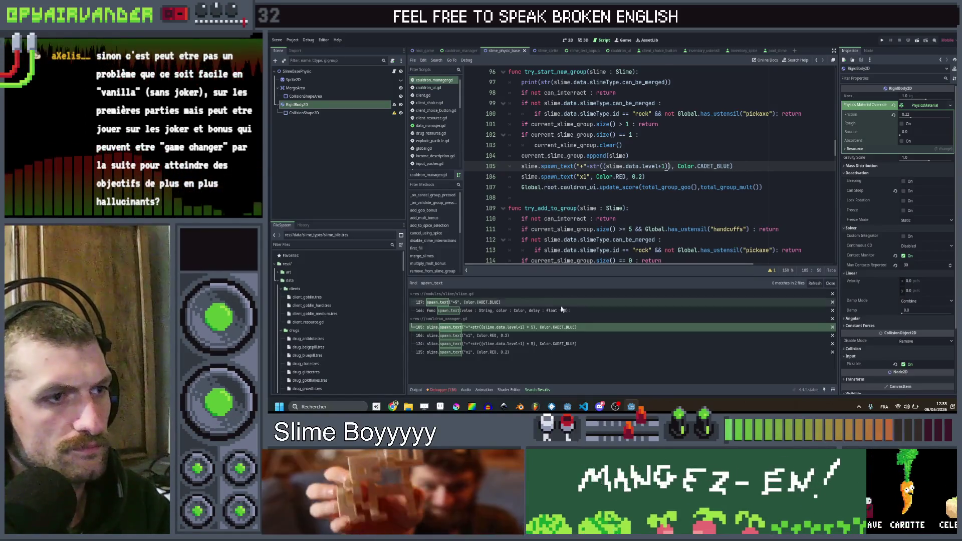
left_click(565, 335)
left_click(565, 343)
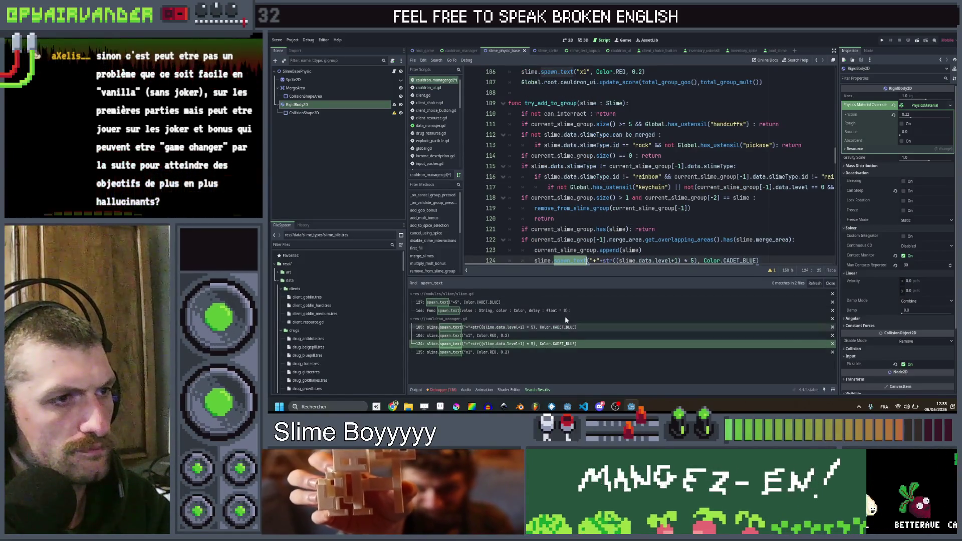
left_click(566, 336)
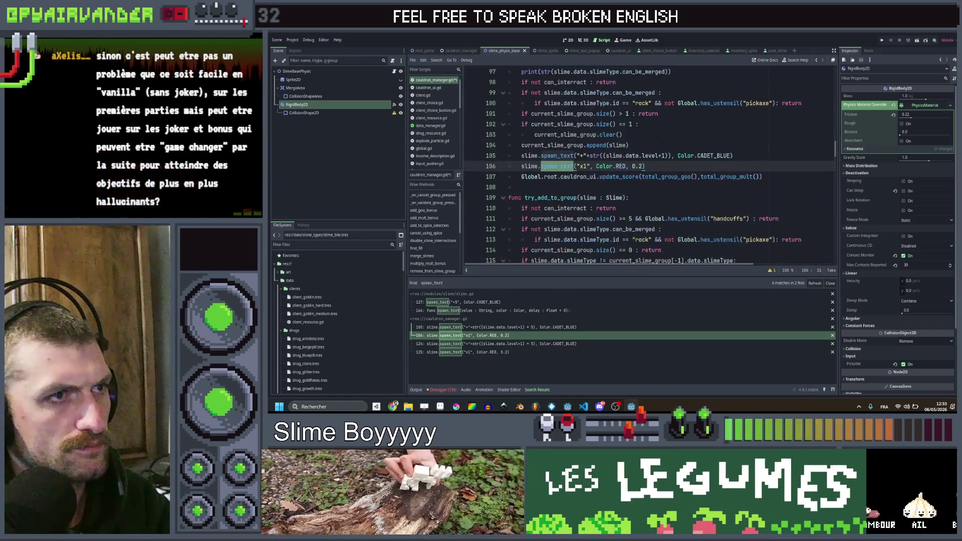
key("BackSpace")
key("BackSpace")
key("BackSpace")
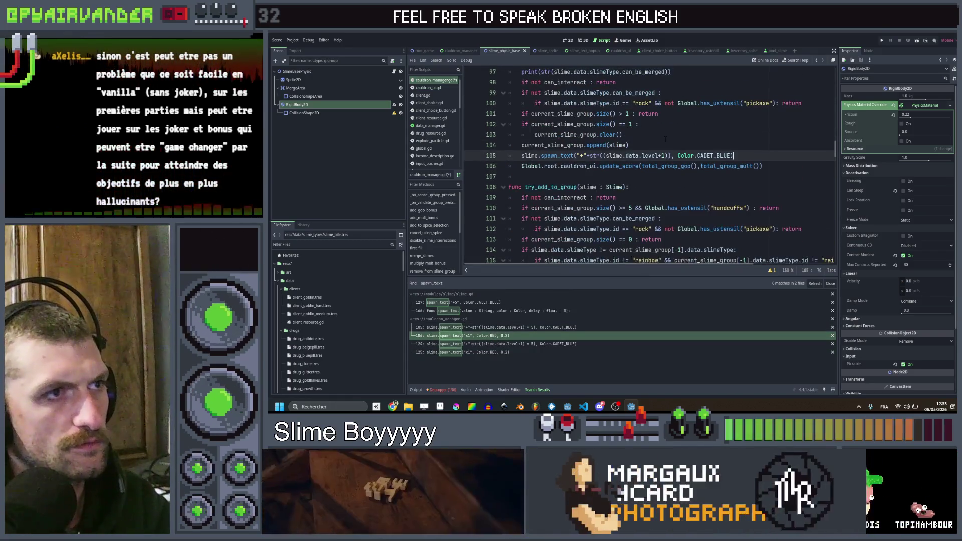
left_click(507, 352)
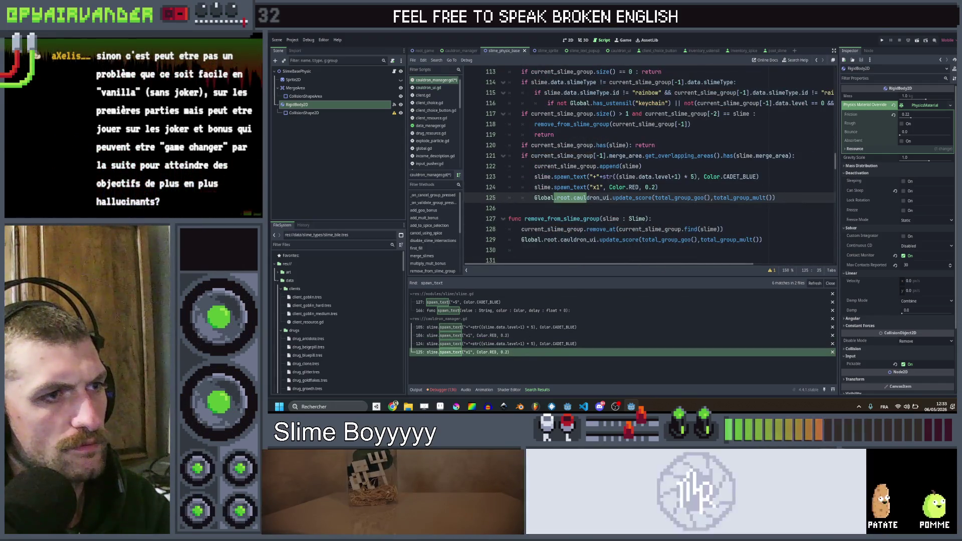
left_click_drag(658, 187, 508, 187)
key("BackSpace")
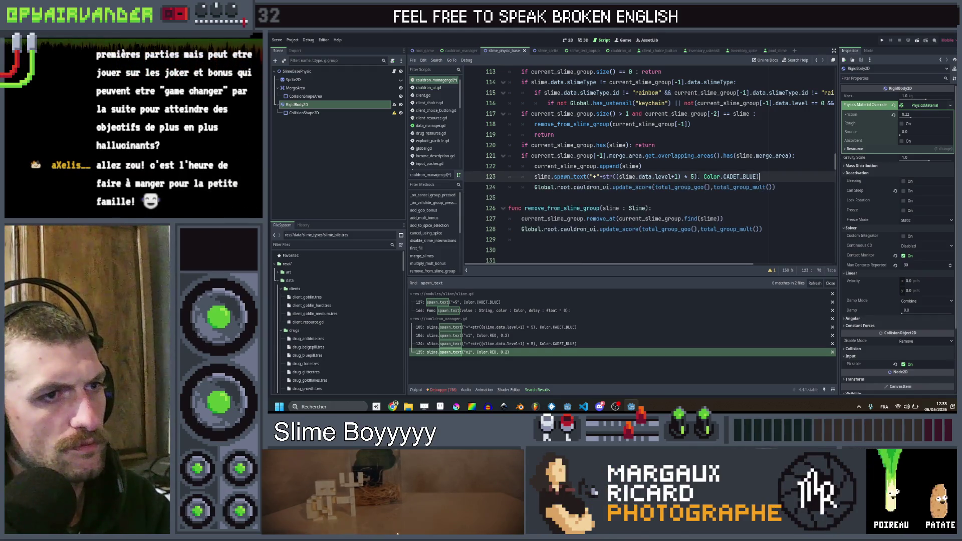
- Remove the " * 5" from the level popup, save cauldron_manager.gd and run the game
key("BackSpace")
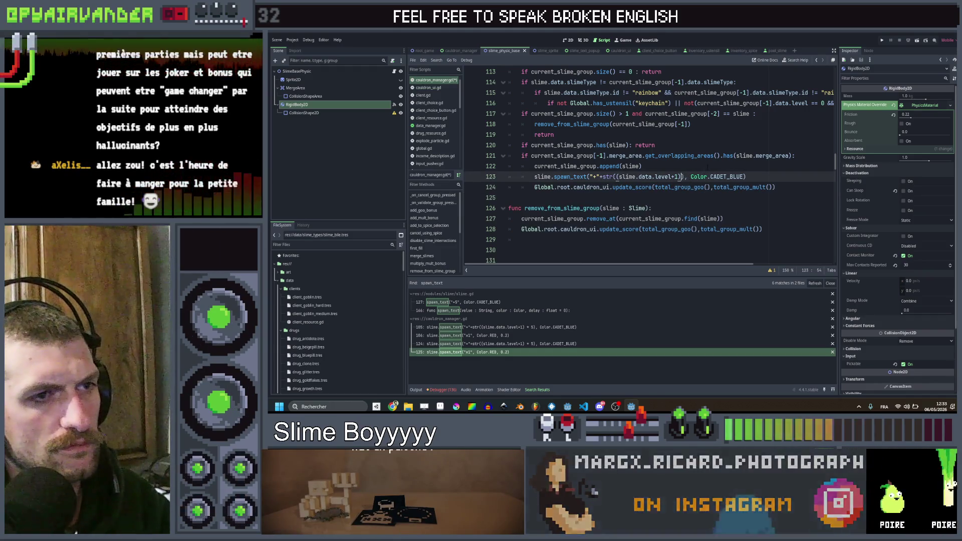
left_click(707, 167)
key("ctrl+s")
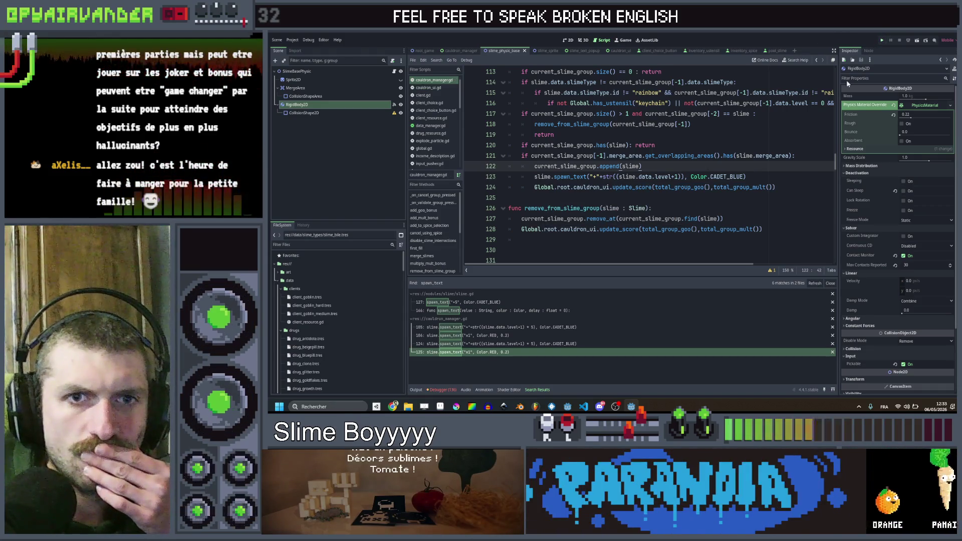
key("ctrl+s")
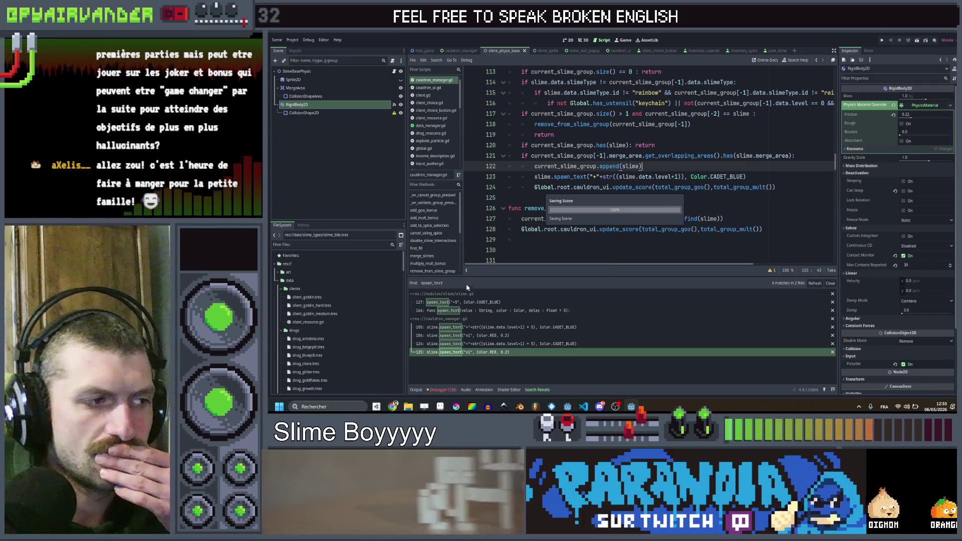
- Minimise the music window and maximise the running Slime Soup game window
left_click(395, 407)
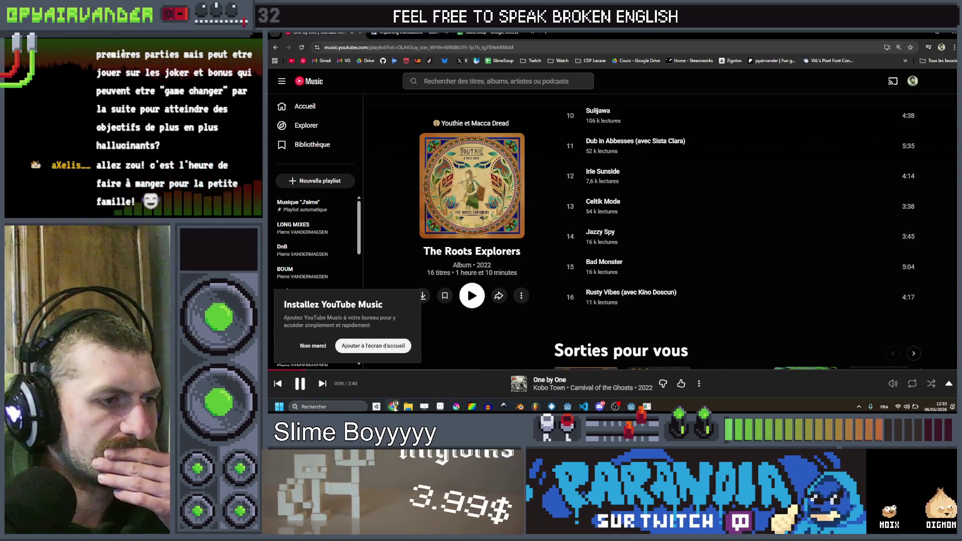
left_click(395, 407)
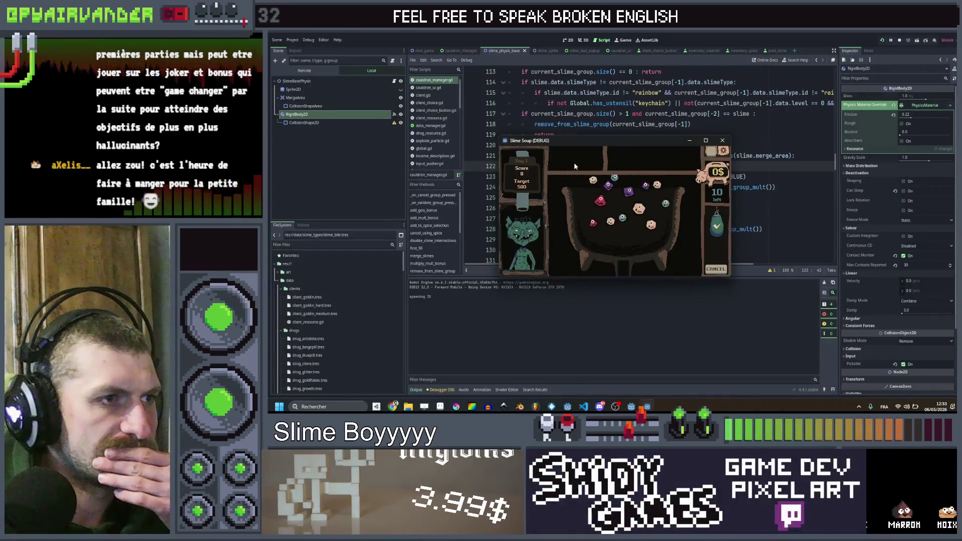
left_click(706, 140)
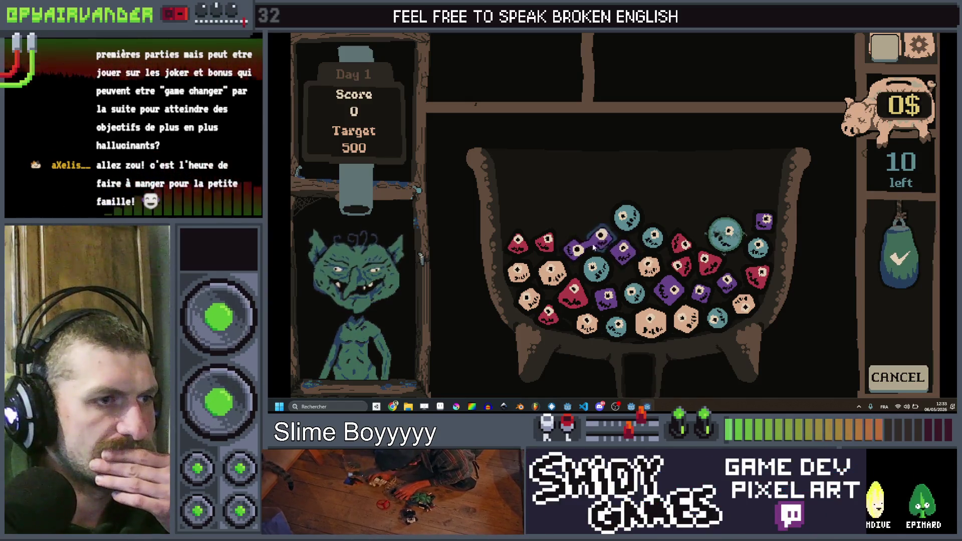
- Link a teal slime with two red slimes to check the +1/+2 level popups, then stop the game
left_click(654, 240)
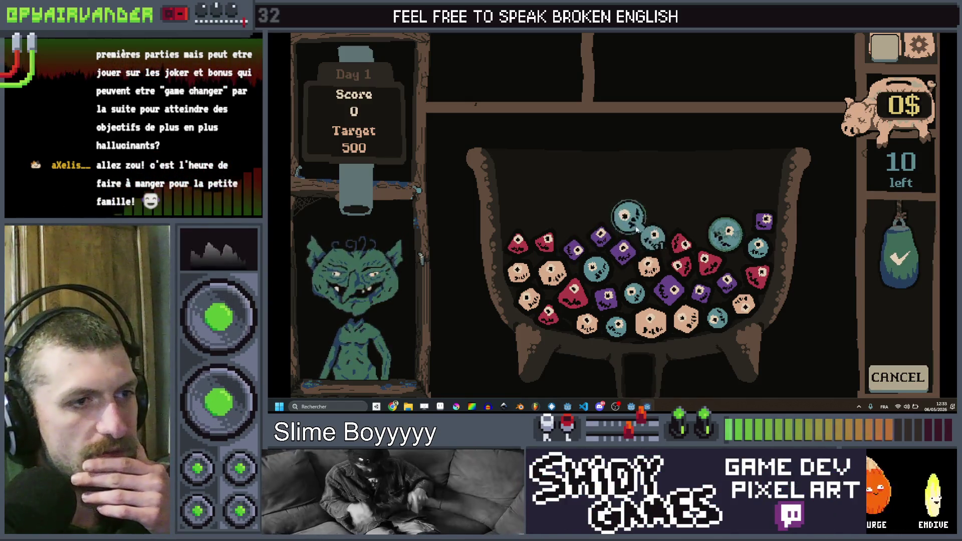
left_click(679, 264)
left_click(707, 261)
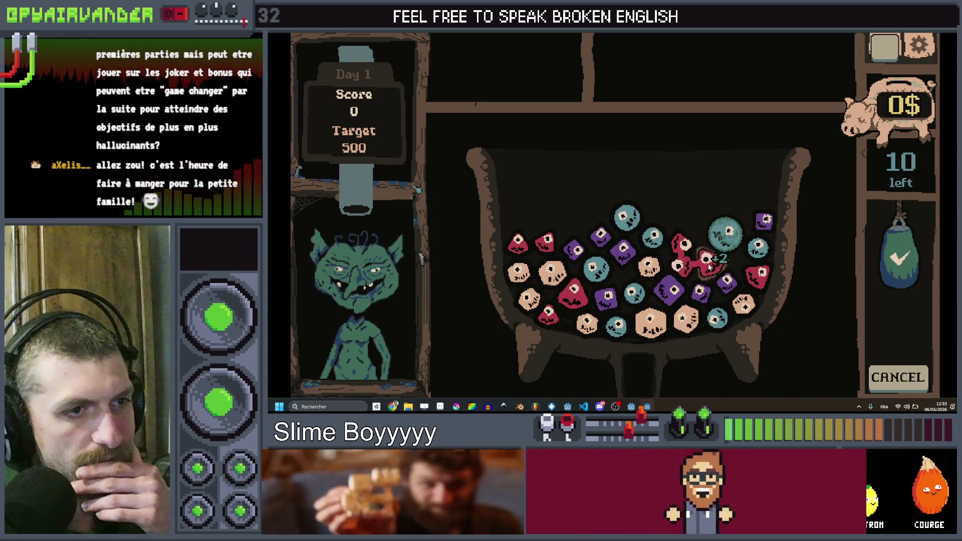
key("F8")
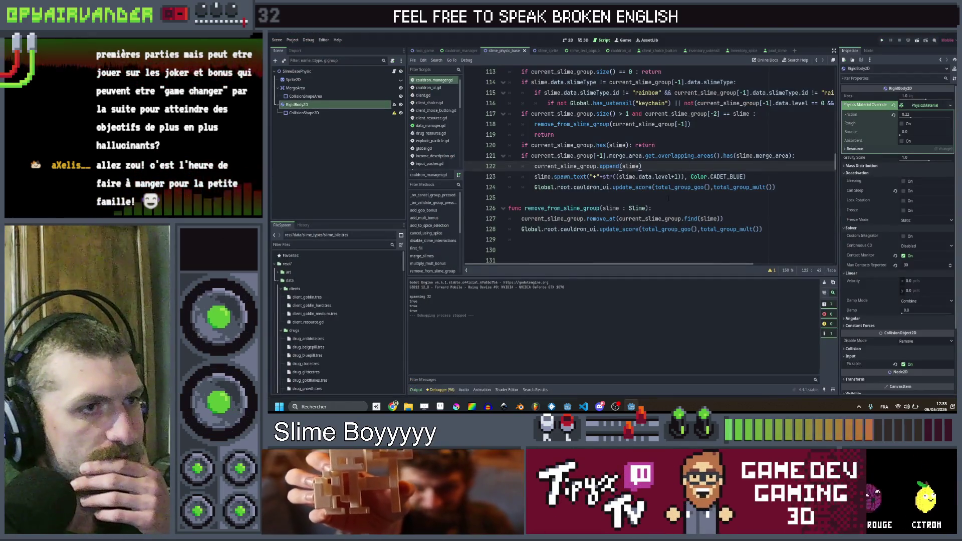
- Replace CADET_BLUE with WHITE for the popups on lines 105 and 123, then relaunch the game
left_click(668, 198)
scroll(668, 199, "up", 1)
double_click(713, 208)
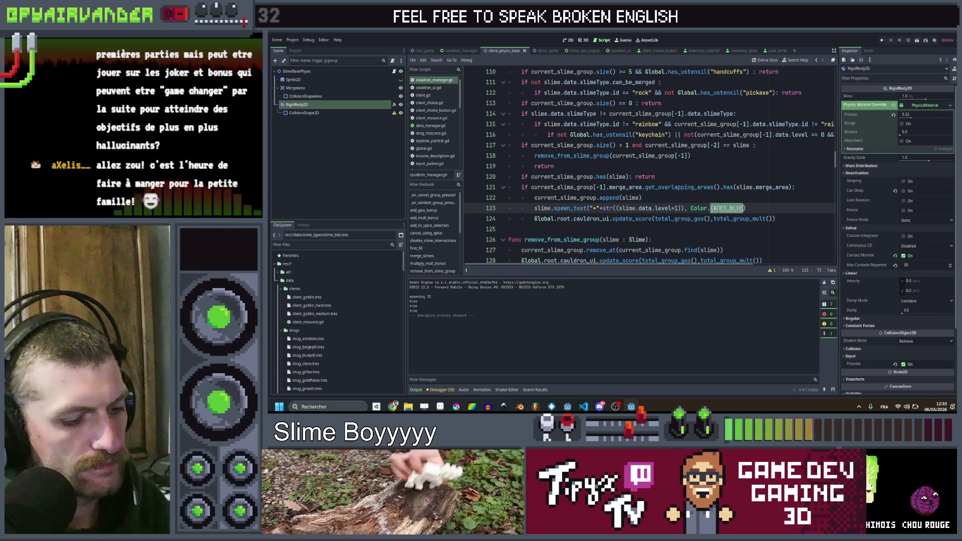
scroll(712, 208, "up", 2)
type("WHI")
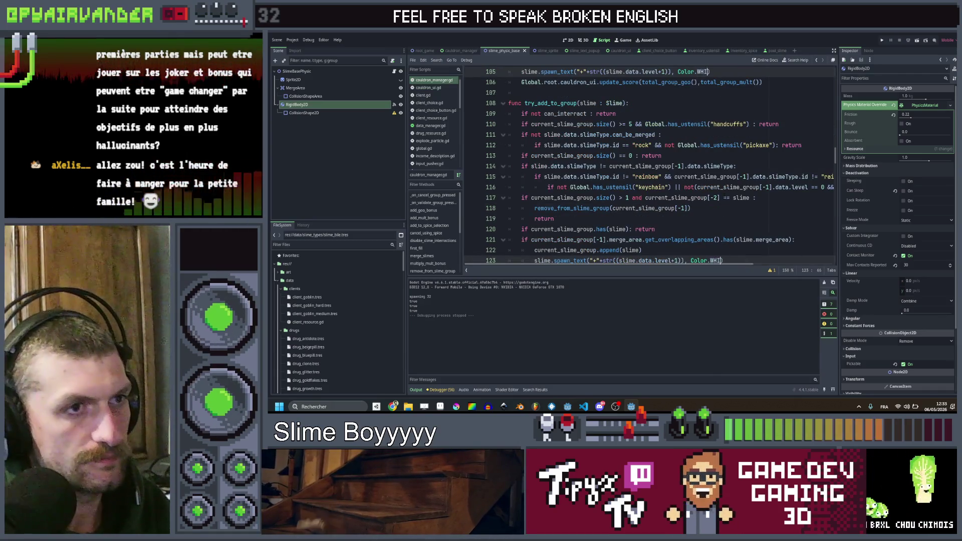
key("Return")
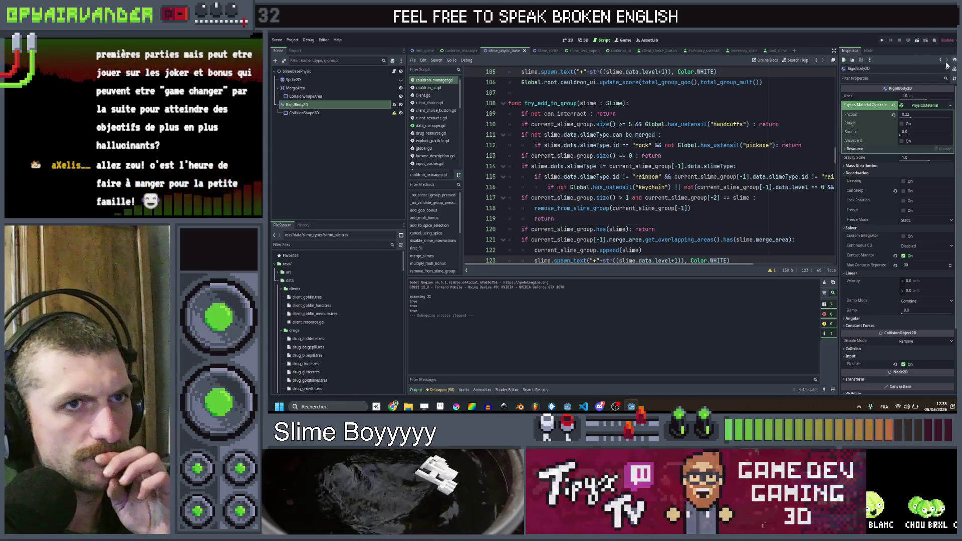
left_click(883, 40)
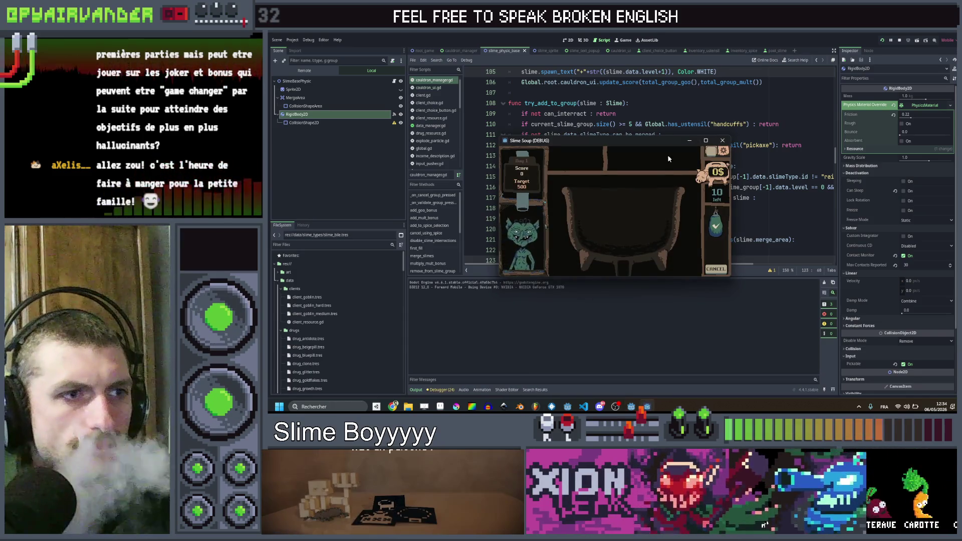
- Maximise the game, submit a chain of tan slimes to reach a score of 30, then stop it
left_click(706, 140)
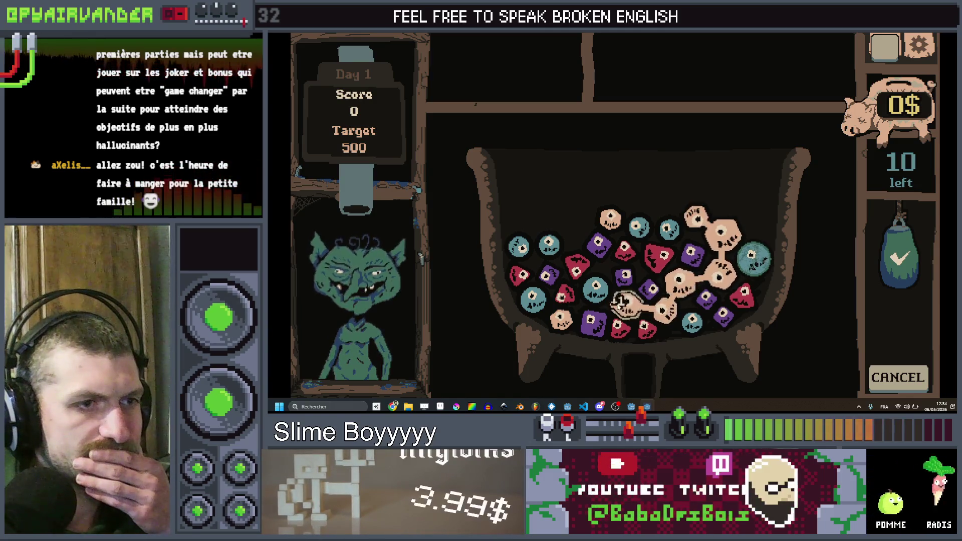
left_click(907, 242)
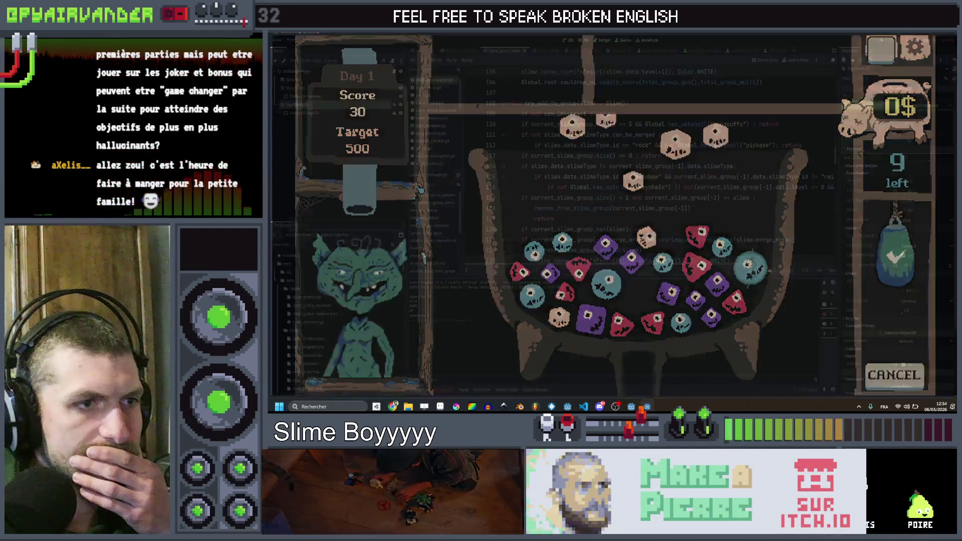
key("F8")
- In mockup.aseprite, frame the score bar and sketch short lines at its right end
left_click(434, 408)
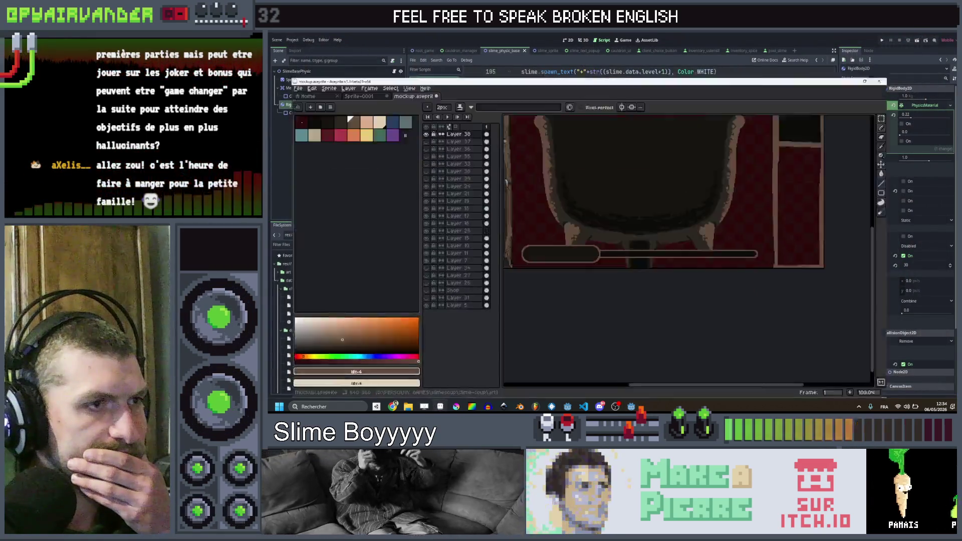
scroll(675, 229, "up", 3)
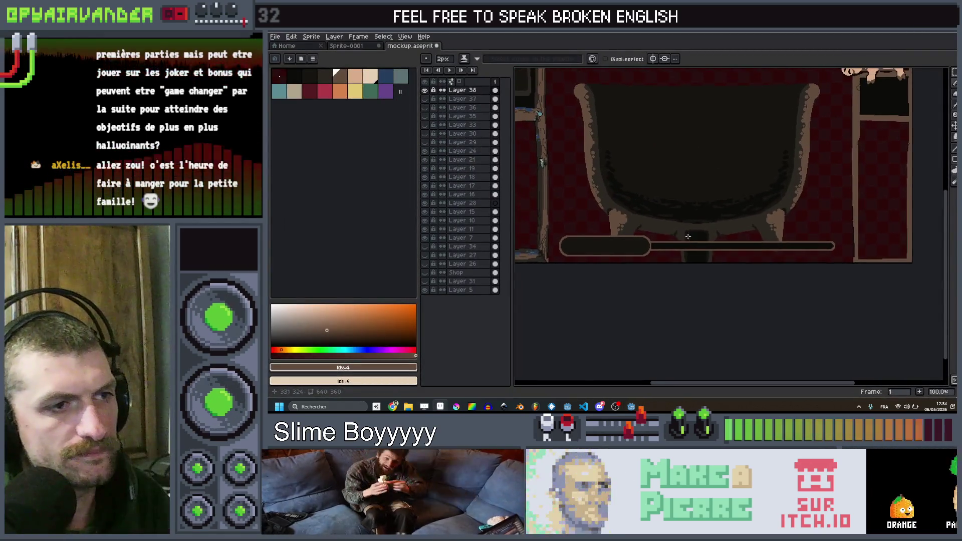
scroll(738, 224, "down", 3)
scroll(764, 249, "up", 5)
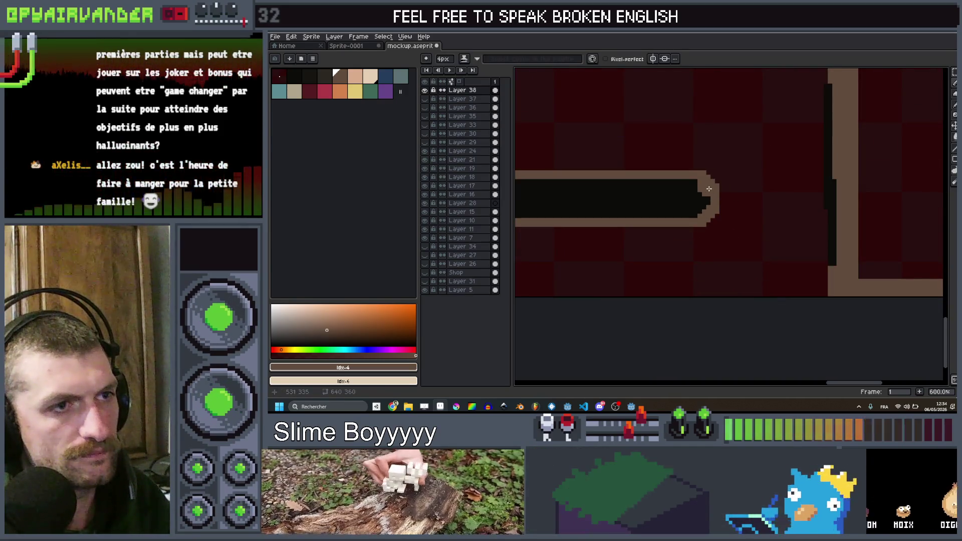
scroll(708, 217, "down", 5)
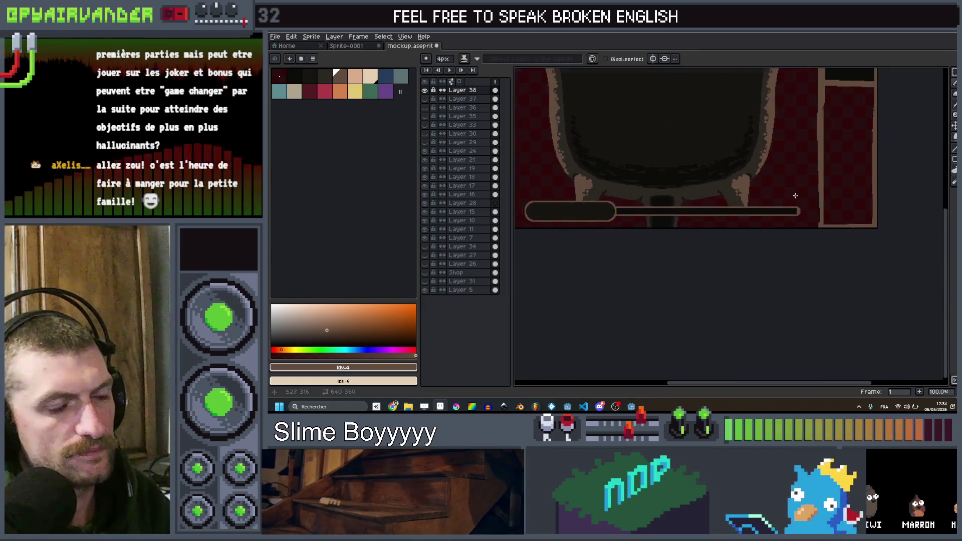
left_click_drag(794, 196, 814, 210)
scroll(812, 213, "up", 3)
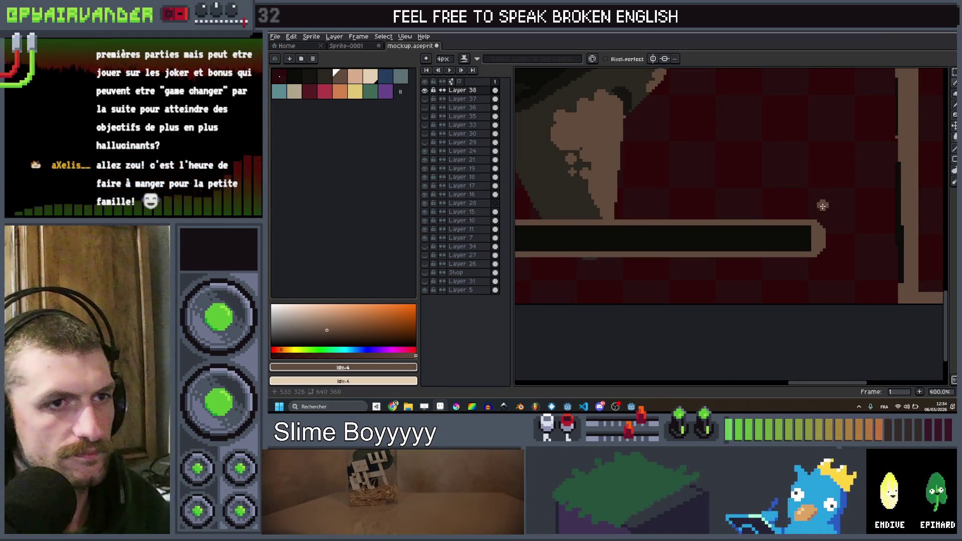
left_click_drag(813, 221, 819, 201)
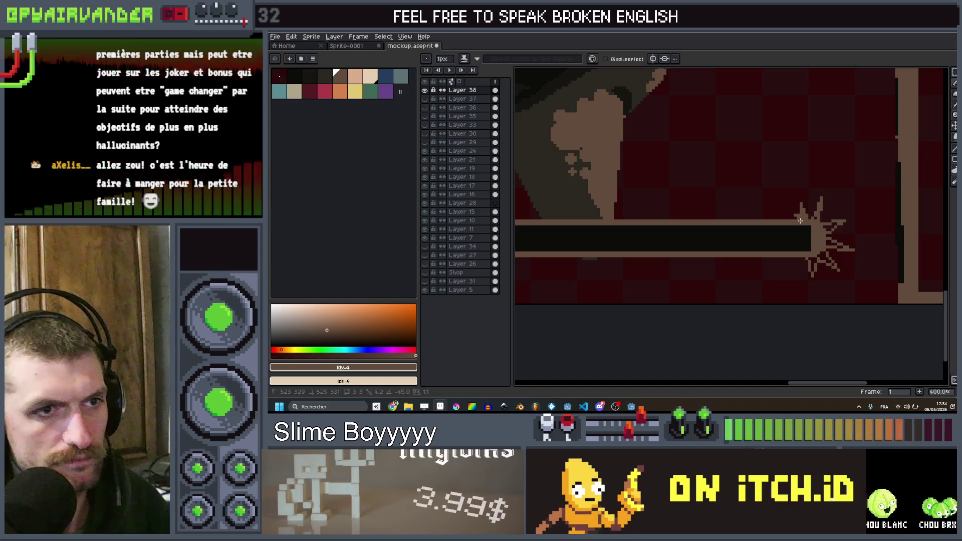
left_click_drag(805, 259, 802, 260)
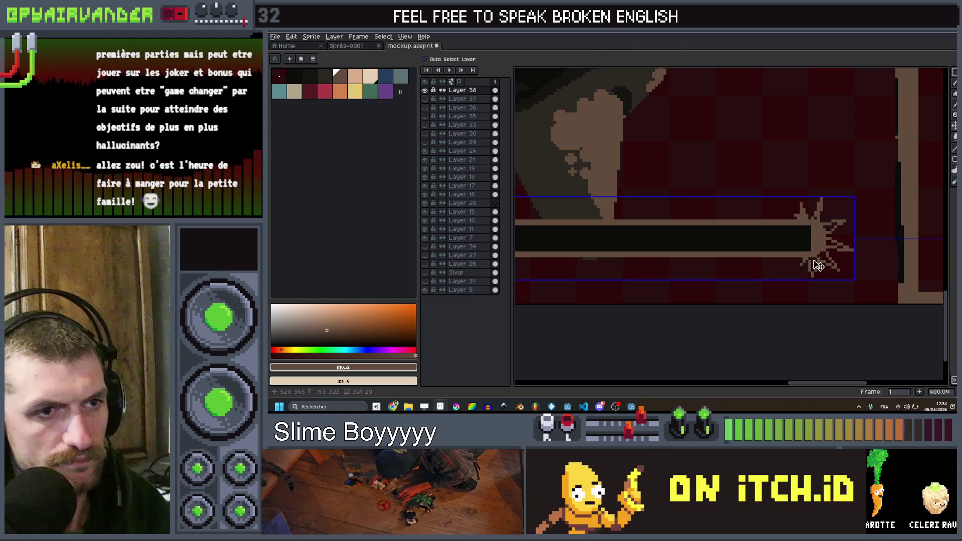
key("ctrl")
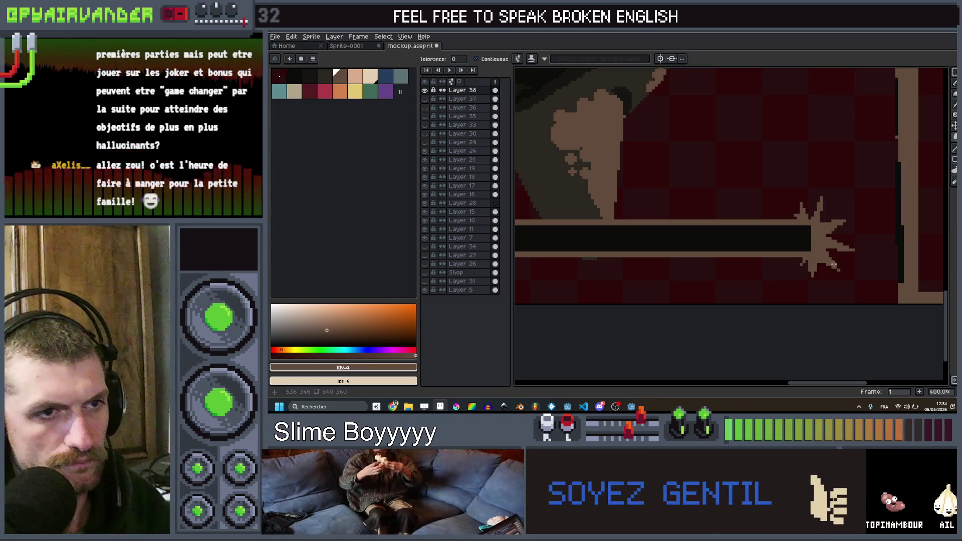
- Switch to a 1-pixel pencil and draw short test strokes across the bar
scroll(834, 265, "down", 4)
key("b")
scroll(778, 246, "up", 3)
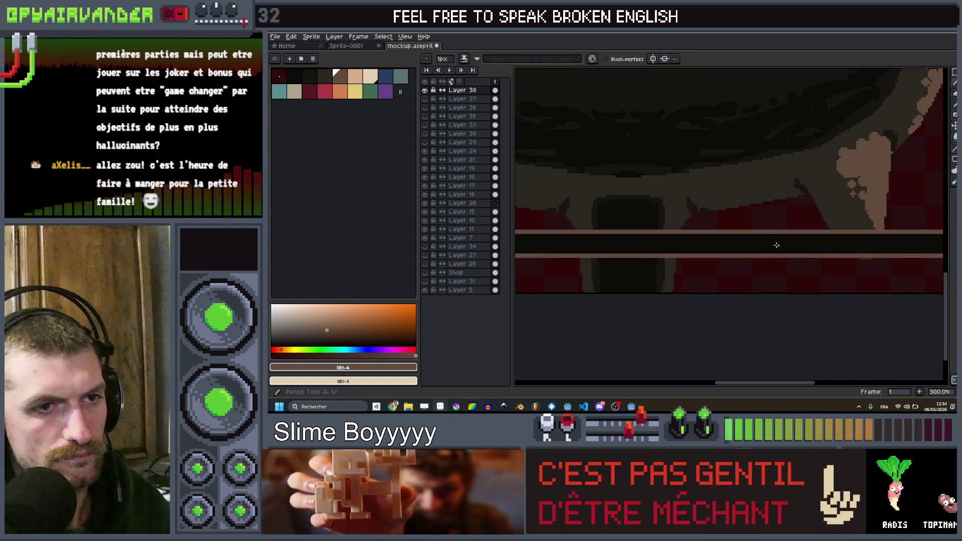
key("minus")
scroll(652, 240, "down", 1)
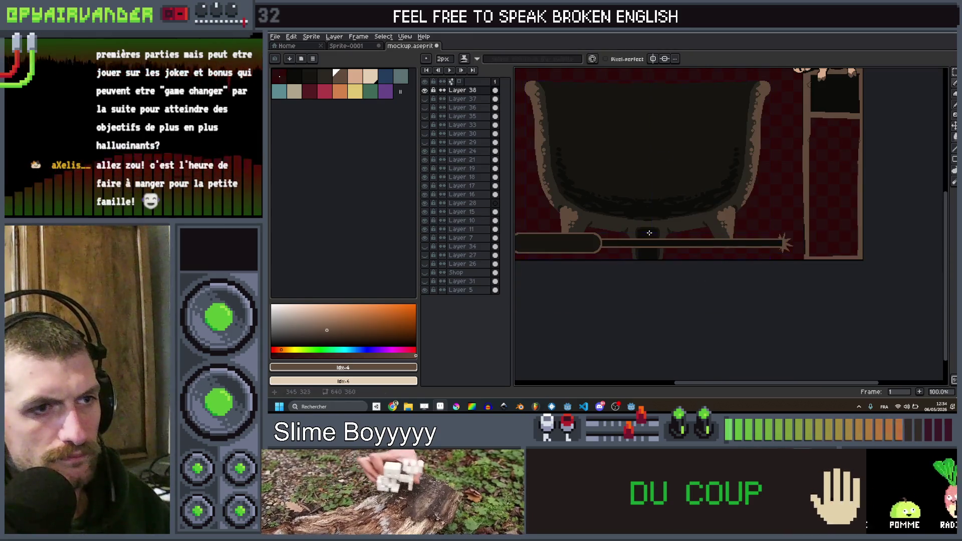
scroll(644, 245, "up", 2)
scroll(704, 241, "down", 3)
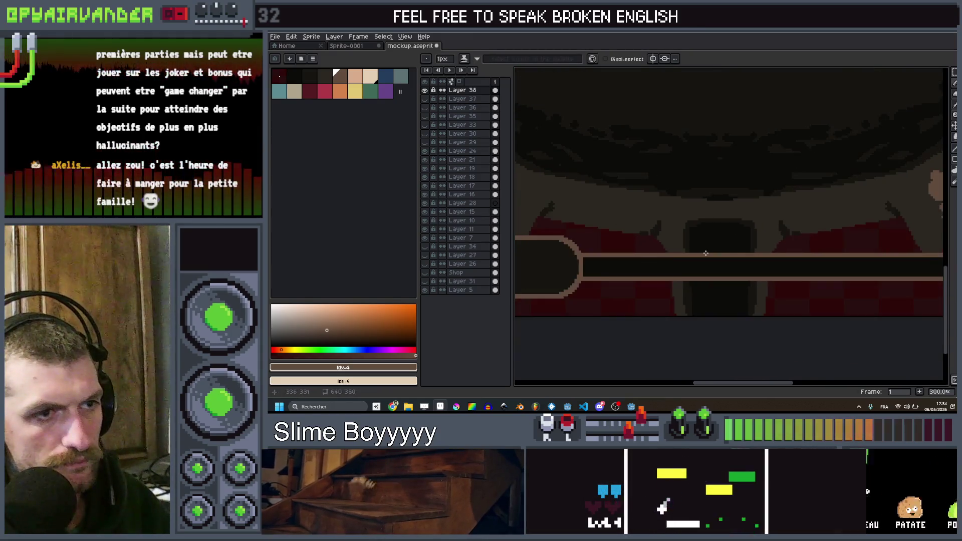
scroll(740, 242, "up", 3)
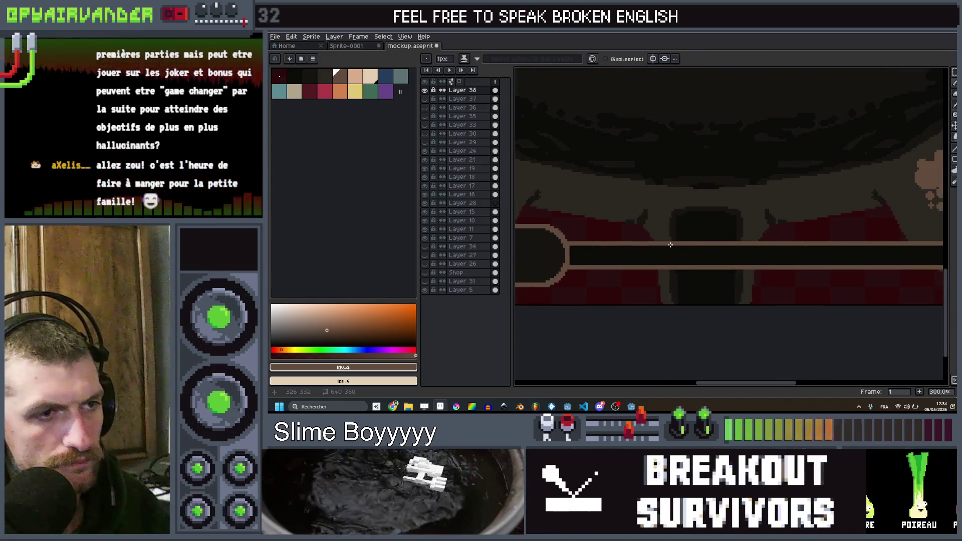
mouse_move(696, 240)
left_mouse_down()
mouse_move(702, 225)
mouse_move(709, 242)
left_mouse_up()
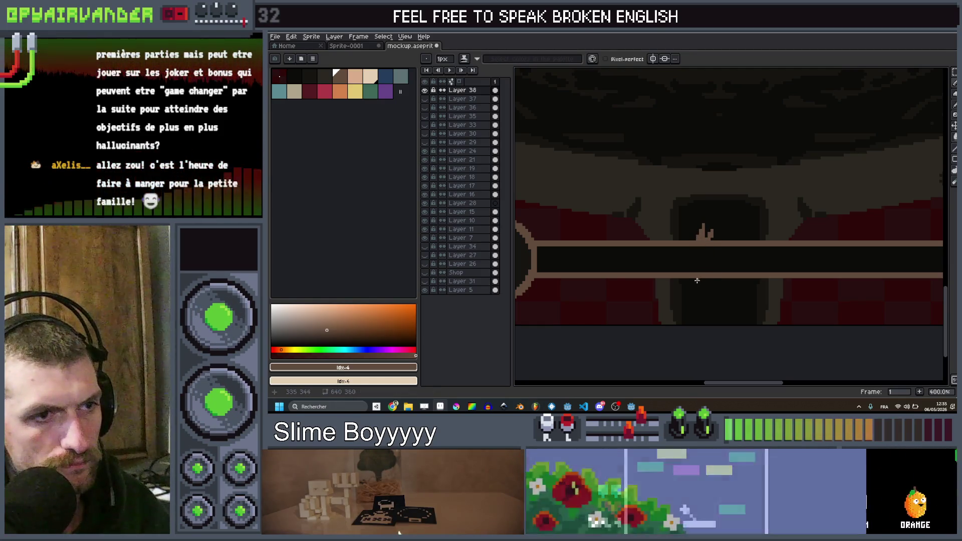
mouse_move(698, 285)
left_mouse_down()
mouse_move(716, 292)
mouse_move(709, 284)
left_mouse_up()
scroll(709, 284, "down", 3)
scroll(672, 288, "up", 3)
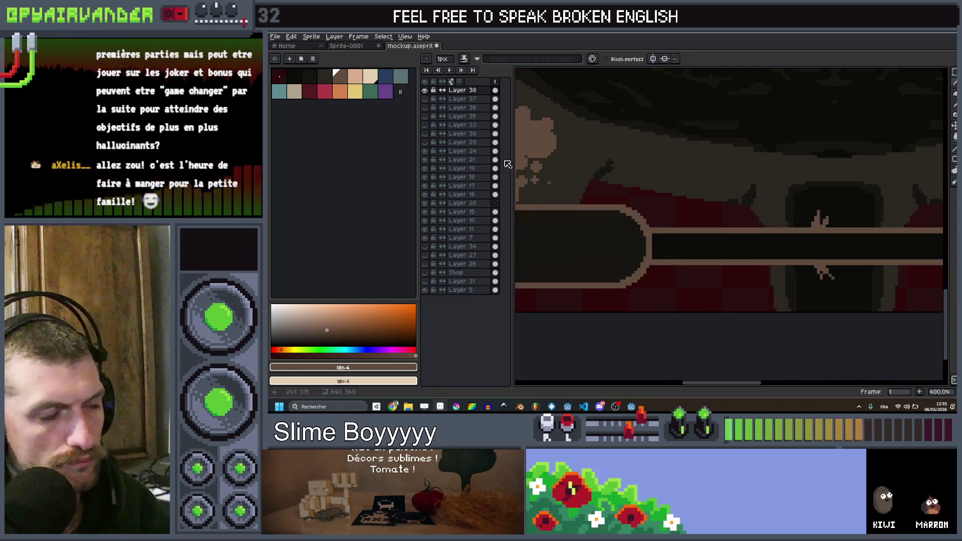
- Draw a 2px vertical tick across the bar in a lighter palette colour
left_click(329, 78)
key("plus")
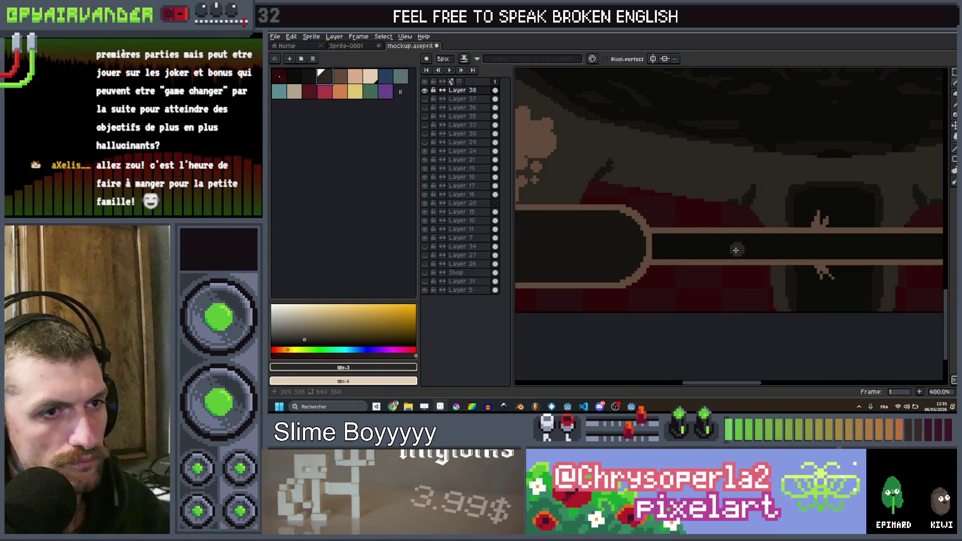
left_click_drag(820, 236, 817, 259)
scroll(818, 259, "down", 5)
left_click_drag(852, 185, 757, 181)
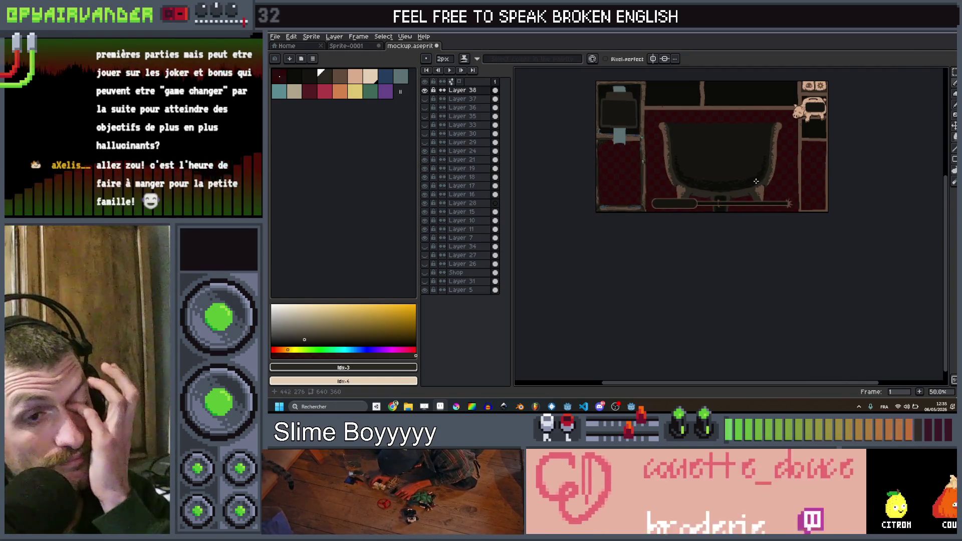
scroll(756, 181, "up", 2)
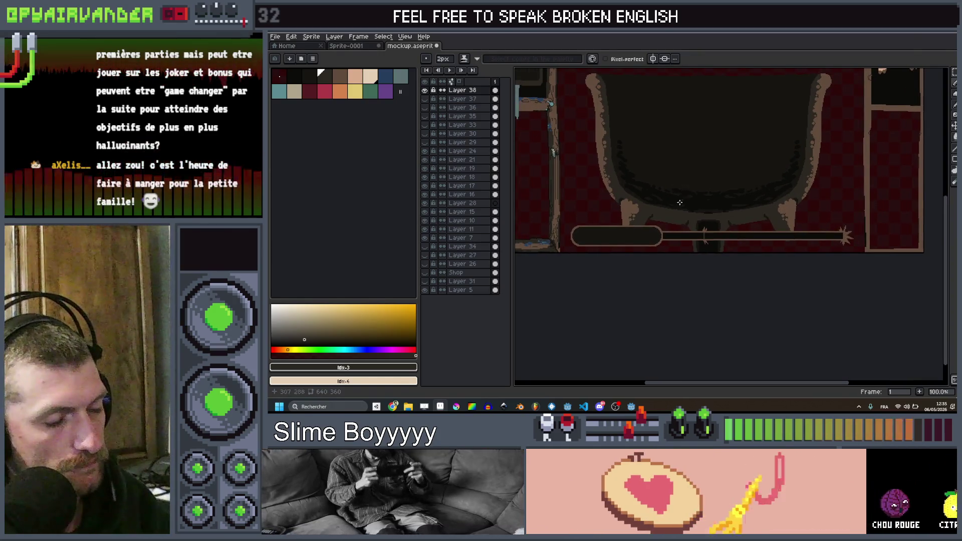
- Cut the score bar from the mockup and paste it into a new clipboard-sized sprite
key("v")
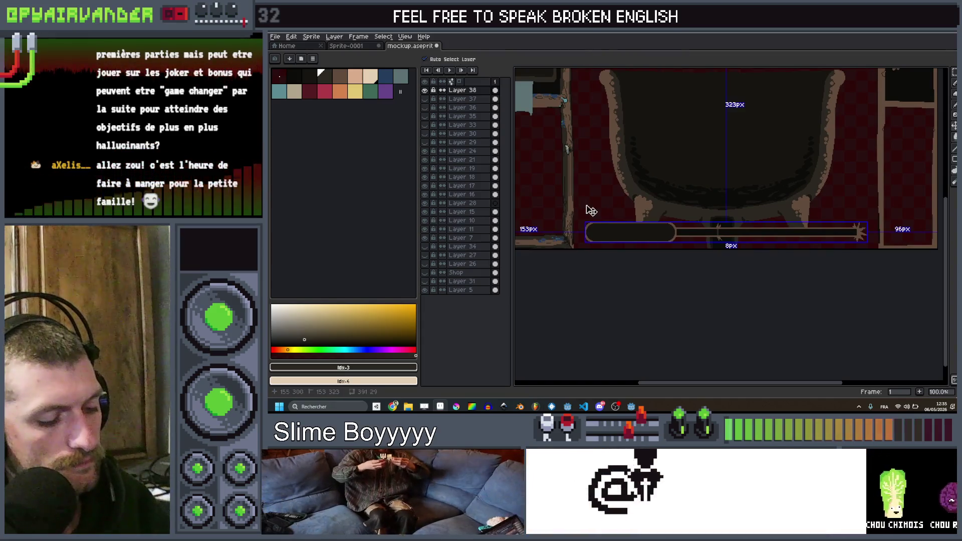
left_click_drag(589, 207, 605, 205)
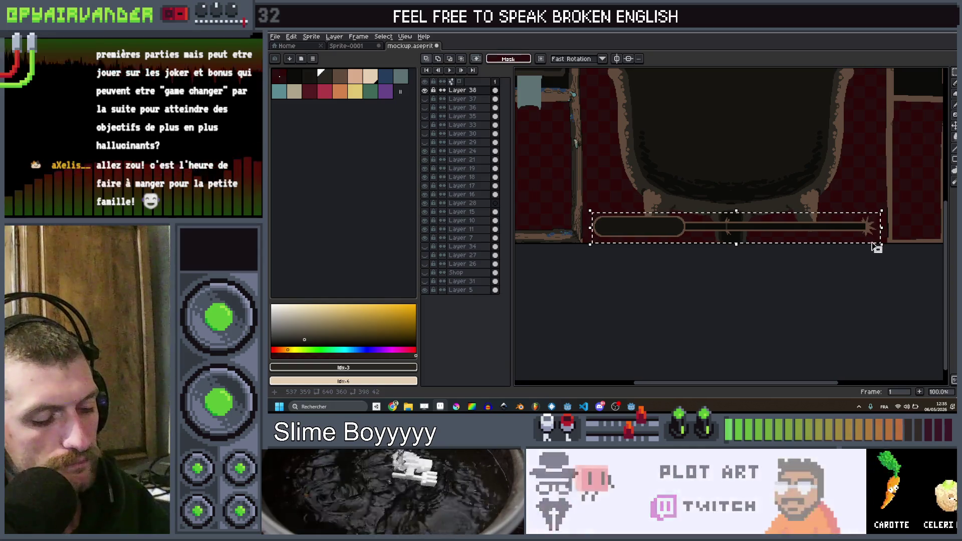
key("Delete")
left_click(280, 38)
left_click(291, 47)
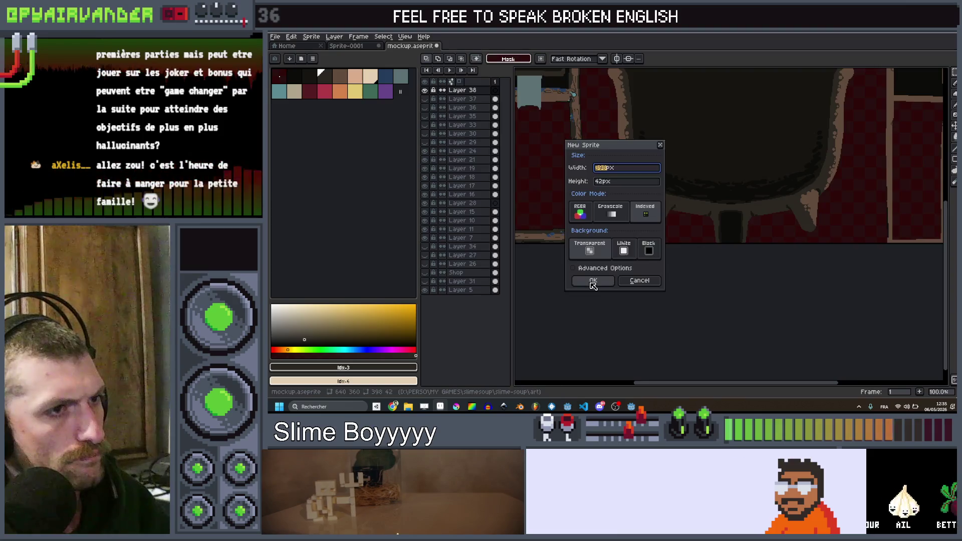
left_click(593, 281)
key("ctrl+v")
- Trim the new sprite's canvas from the right and bottom to 393×31 pixels
scroll(780, 190, "up", 1)
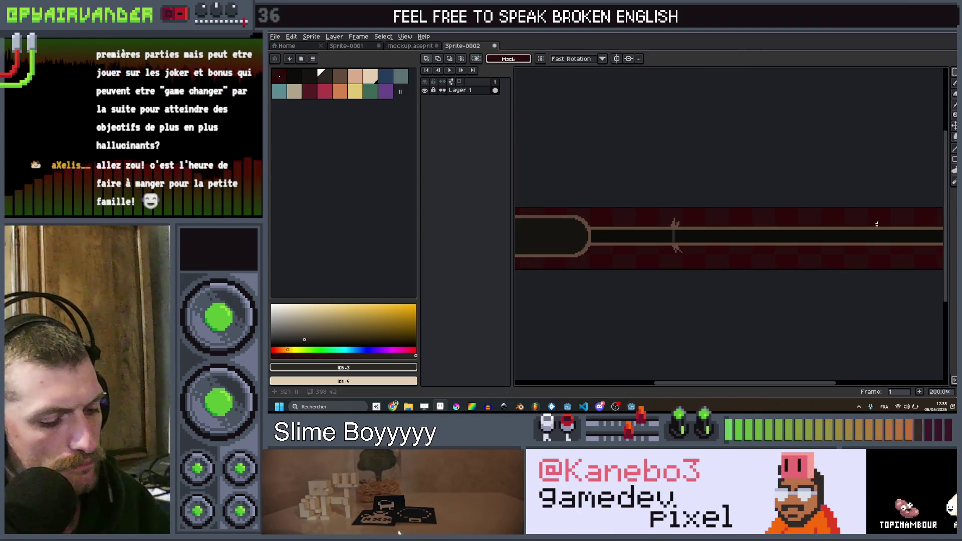
key("ctrl+alt+c")
left_click_drag(776, 264, 580, 284)
left_click_drag(780, 294, 770, 281)
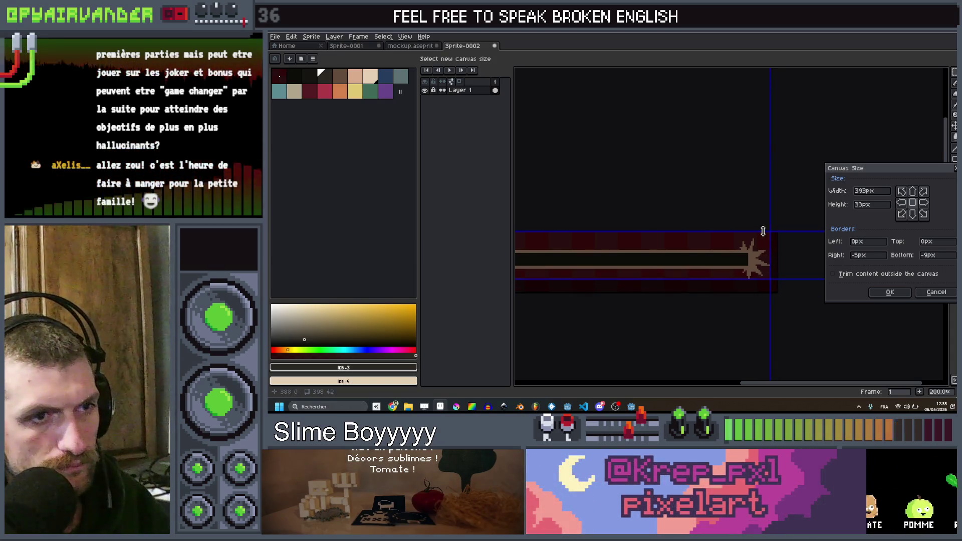
scroll(691, 212, "left", 3)
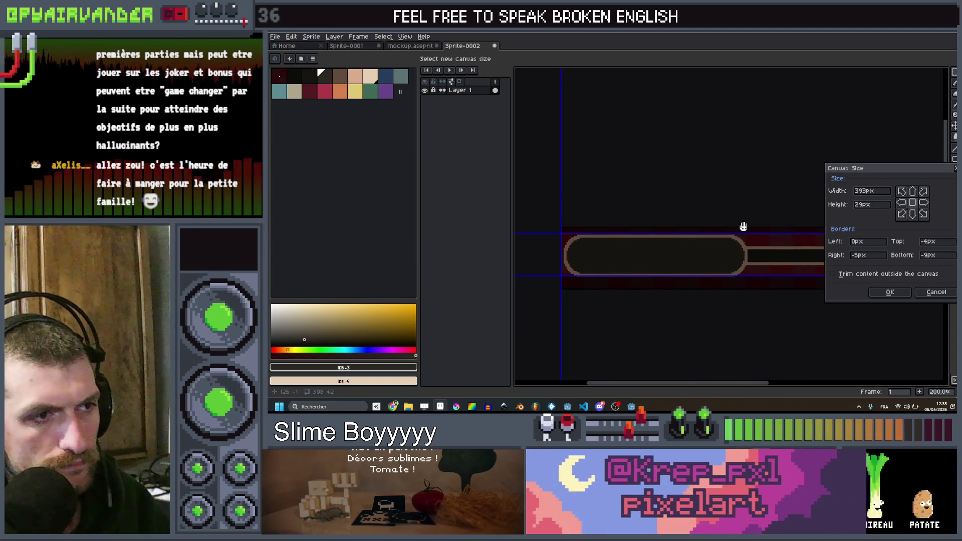
scroll(696, 246, "up", 1)
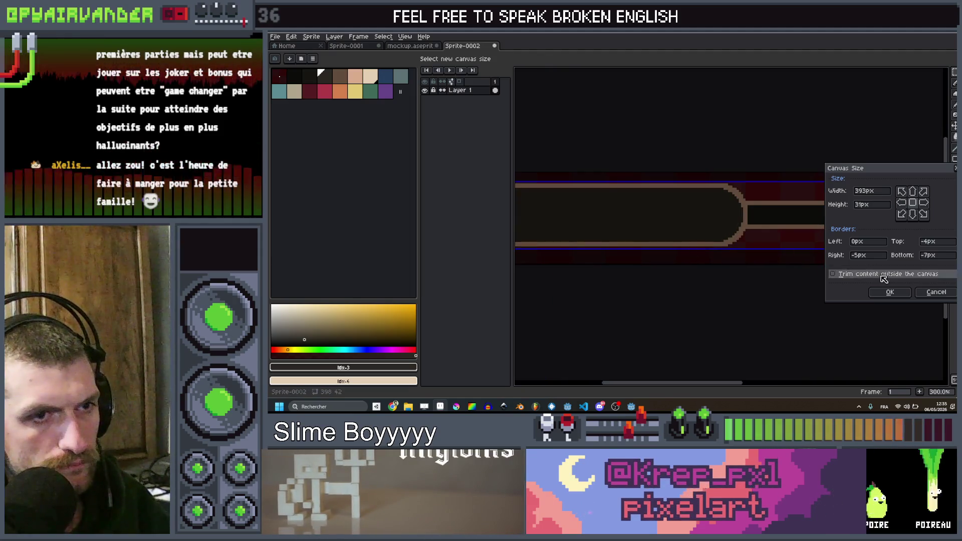
left_click(889, 292)
scroll(796, 234, "up", 1)
scroll(842, 230, "down", 1)
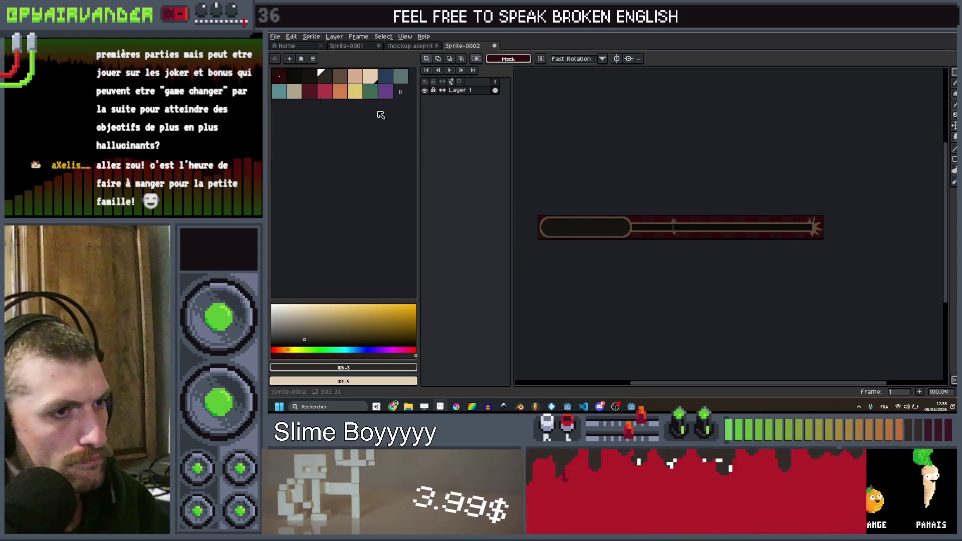
key("[")
key("[")
- Export Sprite-0002 over art/score_counter_bkg.png, confirming the overwrite
key("shift+o")
key("Return")
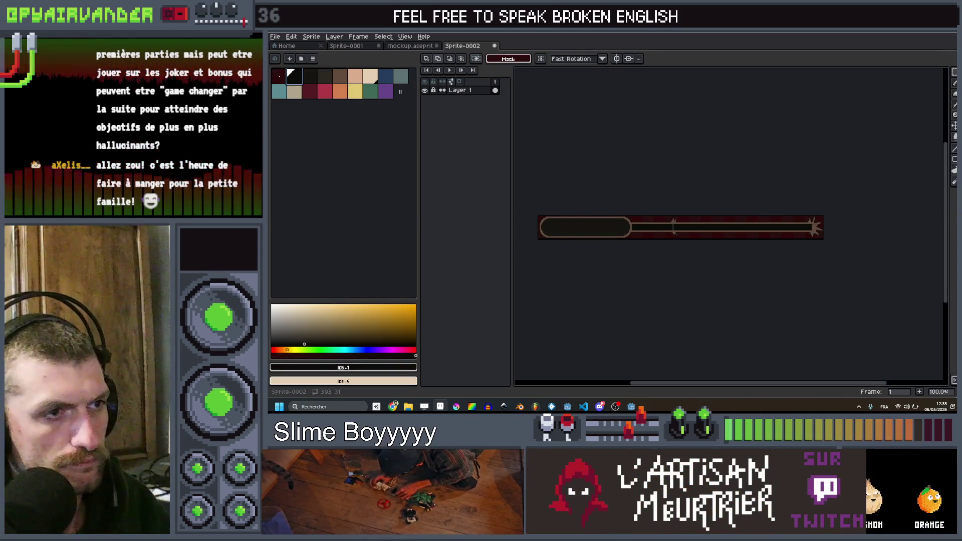
scroll(680, 163, "up", 2)
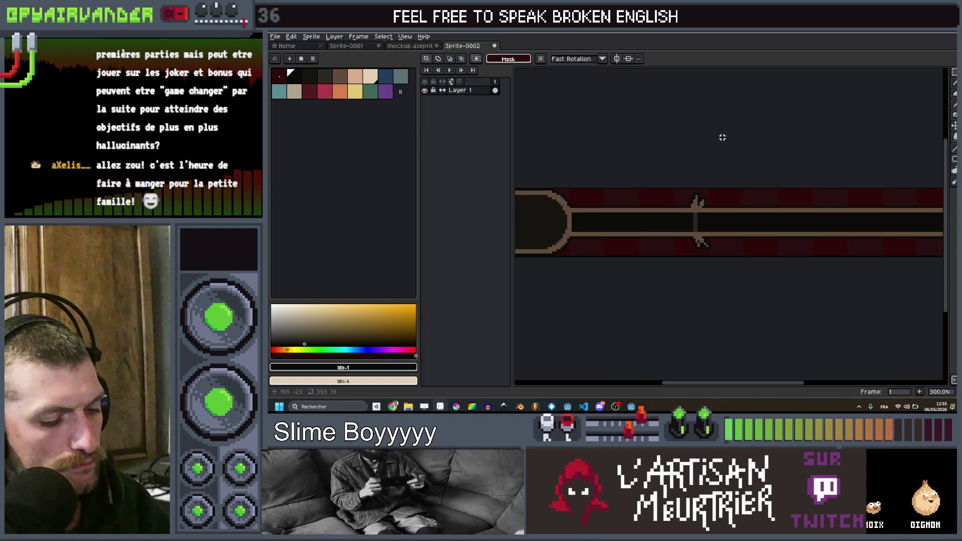
key("ctrl+shift+e")
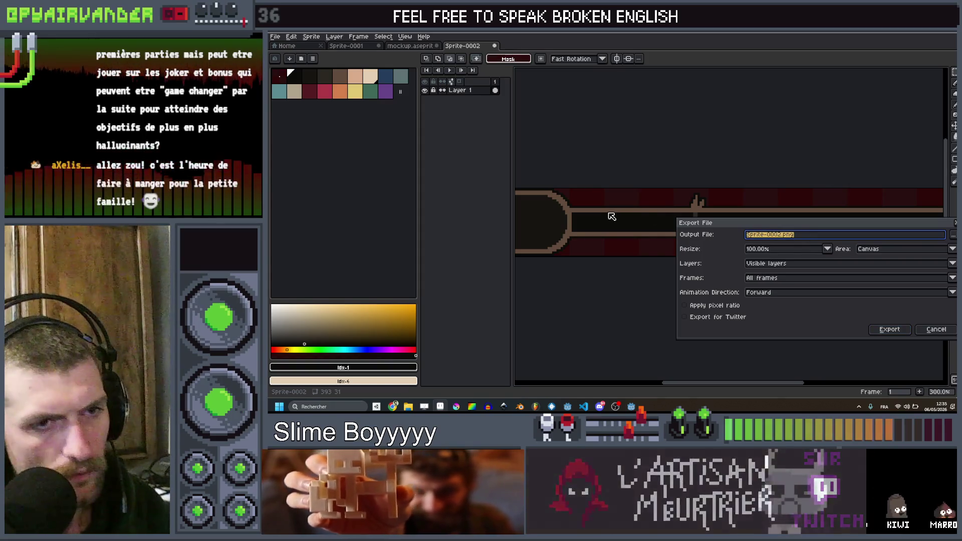
left_click(953, 239)
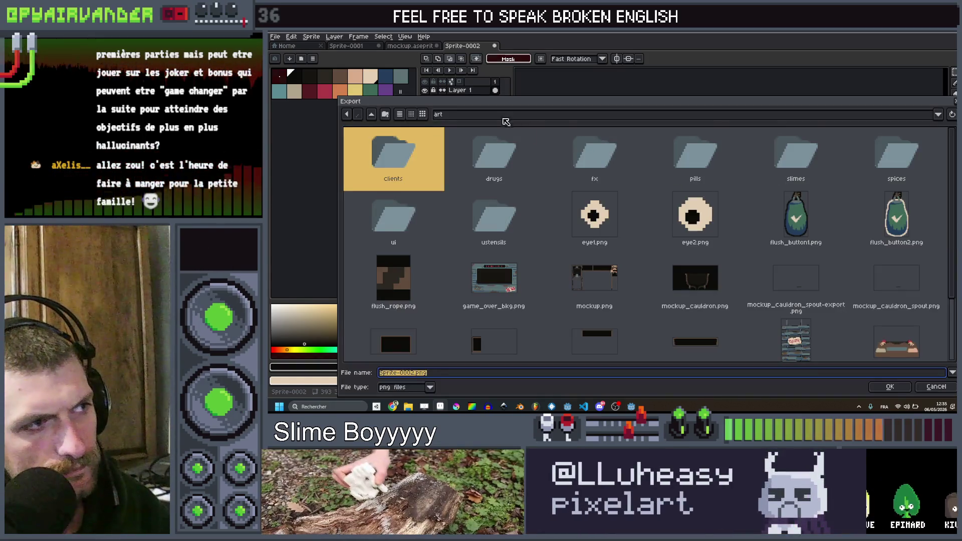
scroll(579, 194, "down", 2)
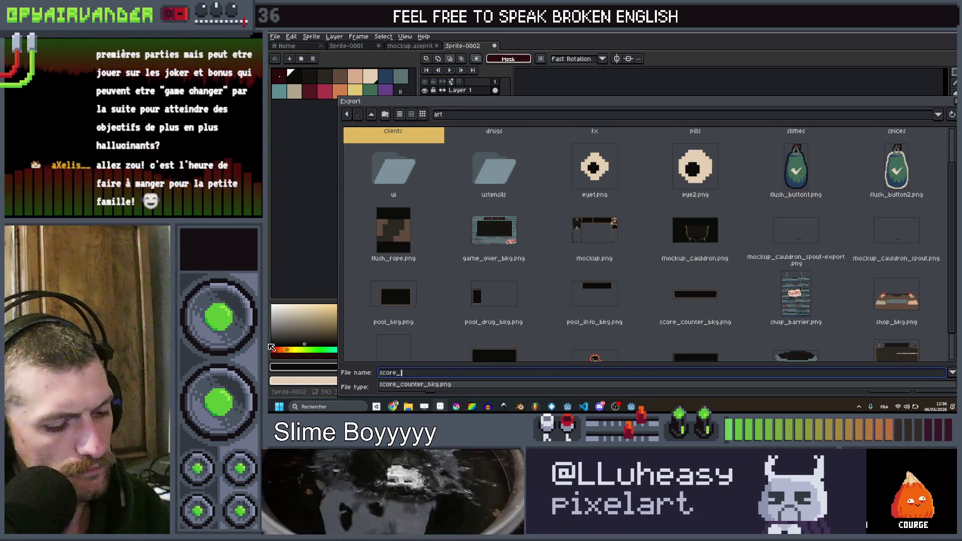
type("counter")
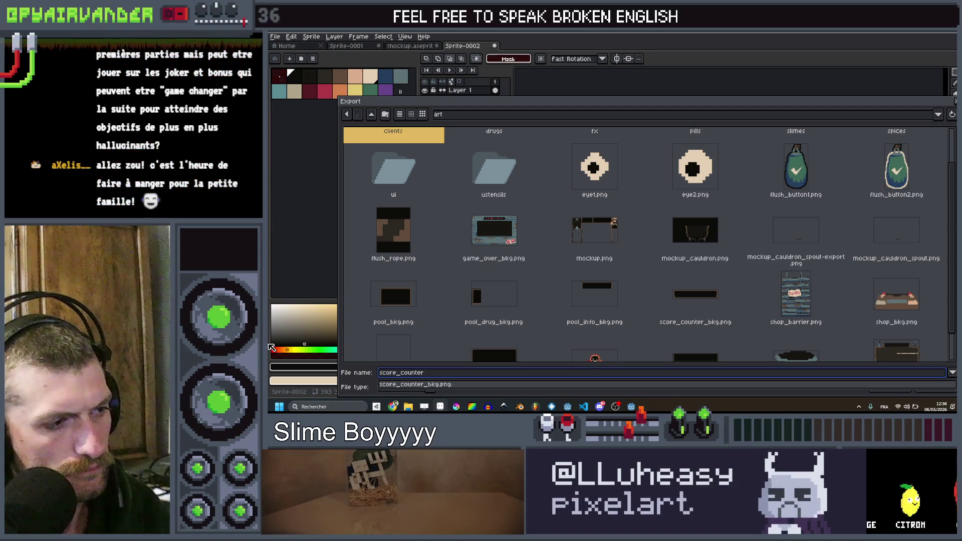
key("Escape")
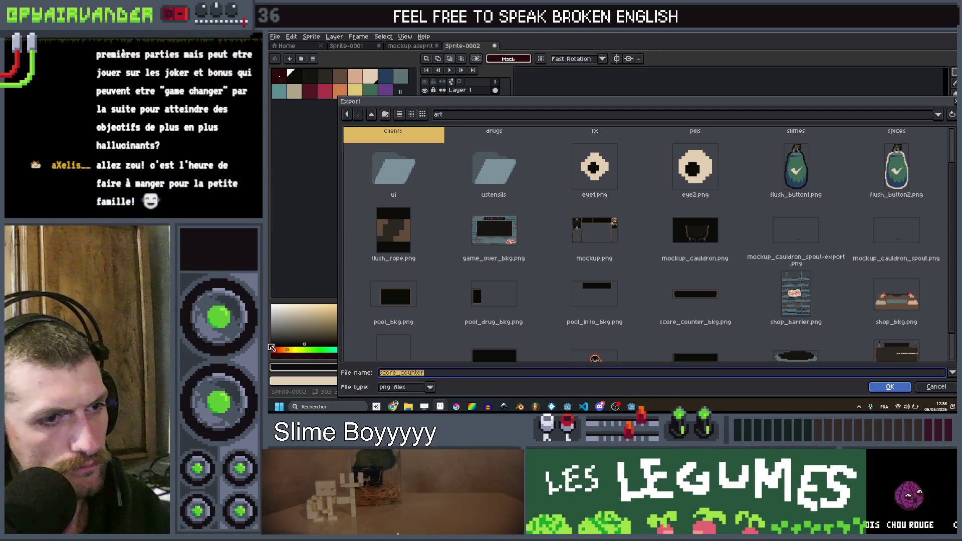
left_click(695, 296)
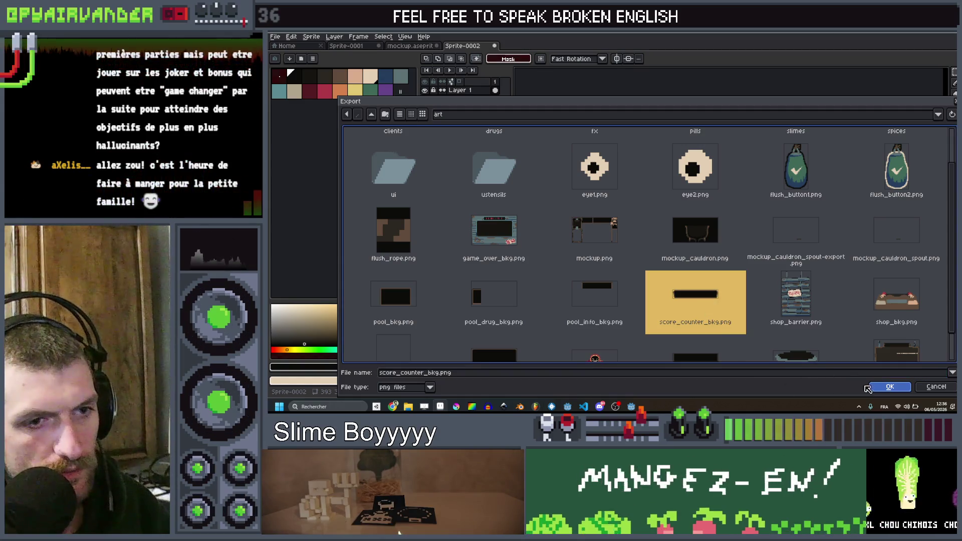
left_click(882, 388)
left_click(784, 296)
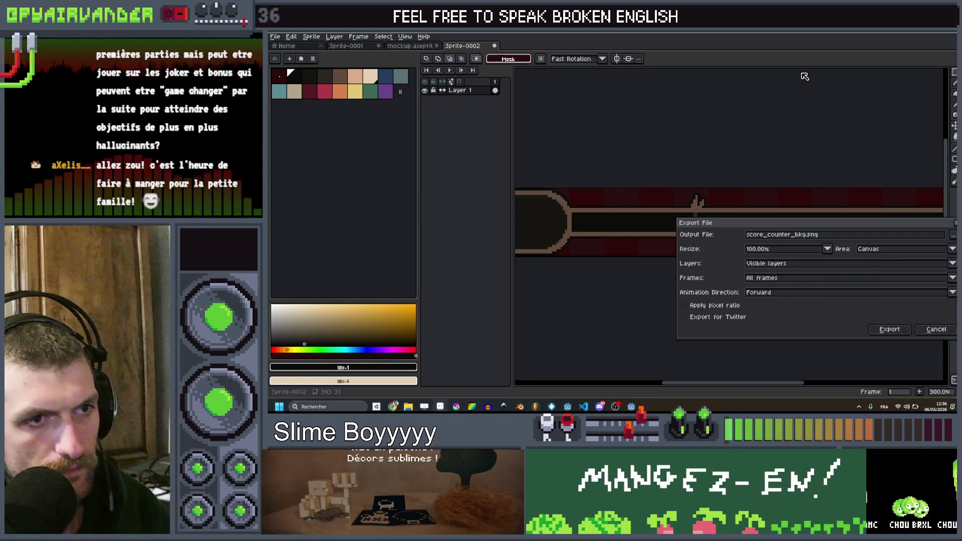
left_click(889, 329)
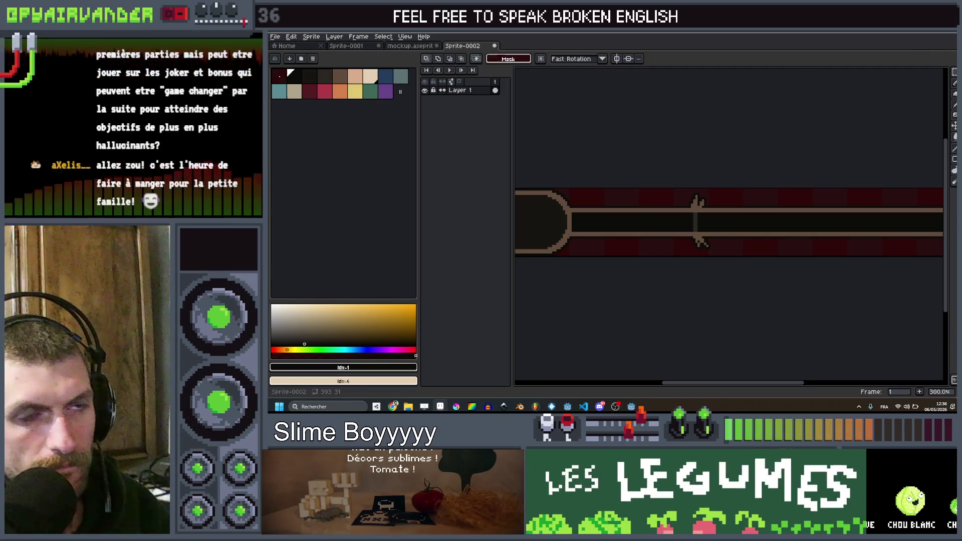
key("alt+Tab")
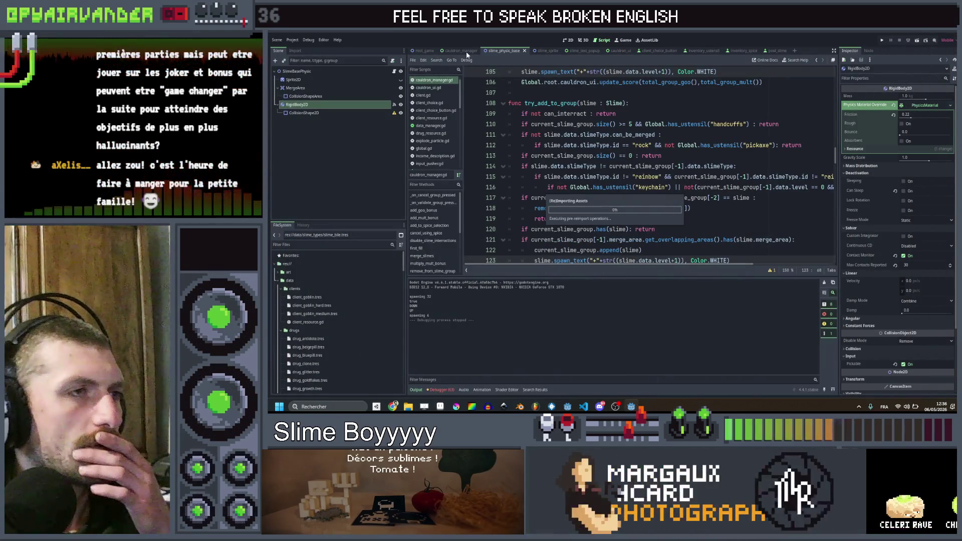
- Open the CauldronUI scene in 2D and shift the ScoreTotal label and ScoreCounter left
left_click(621, 52)
left_click(569, 42)
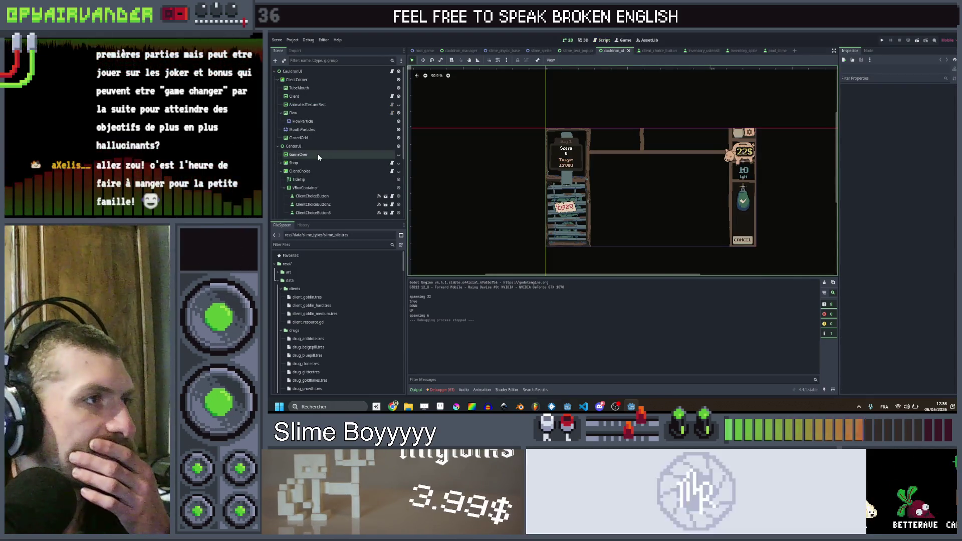
scroll(328, 122, "down", 3)
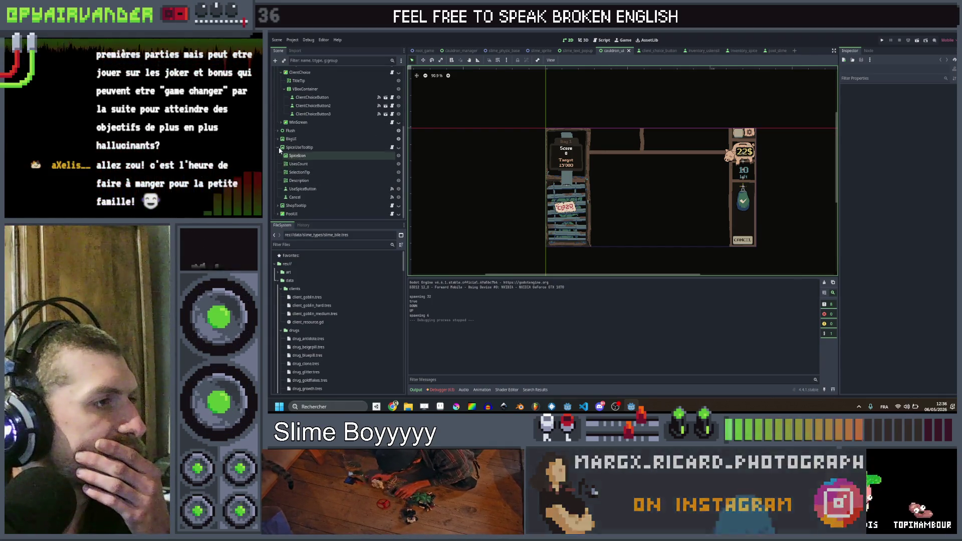
left_click(278, 139)
scroll(317, 166, "down", 2)
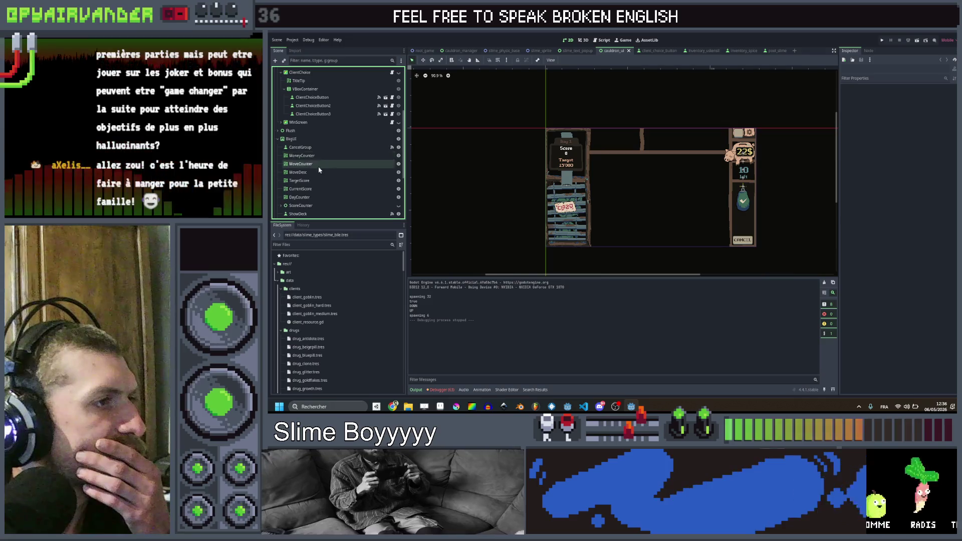
left_click(311, 168)
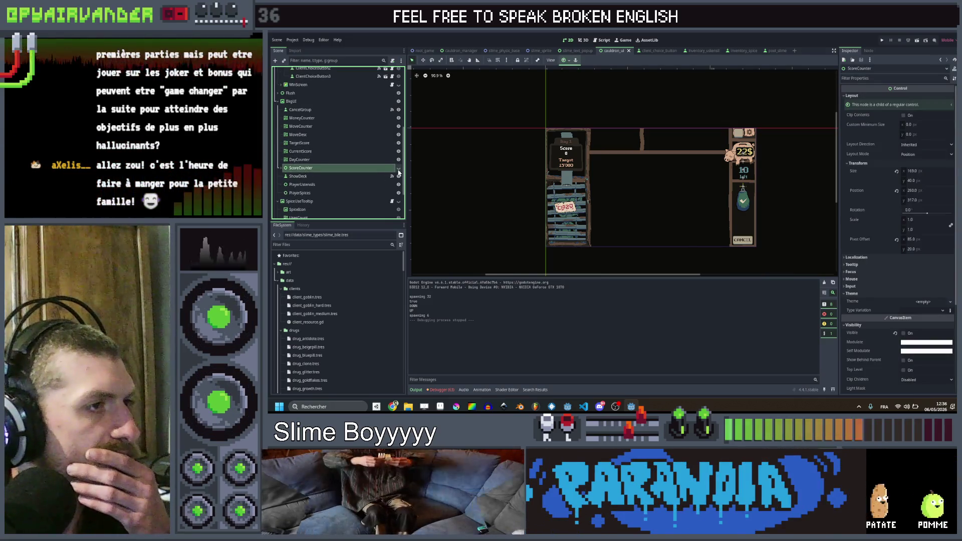
scroll(595, 220, "up", 4)
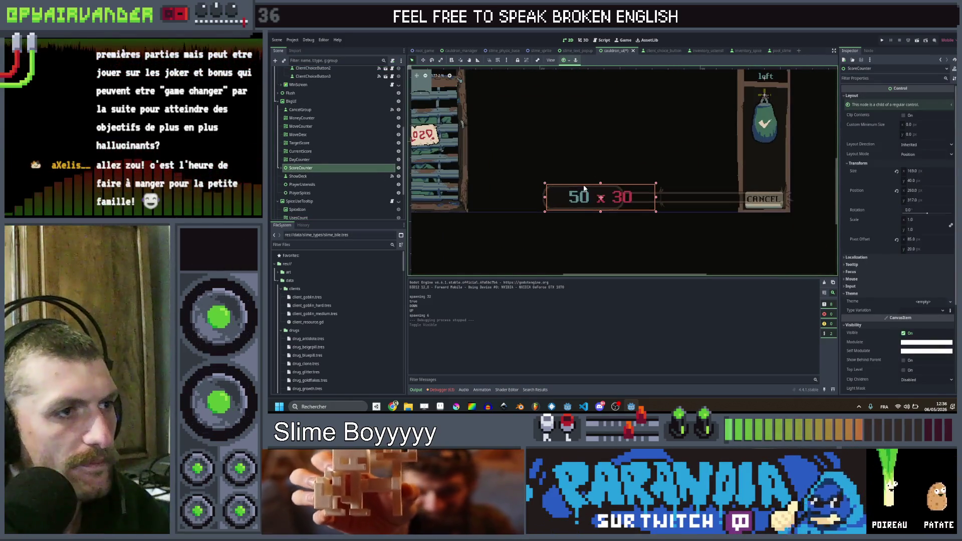
left_click_drag(581, 200, 554, 198)
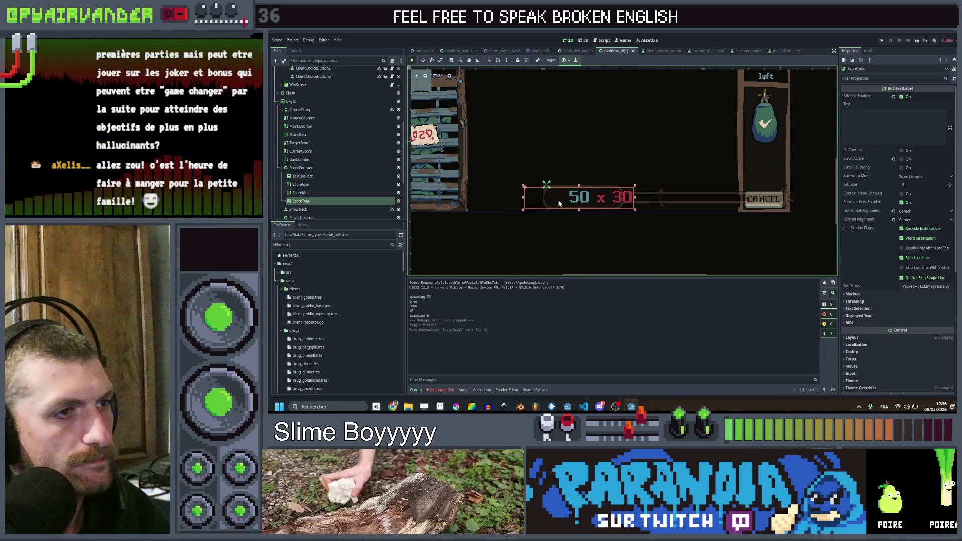
left_click(301, 168)
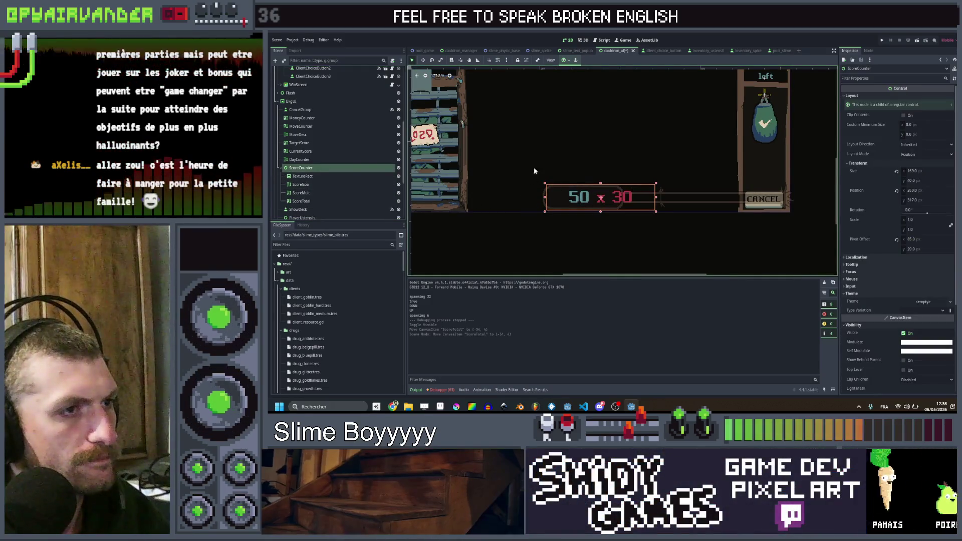
left_click_drag(609, 198, 545, 198)
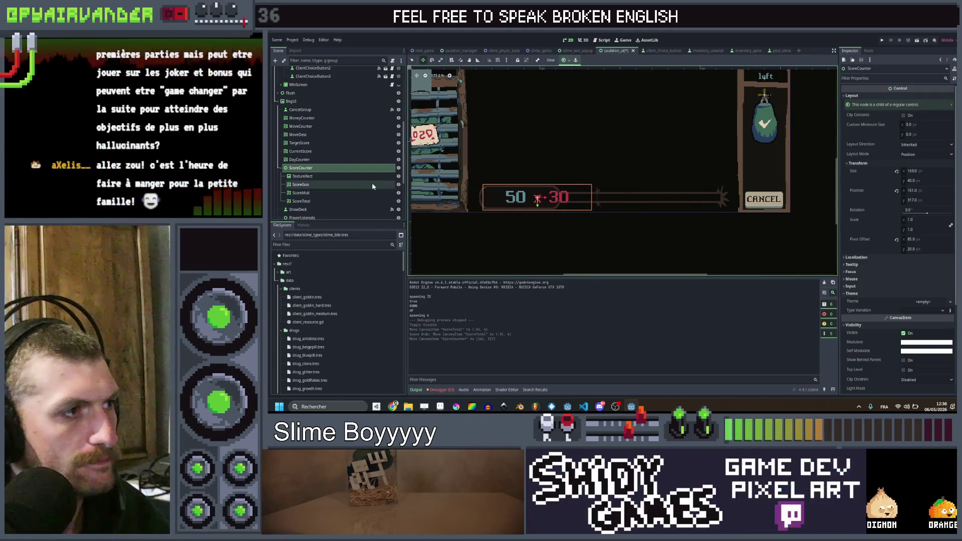
- Revert the TextureRect's tint to white, set its height to 31 and position to zero
left_click(311, 176)
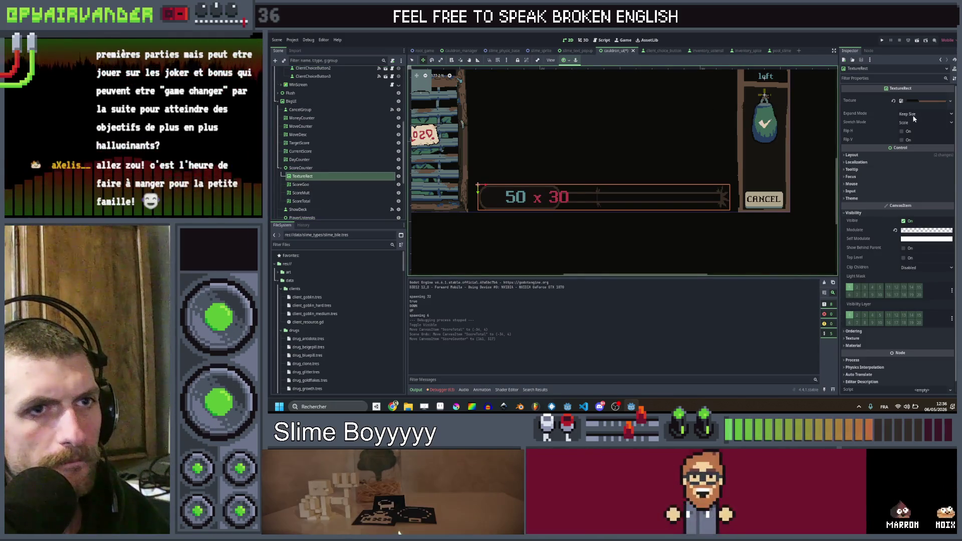
left_click(896, 231)
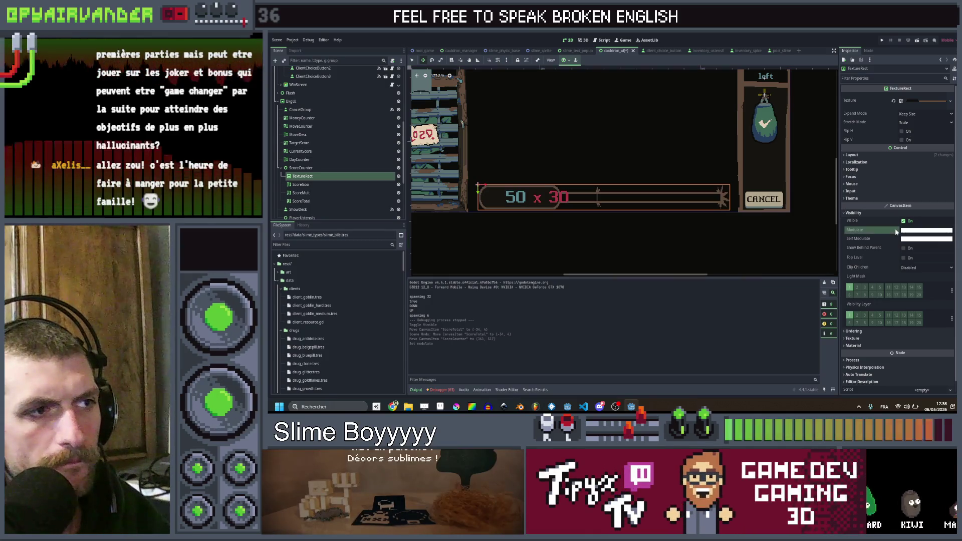
left_click(852, 155)
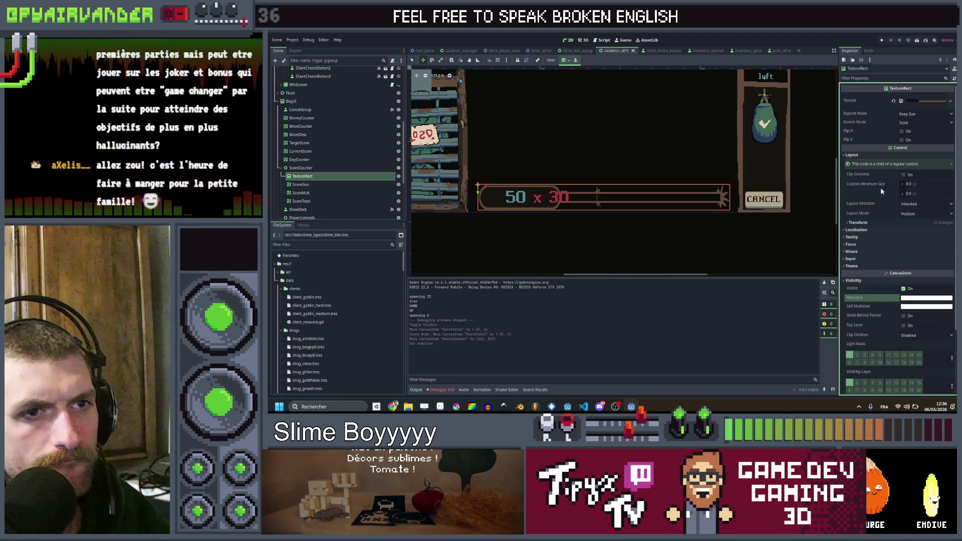
left_click(858, 223)
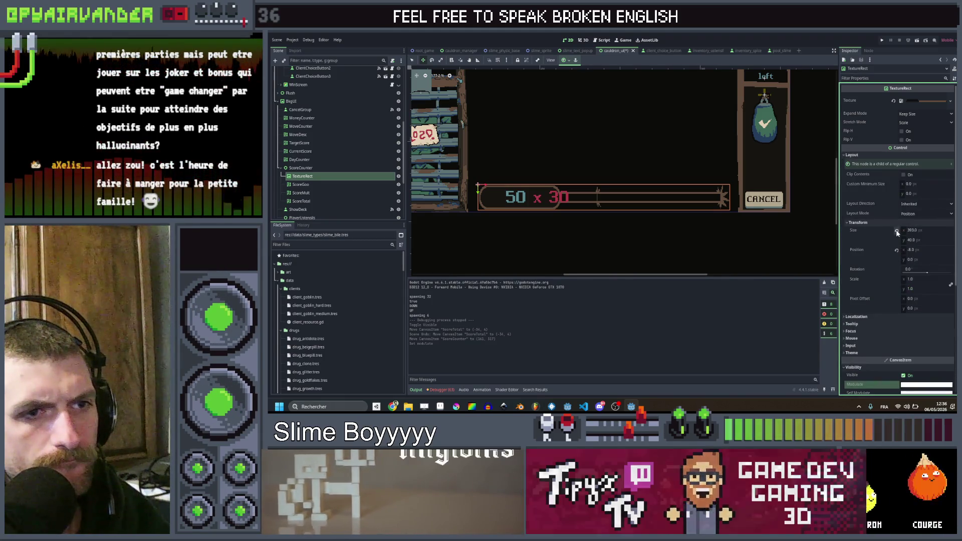
left_click(897, 231)
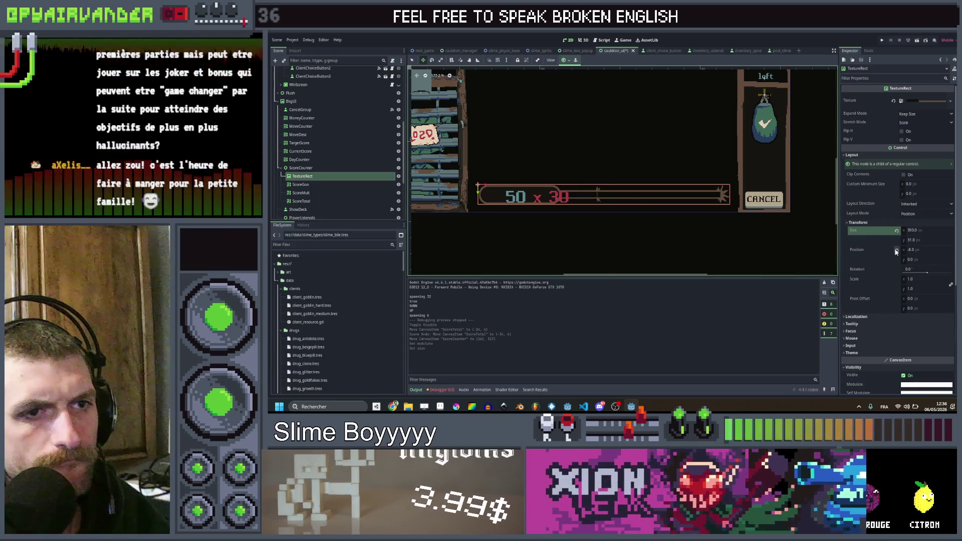
left_click(896, 249)
scroll(522, 187, "up", 5)
scroll(522, 187, "down", 3)
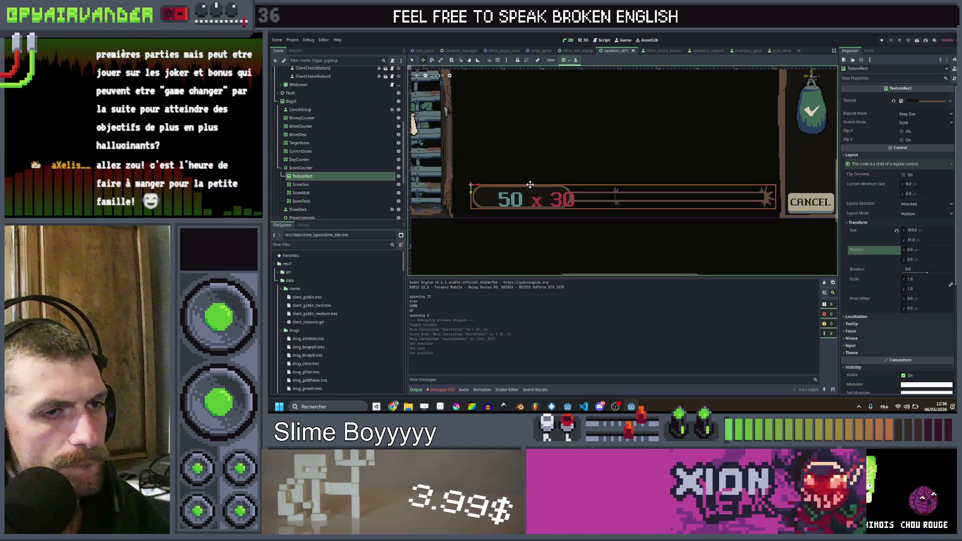
- Drag the whole ScoreCounter further left on the canvas
left_click(311, 167)
left_click_drag(545, 199, 526, 200)
left_click(314, 184)
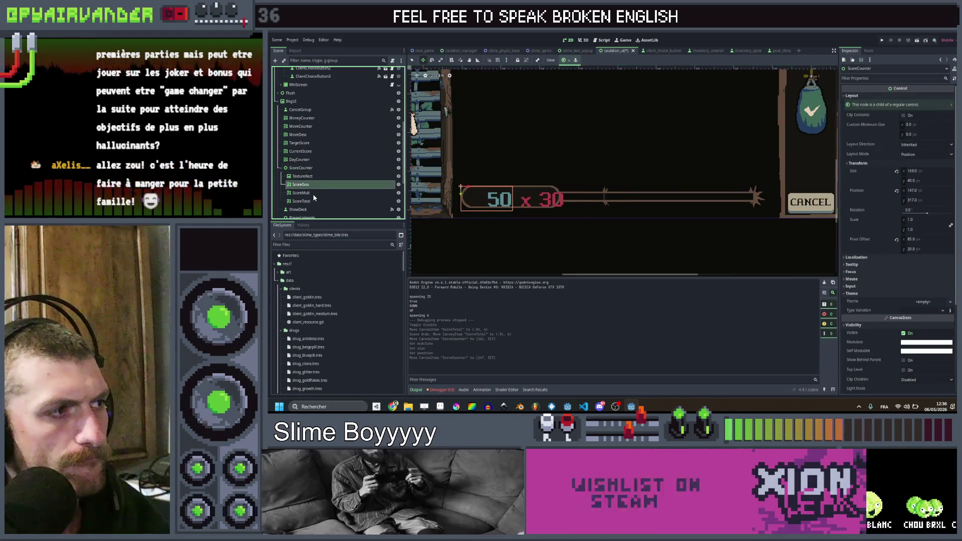
- Move the ScoreGoo, ScoreMult and ScoreTotal labels so "50 x 30" sits tightly together
left_click(312, 201, "shift")
scroll(522, 222, "up", 3)
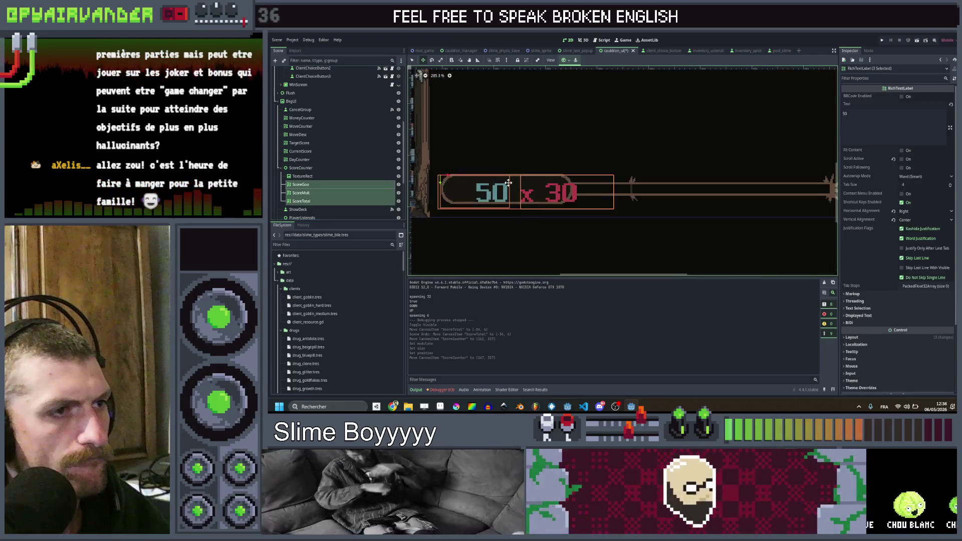
left_click(332, 184)
mouse_move(444, 182)
left_mouse_down()
mouse_move(435, 172)
mouse_move(426, 178)
left_mouse_up()
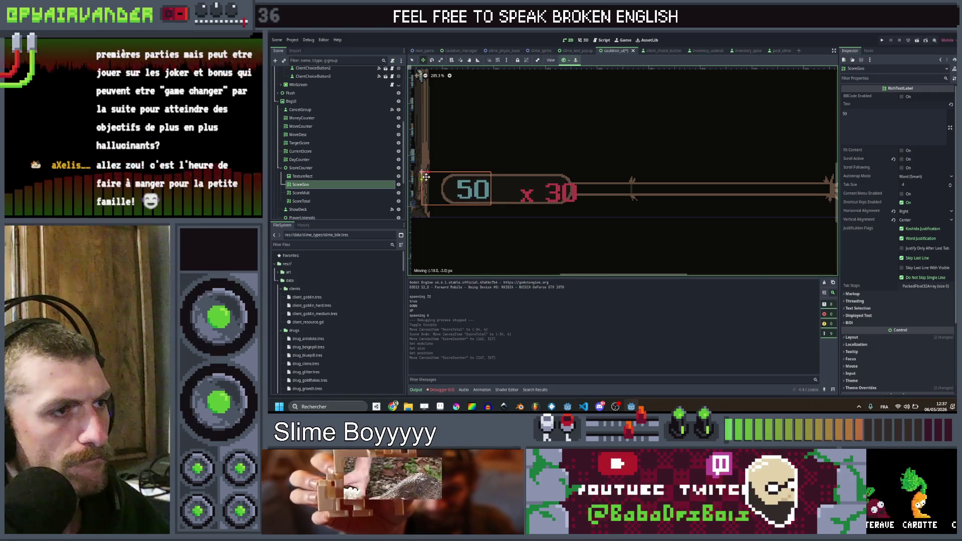
left_click(314, 194)
left_click_drag(523, 178, 507, 174)
left_click(317, 199)
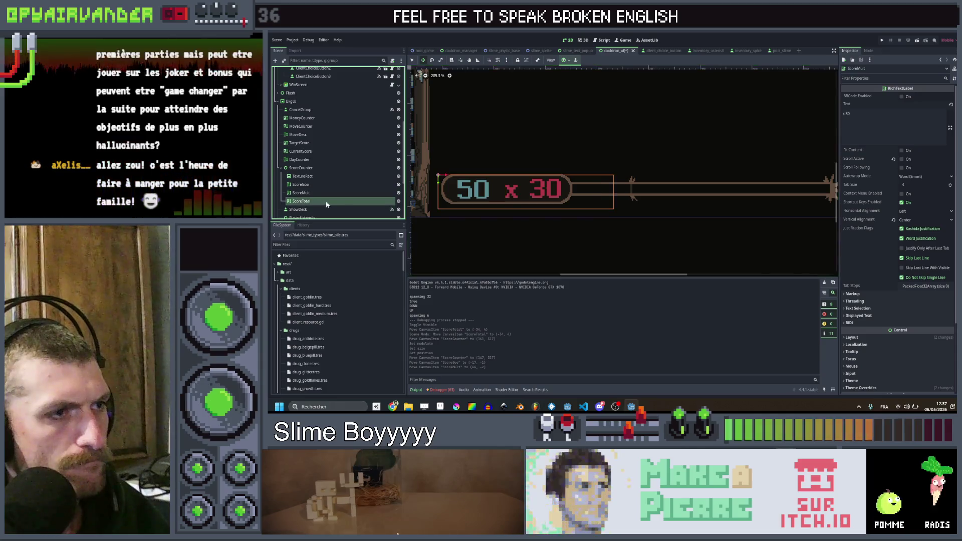
left_click_drag(439, 182, 427, 175)
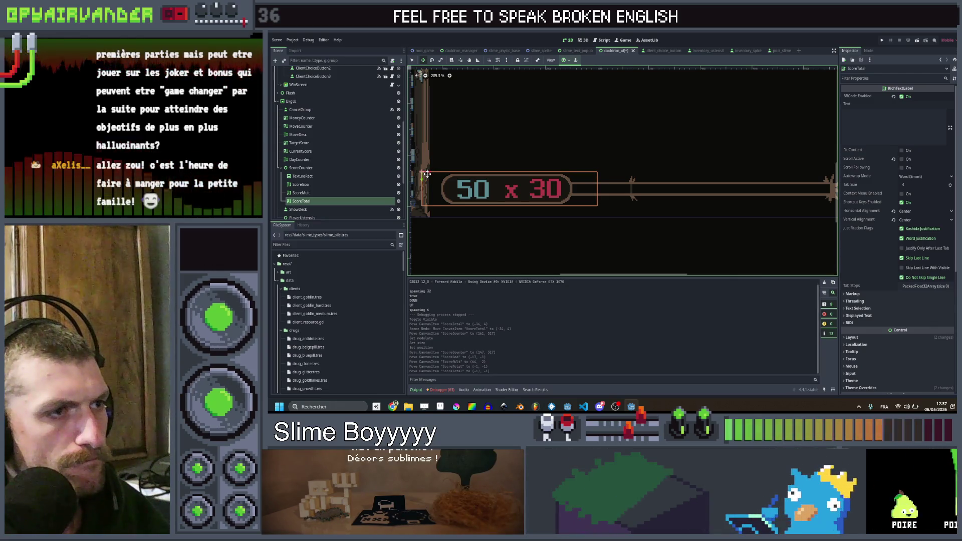
- Select the ScoreCounter node and then its TextureRect to review the layout
scroll(531, 161, "down", 3)
scroll(567, 224, "down", 2)
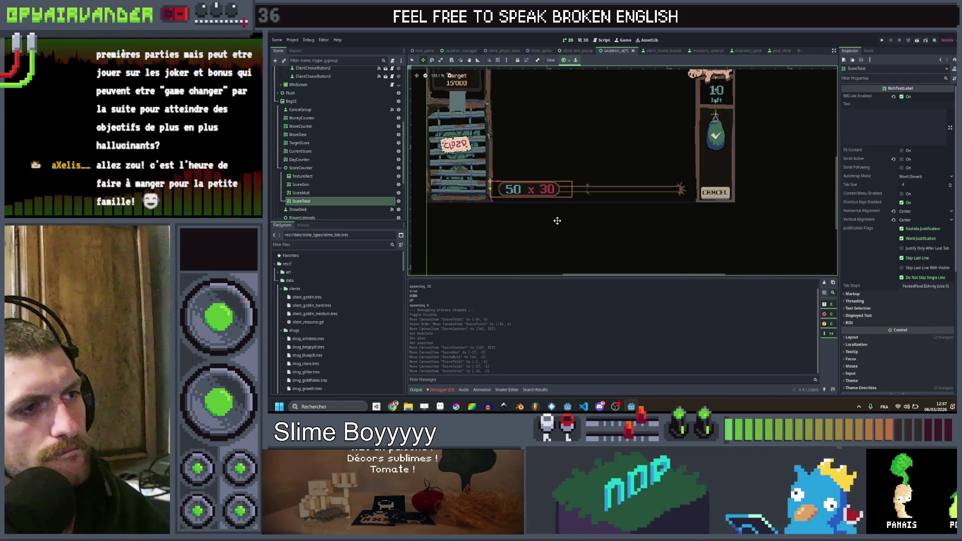
left_click(369, 167)
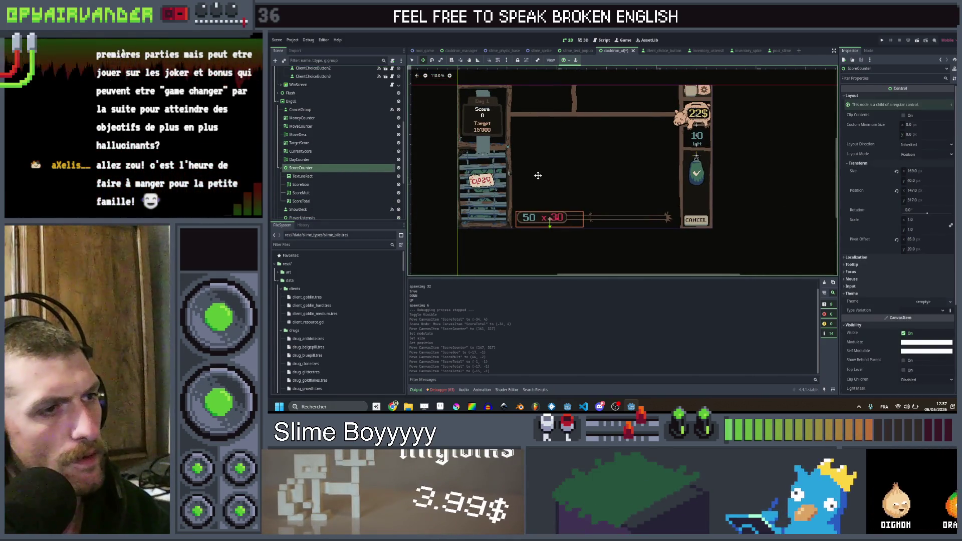
scroll(531, 158, "up", 2)
scroll(551, 167, "down", 1)
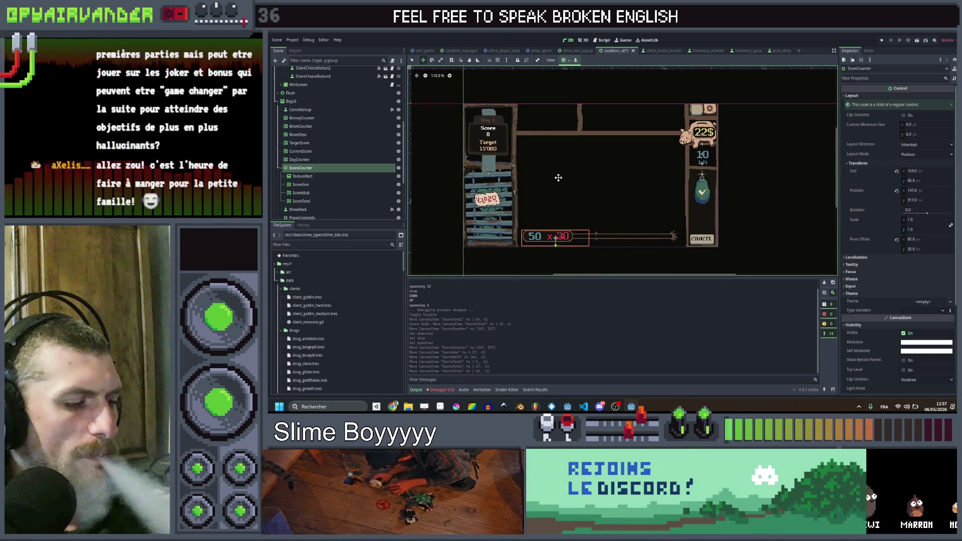
scroll(576, 176, "down", 2)
scroll(575, 178, "right", 2)
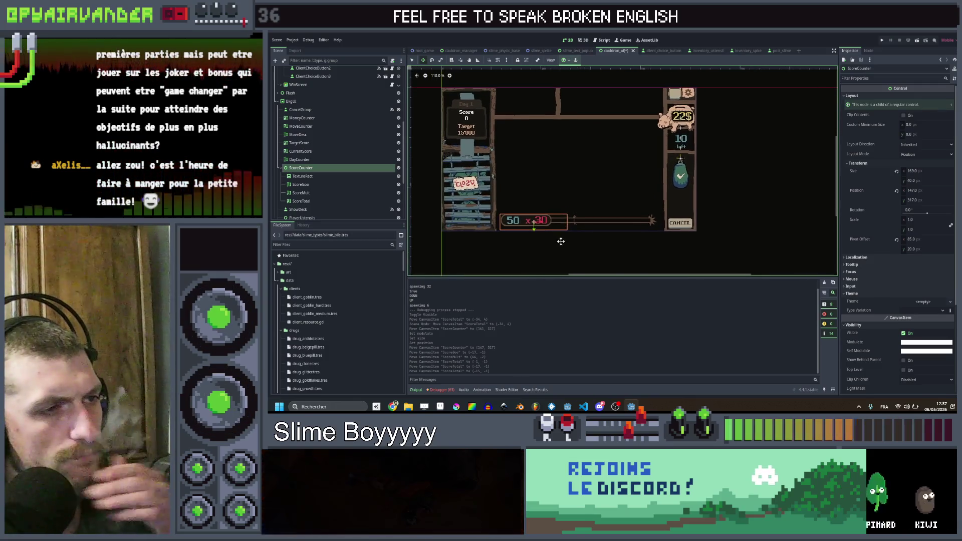
left_click(332, 174)
- Add a ProgressBar node as a child of ScoreCounter
left_click(331, 168)
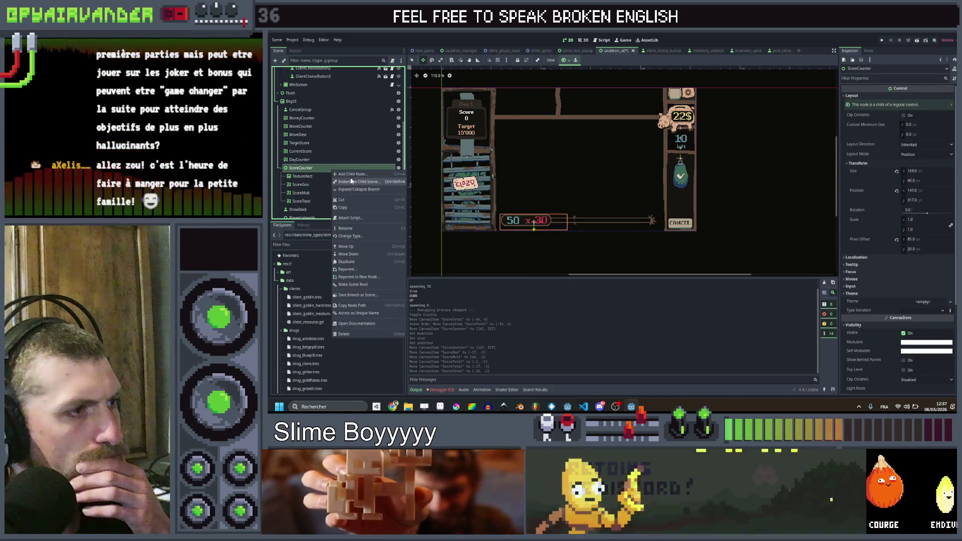
key("ctrl+a")
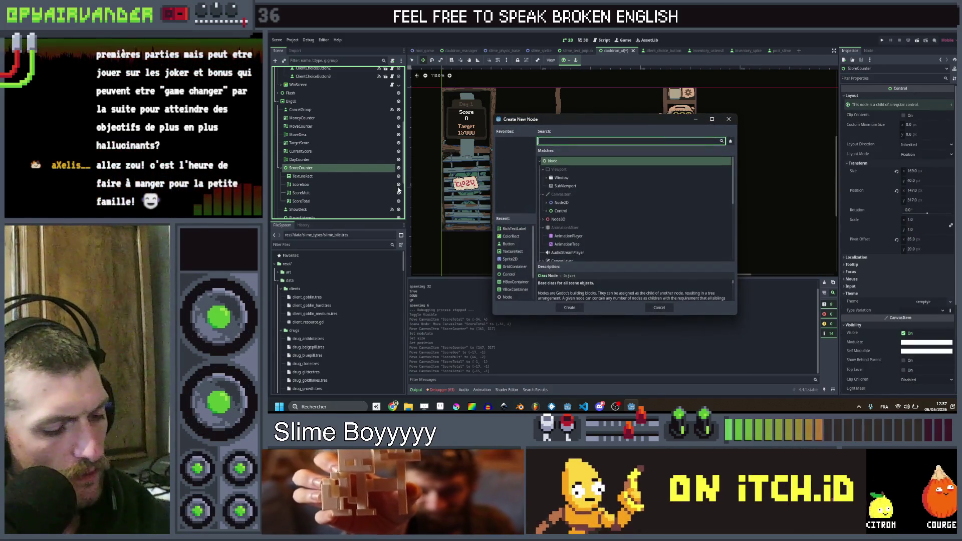
type("prog")
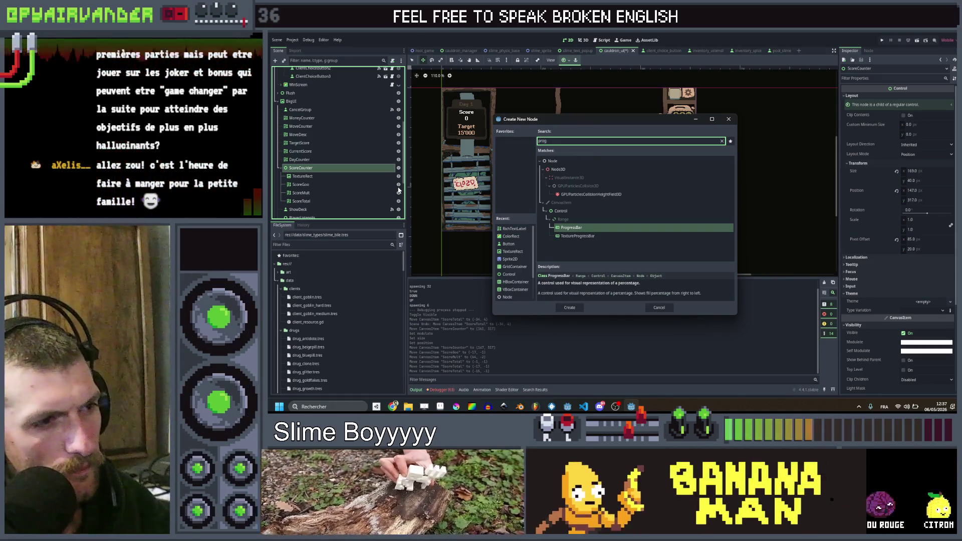
key("Return")
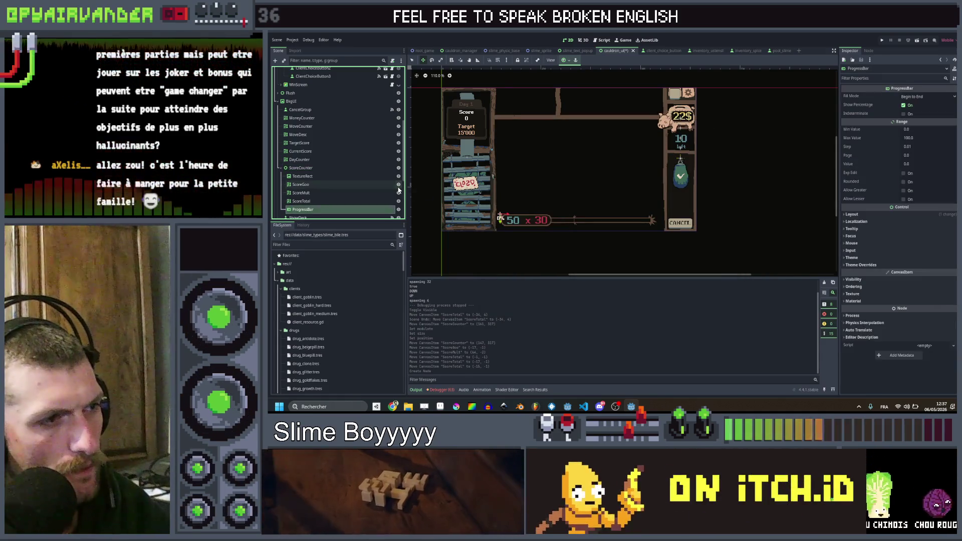
- Hide the progress bar's percentage and stretch it along the rope from after "x 30"
scroll(529, 223, "up", 2)
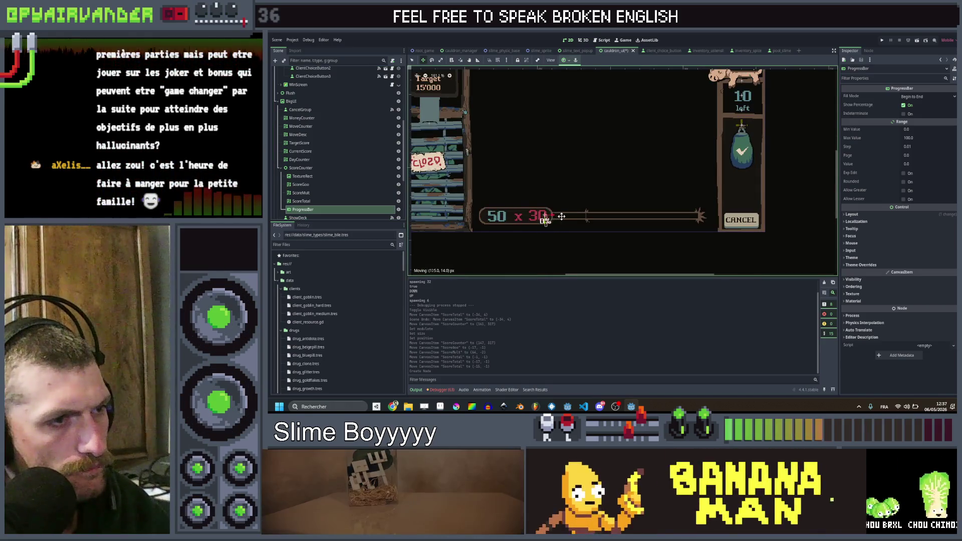
scroll(558, 217, "up", 3)
left_click_drag(553, 217, 539, 211)
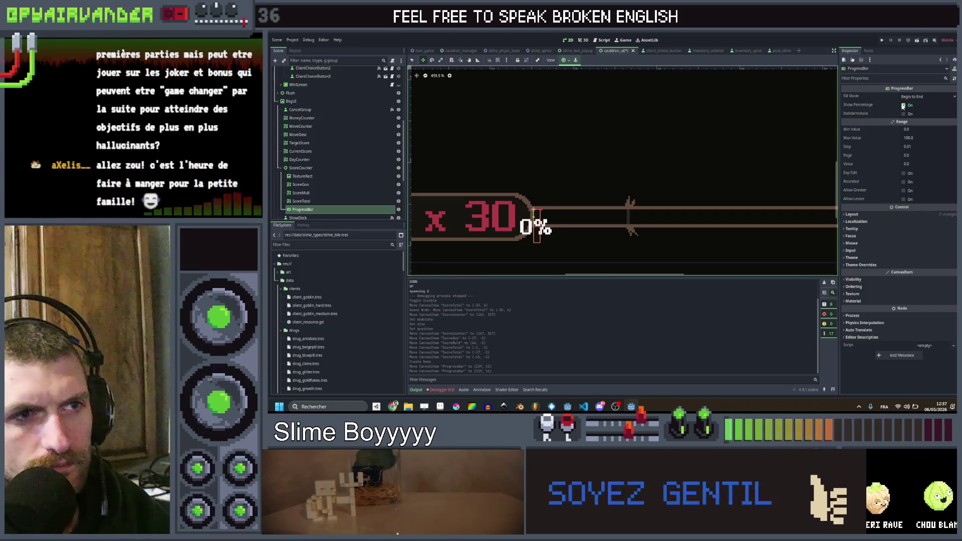
left_click(903, 105)
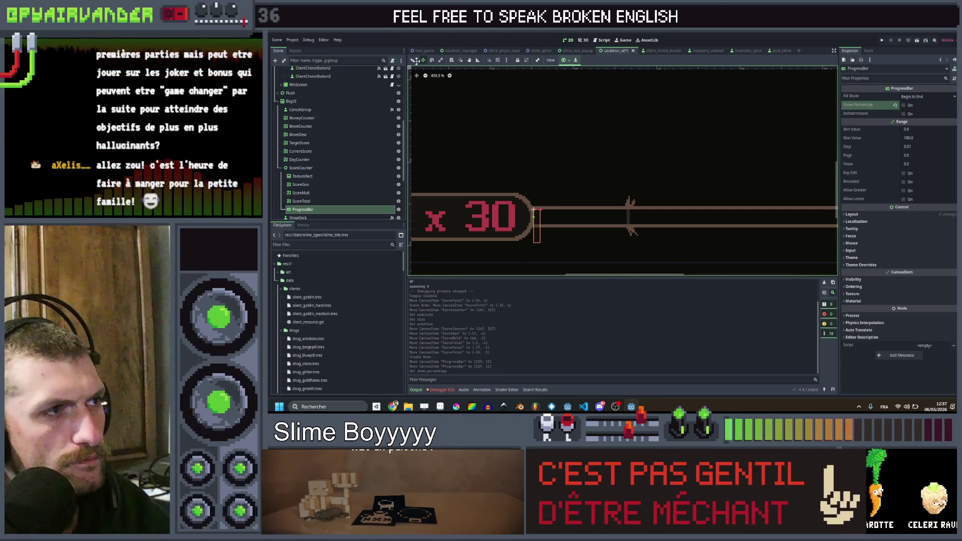
mouse_move(540, 244)
left_mouse_down()
mouse_move(937, 259)
mouse_move(801, 223)
mouse_move(569, 217)
mouse_move(716, 219)
left_mouse_up()
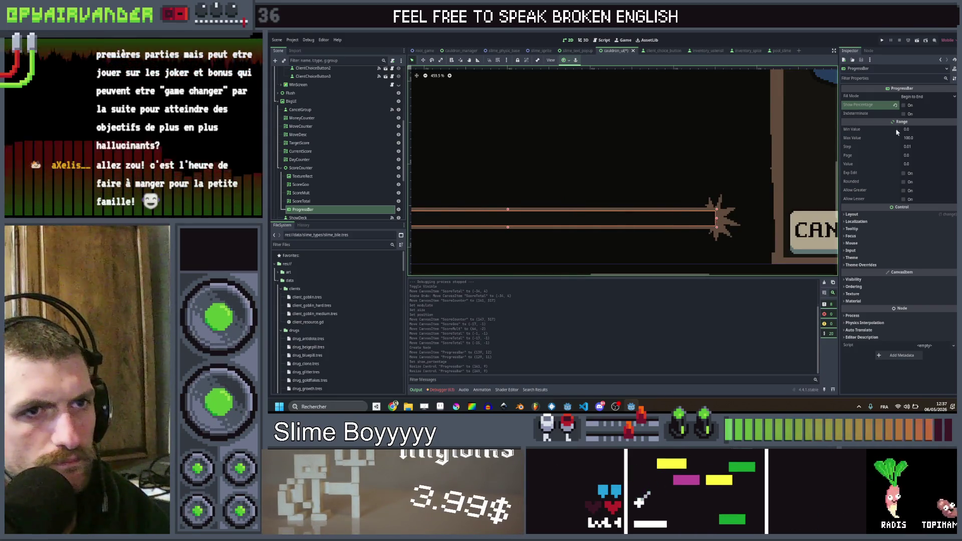
left_click(862, 215)
- Override the ProgressBar's Fill style with a new StyleBoxFlat whose BG Color is white (ffffff)
scroll(747, 180, "down", 2)
scroll(858, 318, "down", 1)
left_click(860, 299)
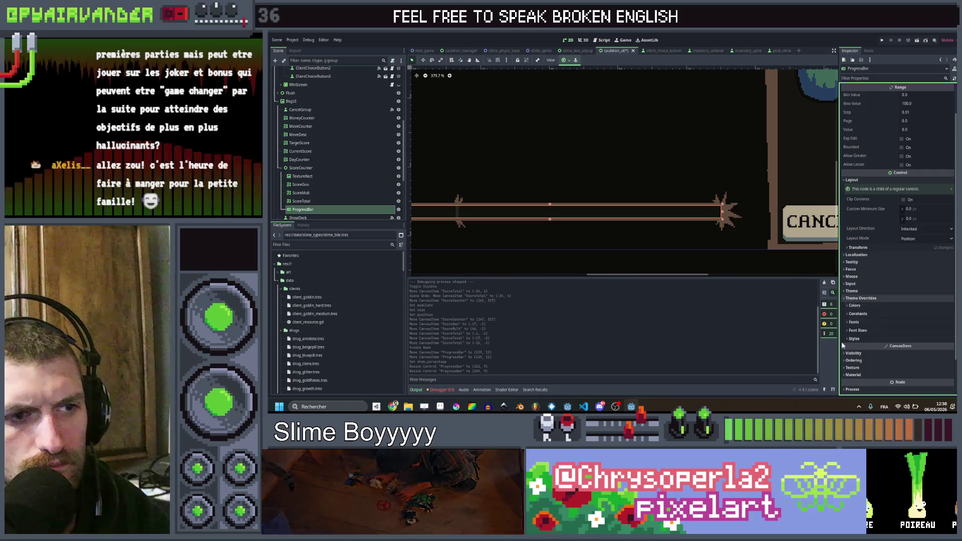
scroll(894, 309, "down", 2)
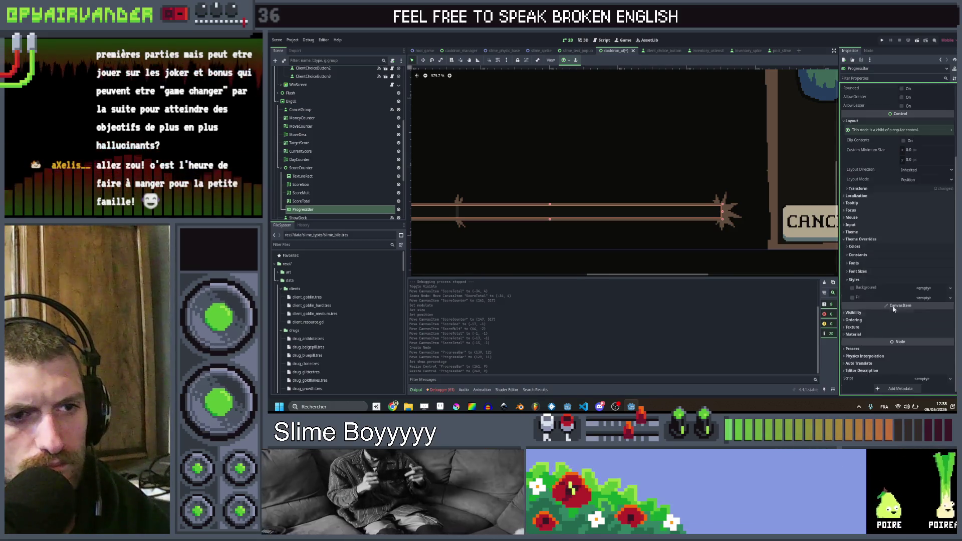
left_click(940, 297)
left_click(938, 318)
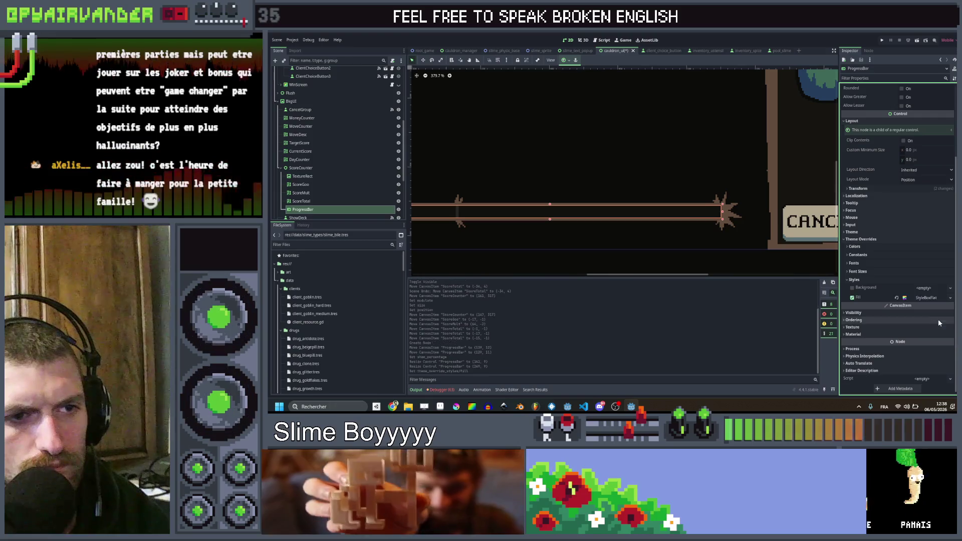
left_click(932, 298)
left_click(927, 347)
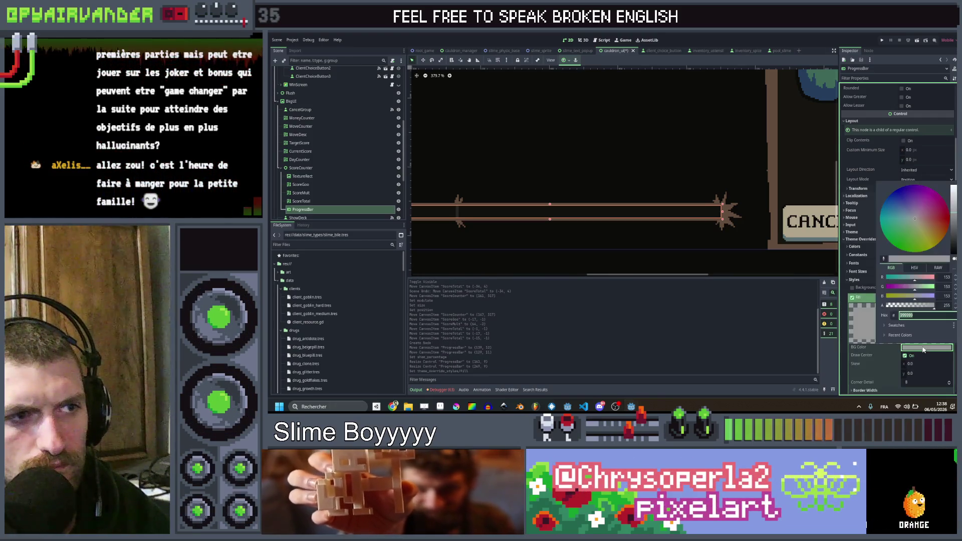
left_click(953, 189)
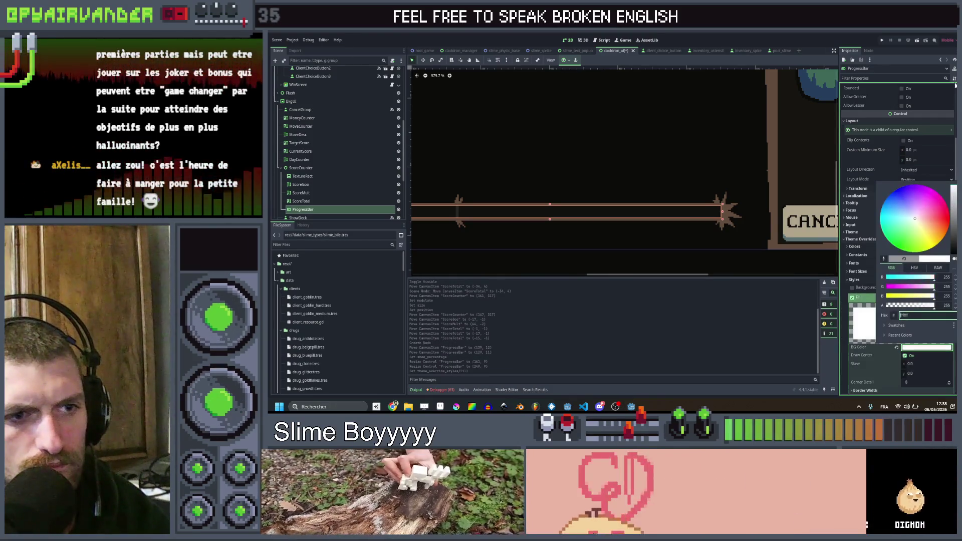
left_click(851, 288)
scroll(836, 210, "down", 2)
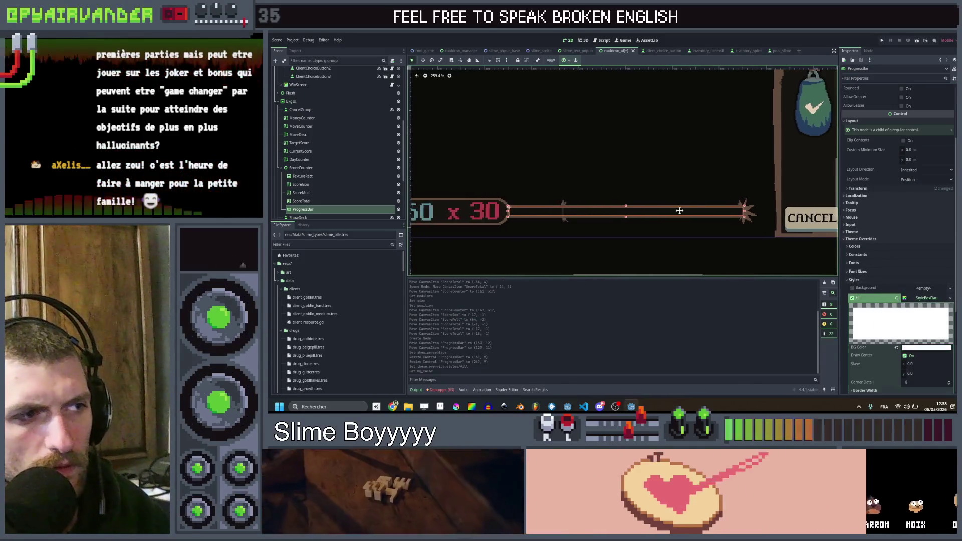
scroll(876, 143, "up", 4)
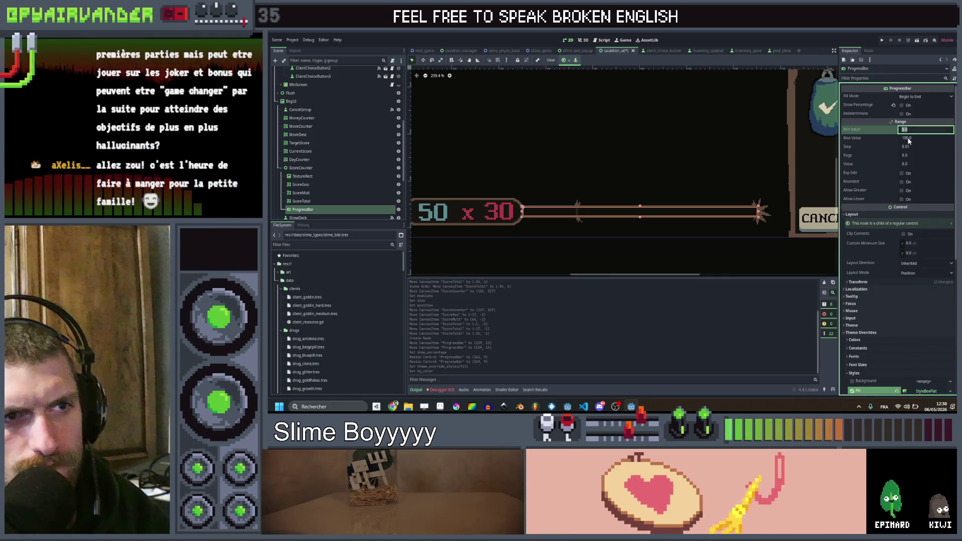
- Set the progress bar's Max Value to 15
left_click(924, 138)
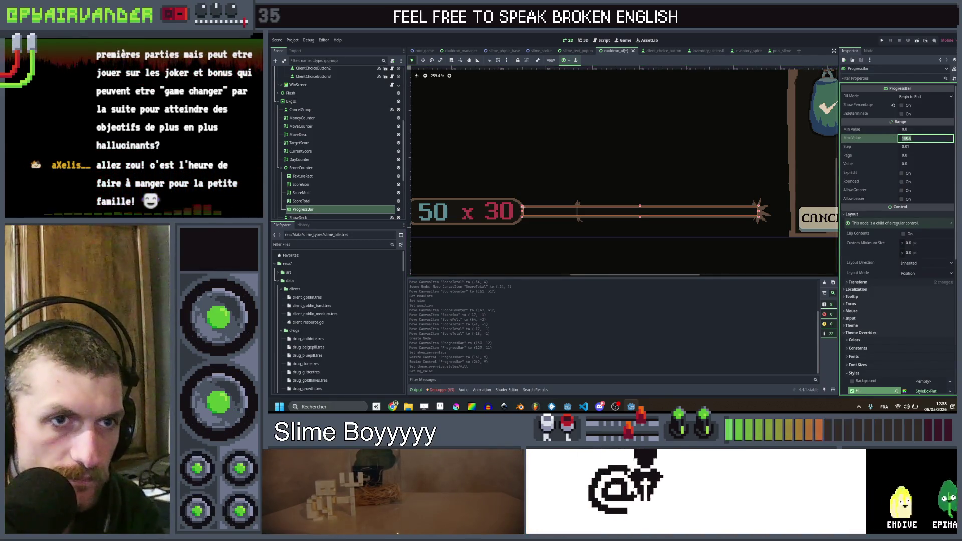
type("1")
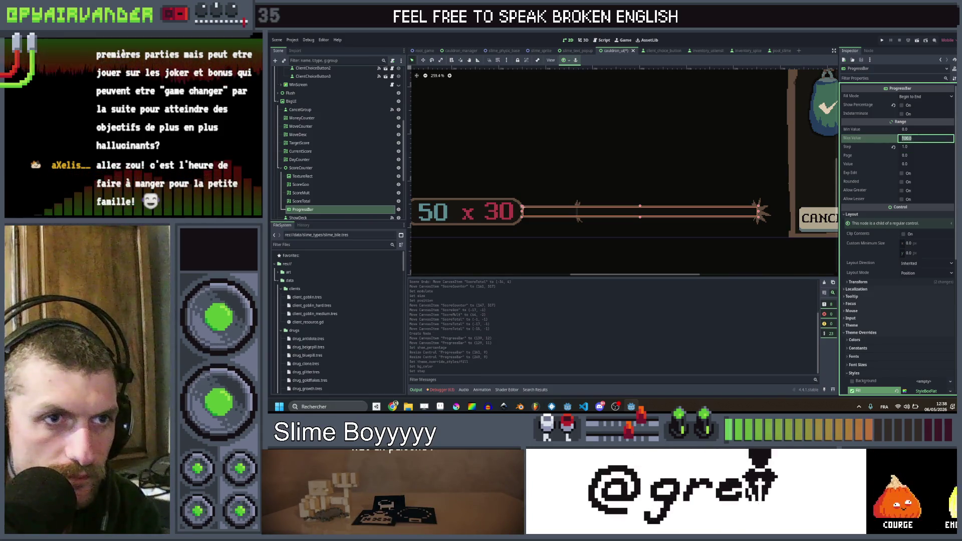
key("Return")
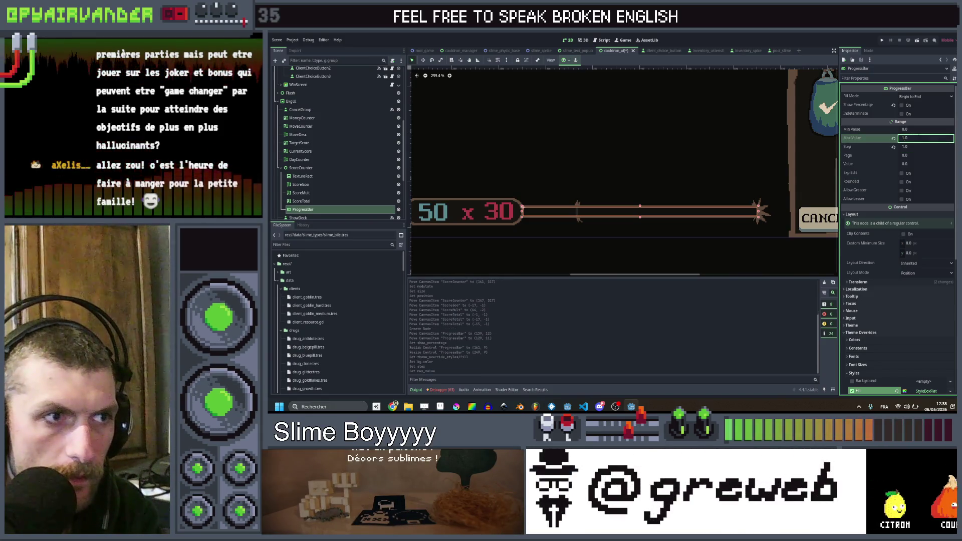
type("15")
key("Return")
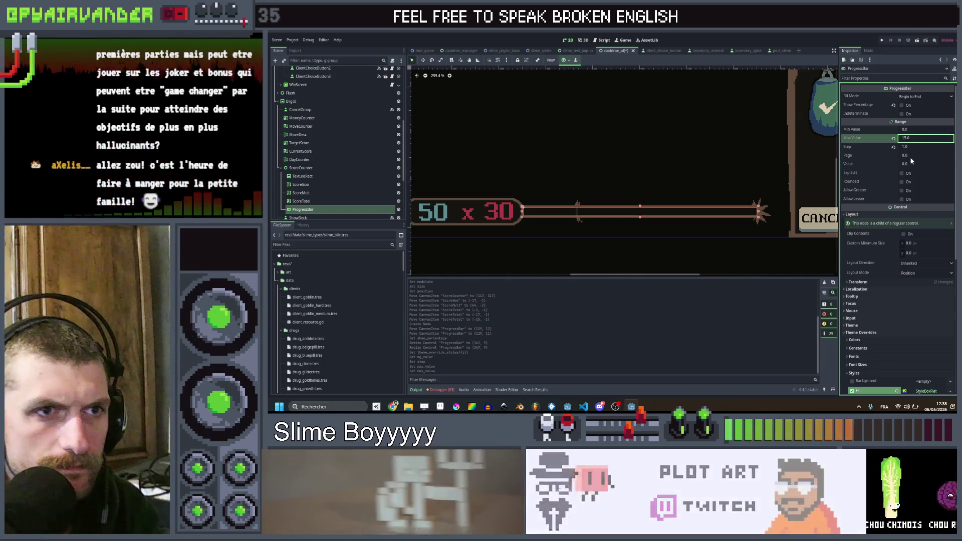
- Set the progress bar's Value to 5 so it shows one-third full
left_click(910, 164)
type("2")
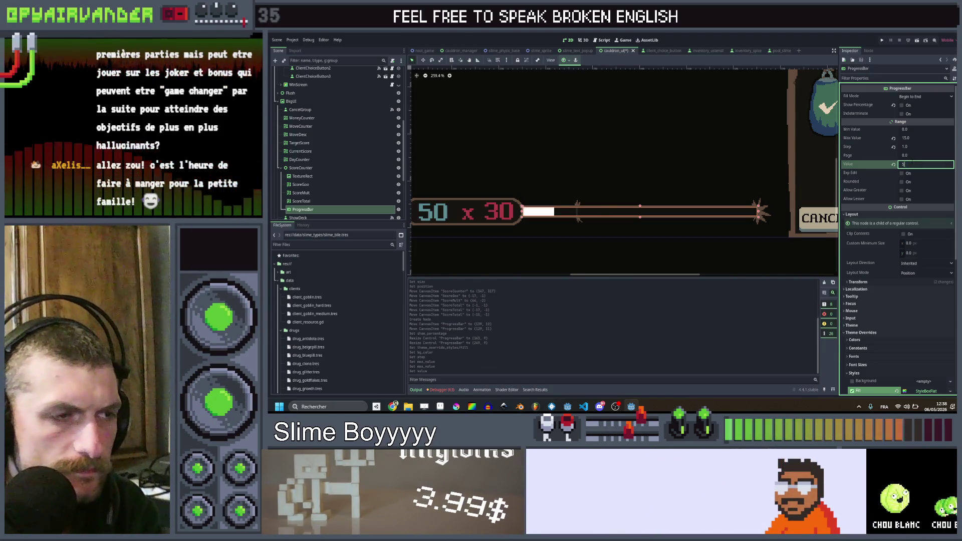
key("Return")
scroll(692, 213, "down", 2)
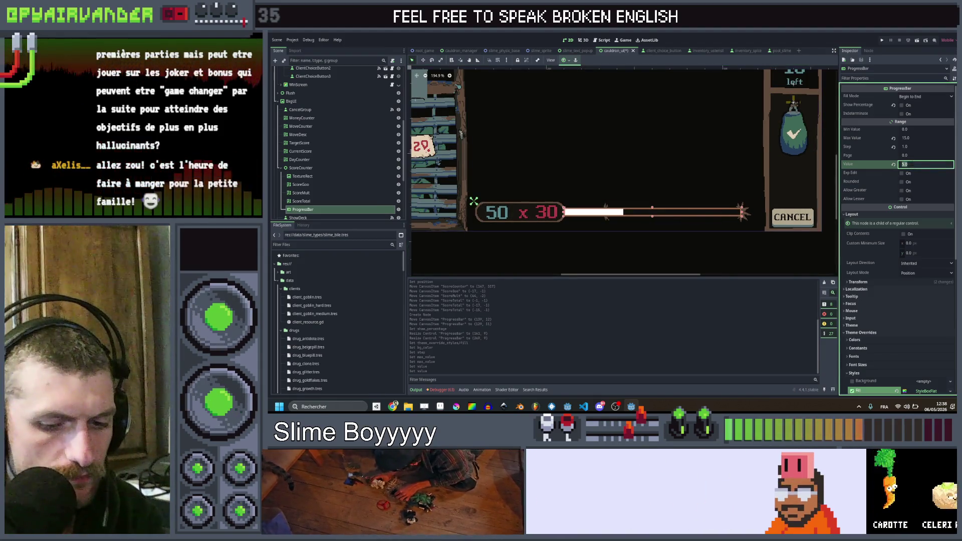
type("15")
key("Return")
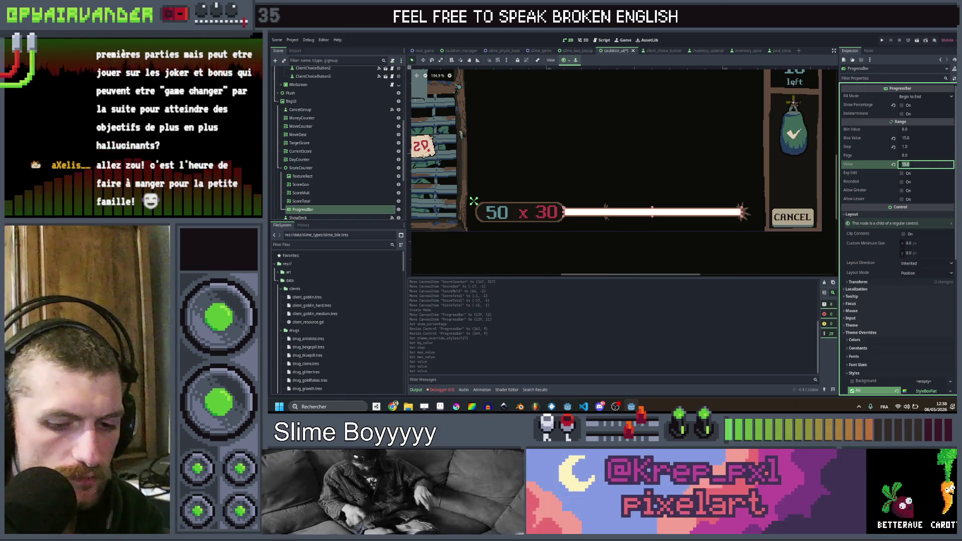
left_click(913, 163)
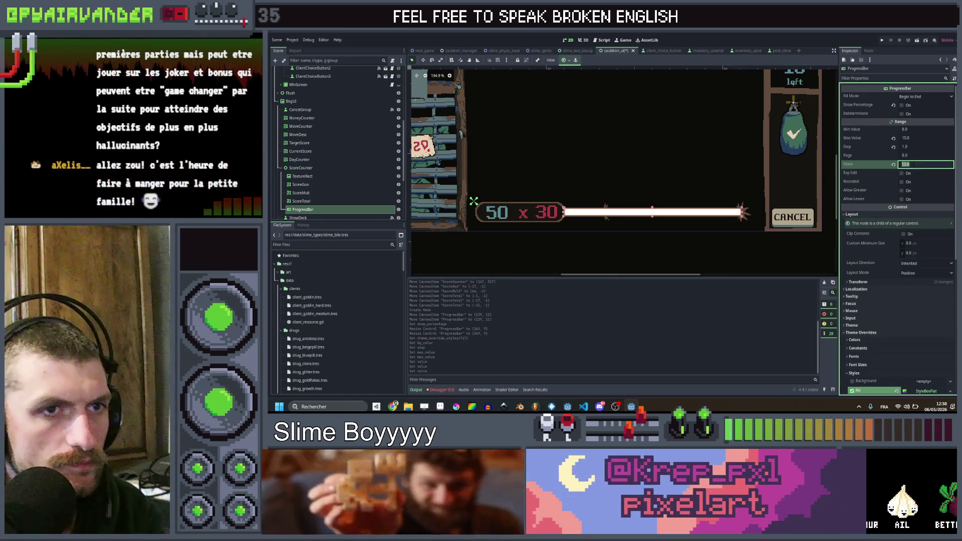
type("5")
key("Return")
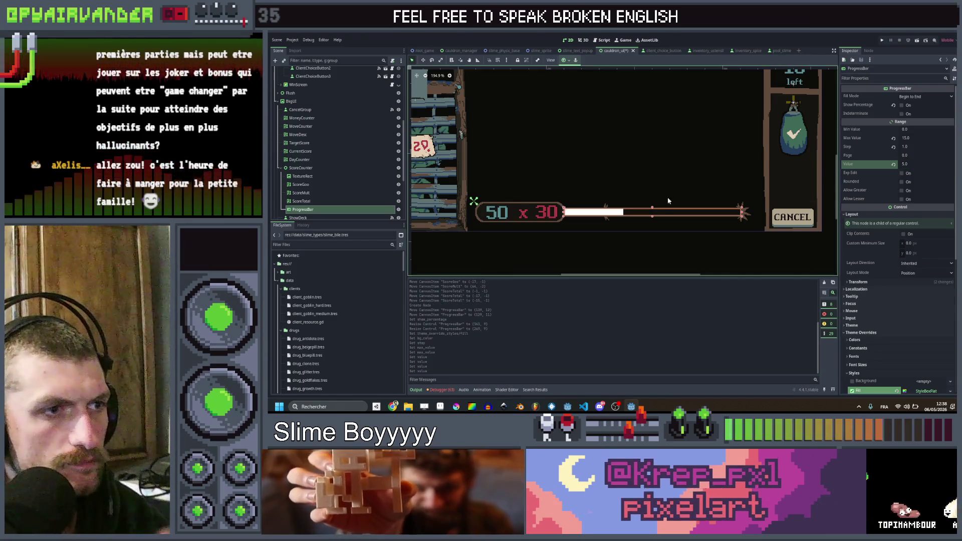
key("alt+Tab")
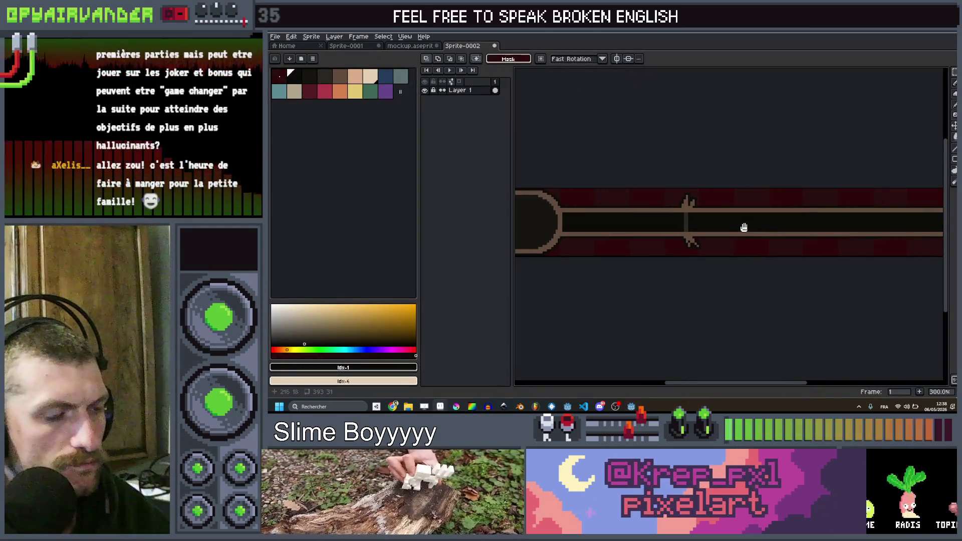
- Move the rope knot further right, widen a rope section, and export as score_counter_bkg.png
left_click_drag(650, 195, 621, 260)
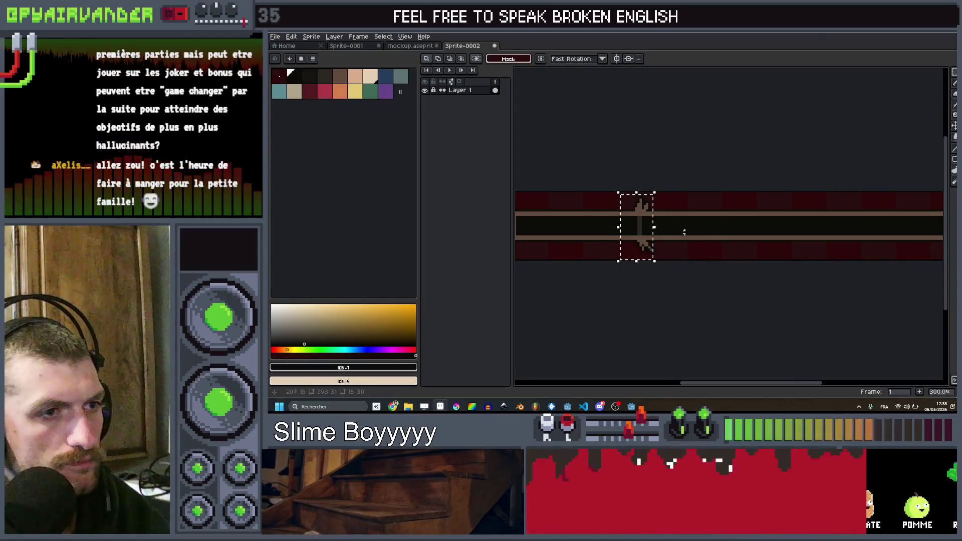
left_click(668, 269)
left_click_drag(640, 215, 738, 228)
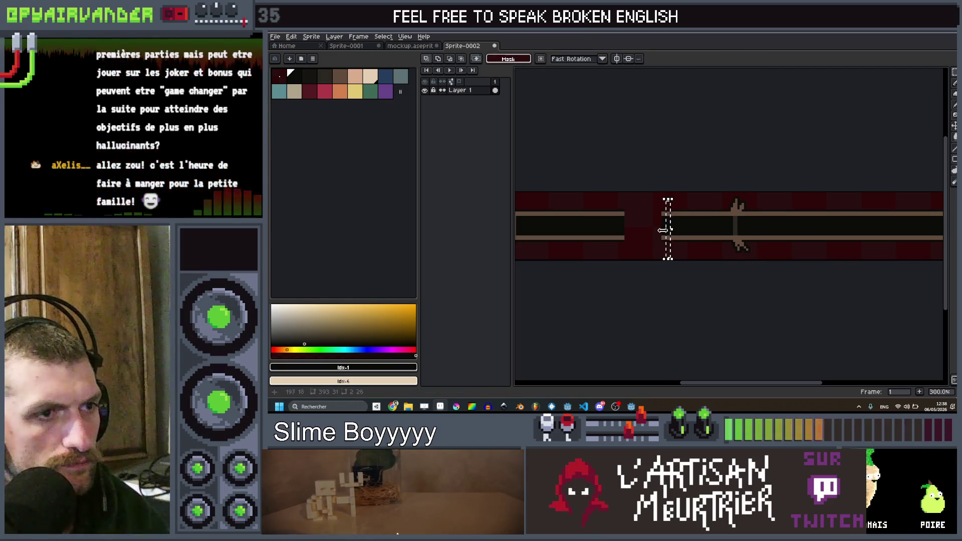
left_click_drag(672, 198, 632, 259)
key("ctrl+s")
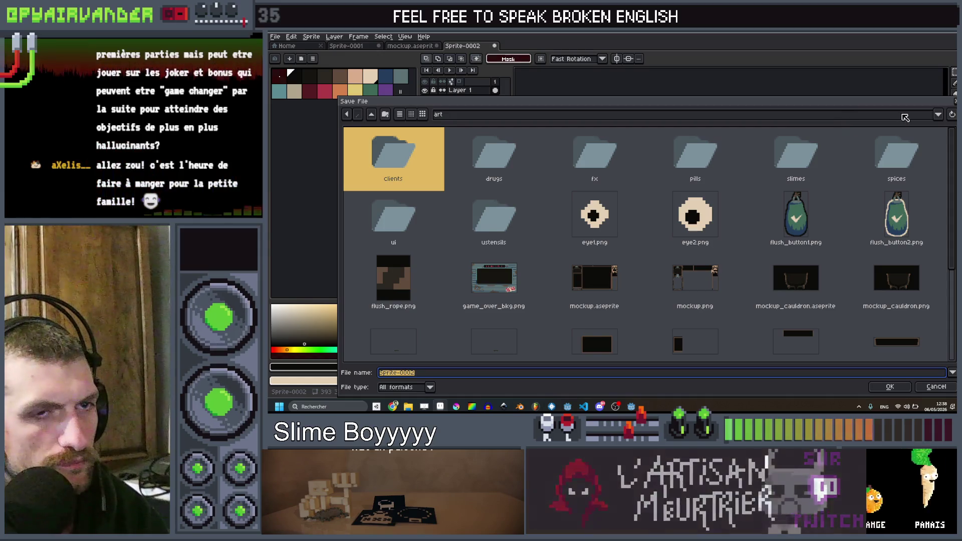
double_click(896, 278)
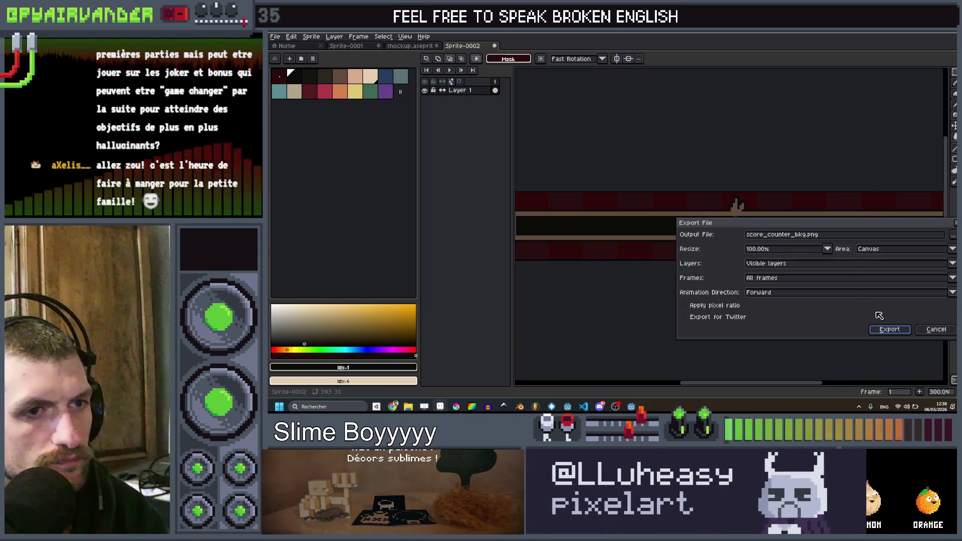
key("Return")
- Shift a rope strip left, stretch a thin strip to fill the gap, and re-export the sprite
key("alt+Tab")
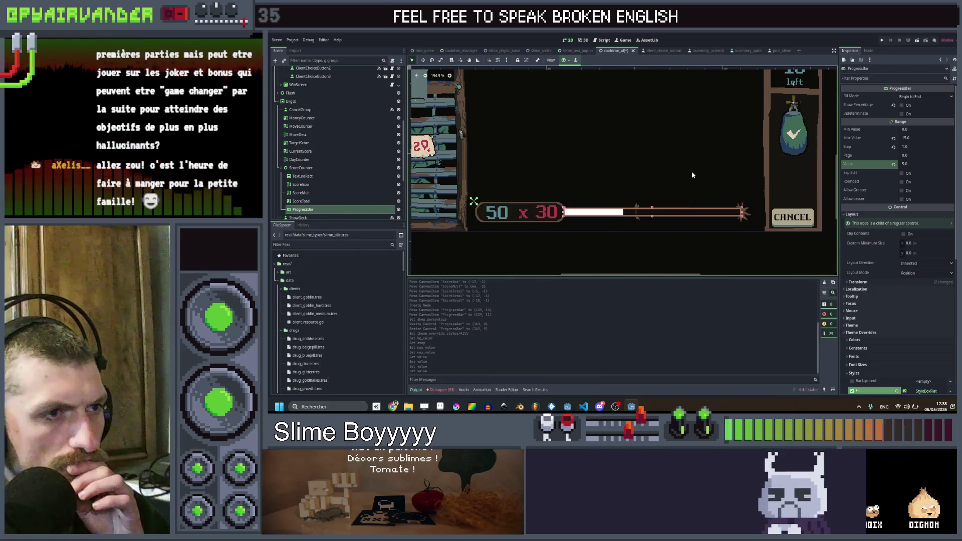
scroll(642, 210, "up", 3)
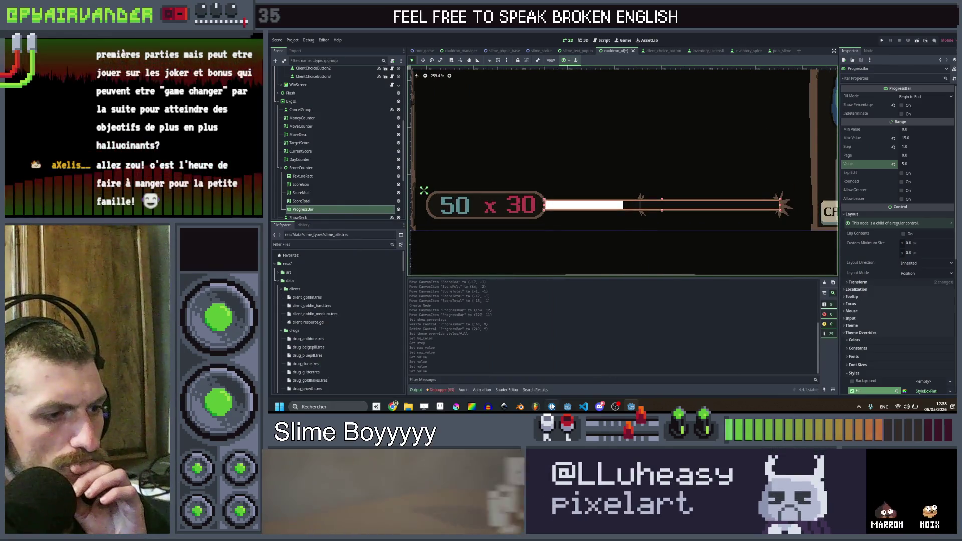
left_click(452, 373)
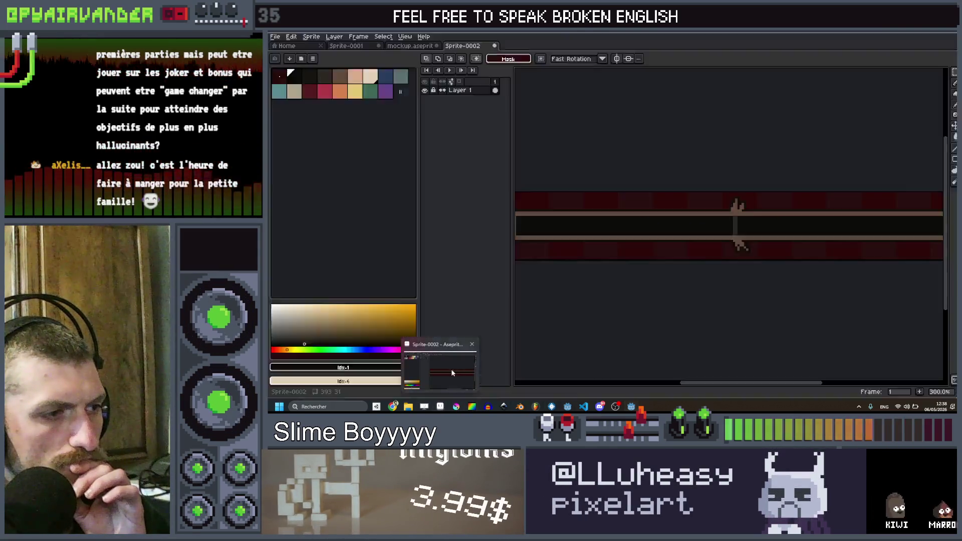
left_click_drag(762, 190, 708, 262)
left_click_drag(749, 233, 703, 236)
left_click_drag(773, 193, 764, 264)
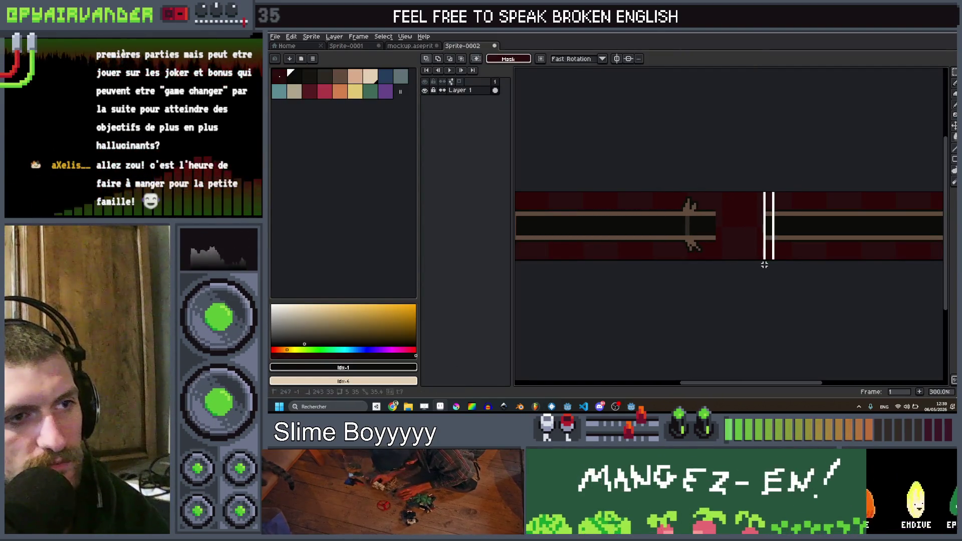
left_click_drag(761, 227, 718, 237)
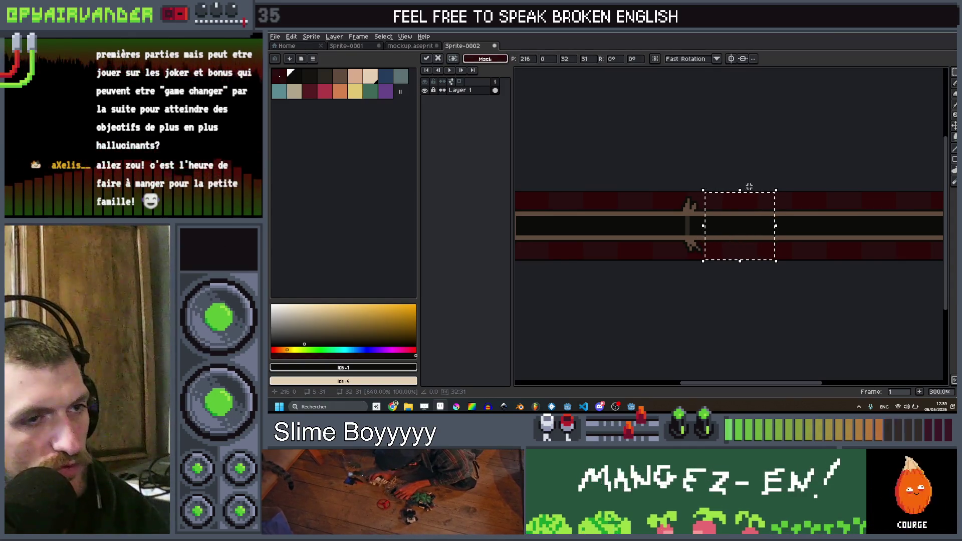
key("Return")
key("ctrl+alt+shift+s")
key("Escape")
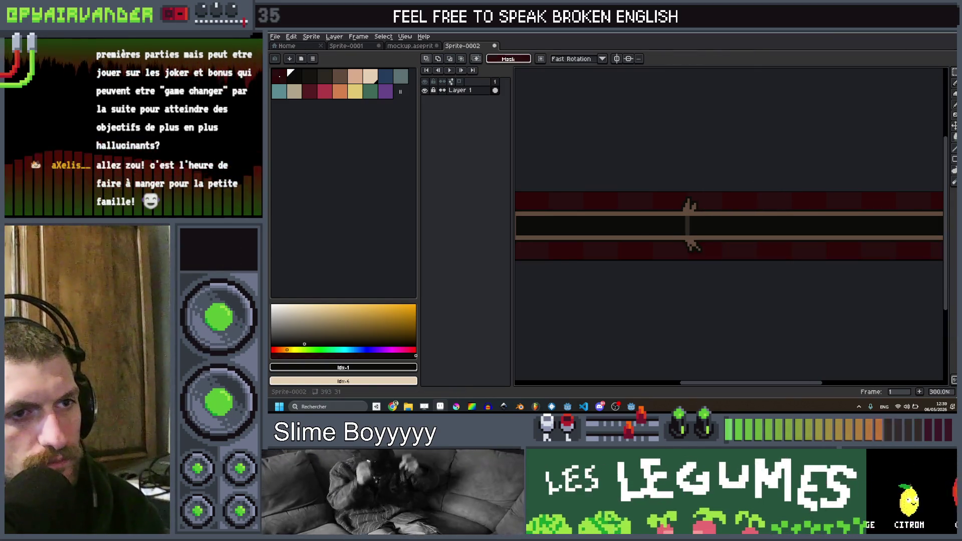
key("alt+Tab")
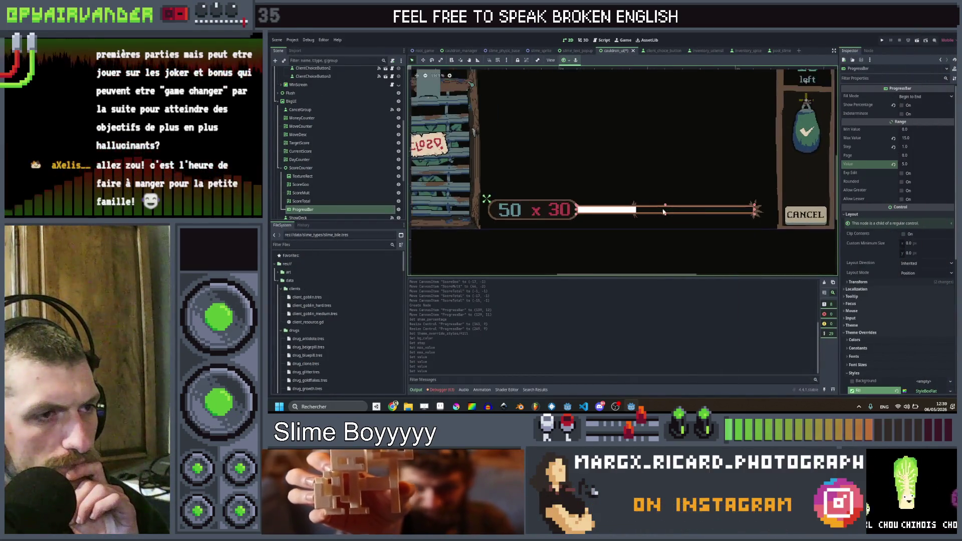
- Lower the progress bar's Value to 4
left_click(912, 164)
type("4")
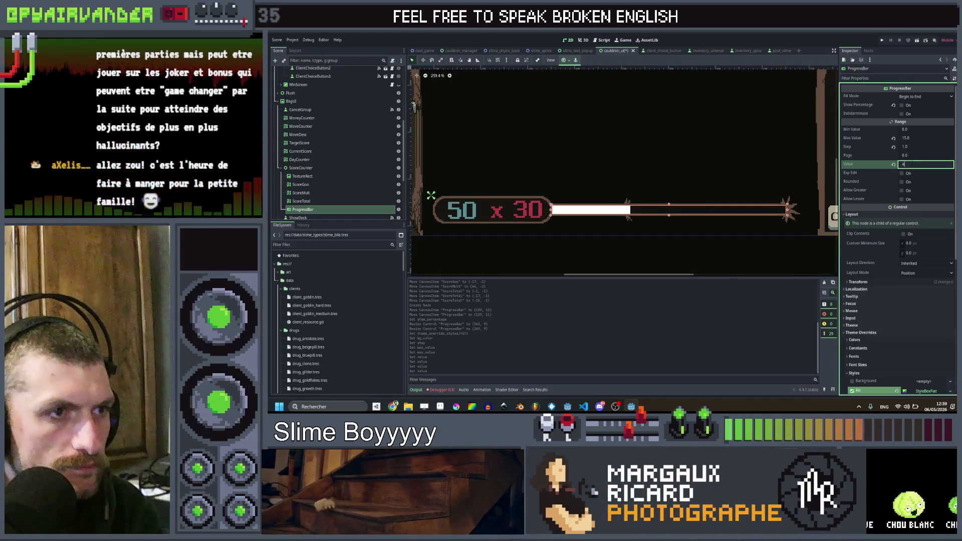
key("Return")
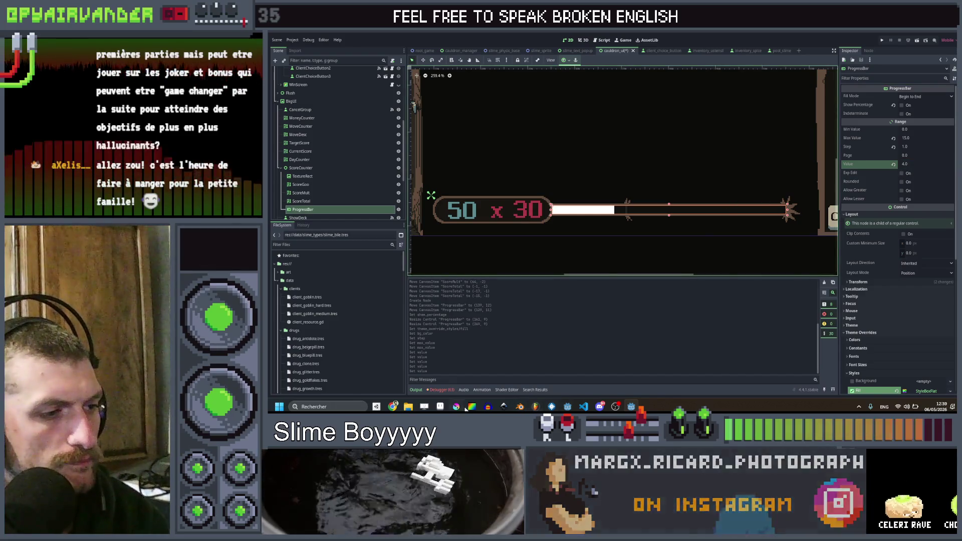
- In Aseprite, nudge the pixels around the bar's tick mark one pixel right and up
key("alt+Tab")
left_click_drag(654, 263, 629, 276)
left_click_drag(686, 234, 688, 233)
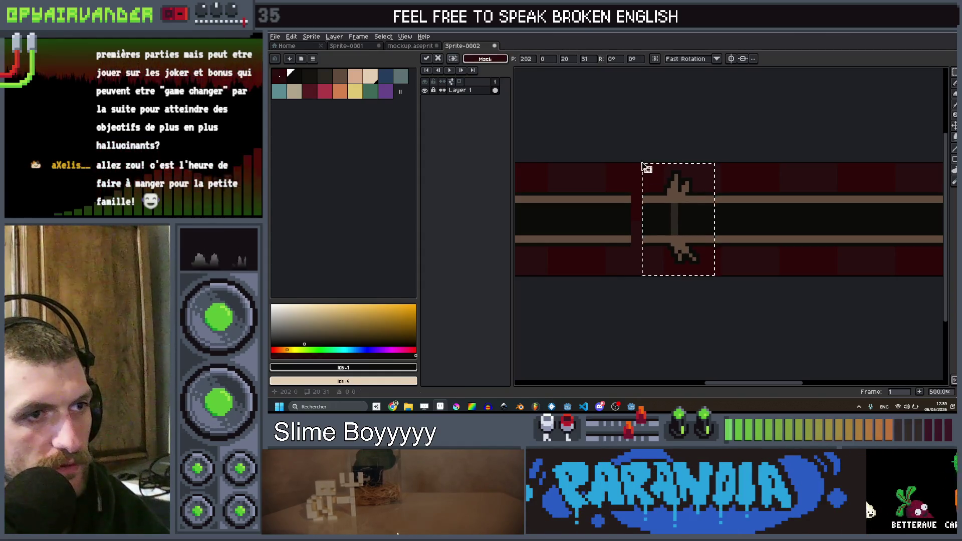
- Stretch a narrow strip of the bar wider and re-export it as score_counter_bkg.png
left_click_drag(604, 146, 629, 270)
left_click_drag(636, 217, 643, 219)
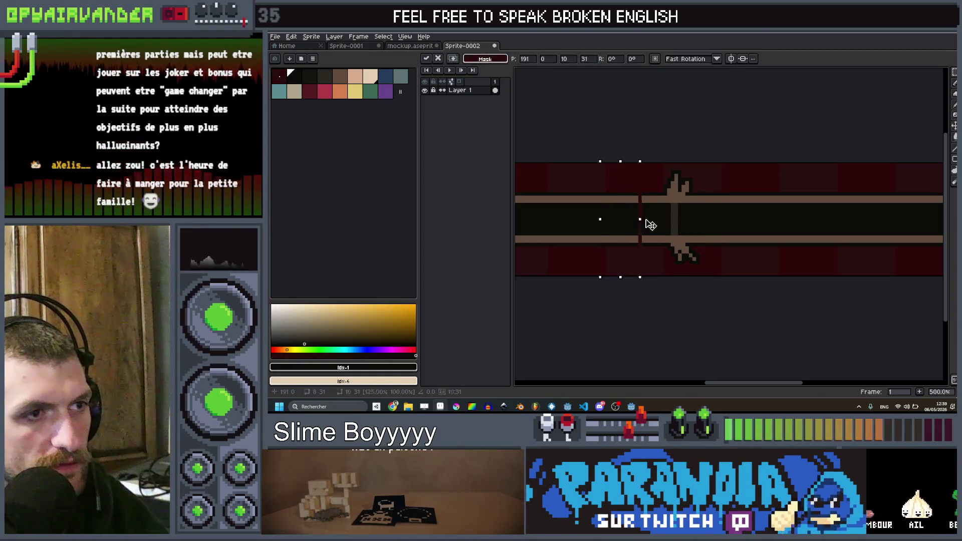
key("ctrl+s")
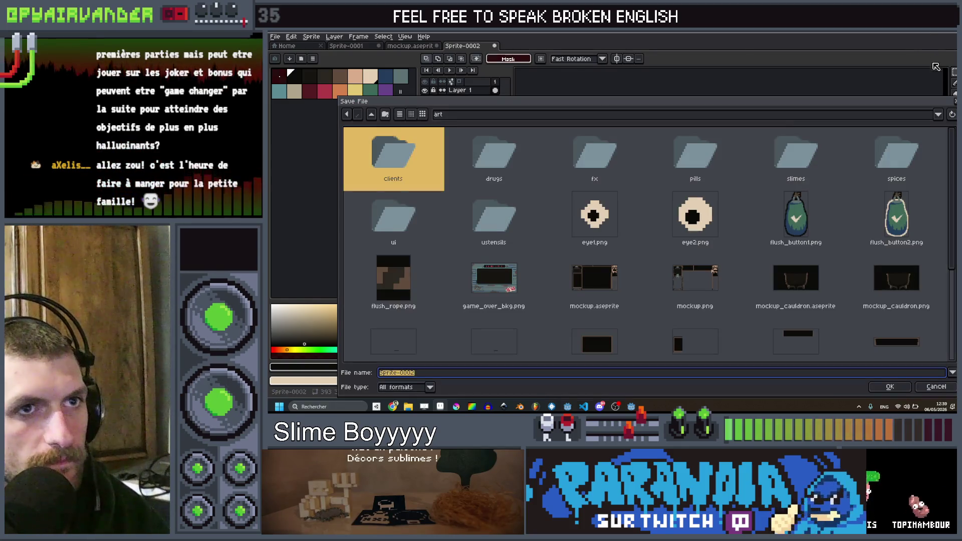
left_click(920, 386)
key("ctrl+shift+e")
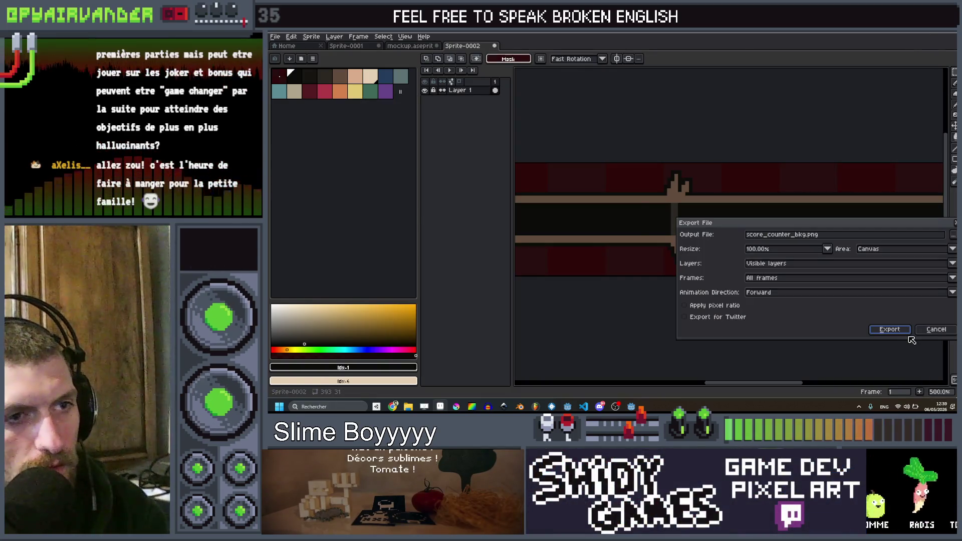
left_click(897, 331)
key("alt+Tab")
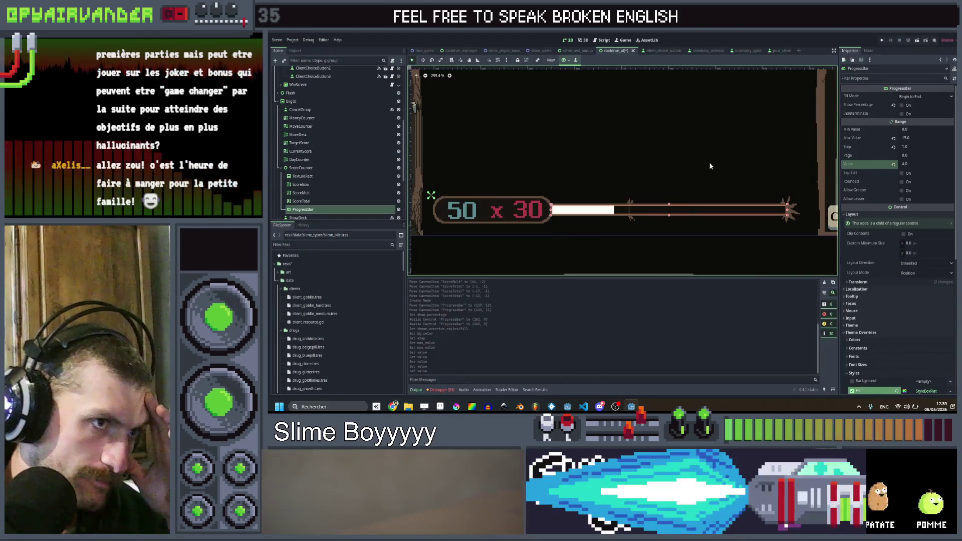
- Set the progress bar's Value back to 5 and reselect the bar
left_click(906, 167)
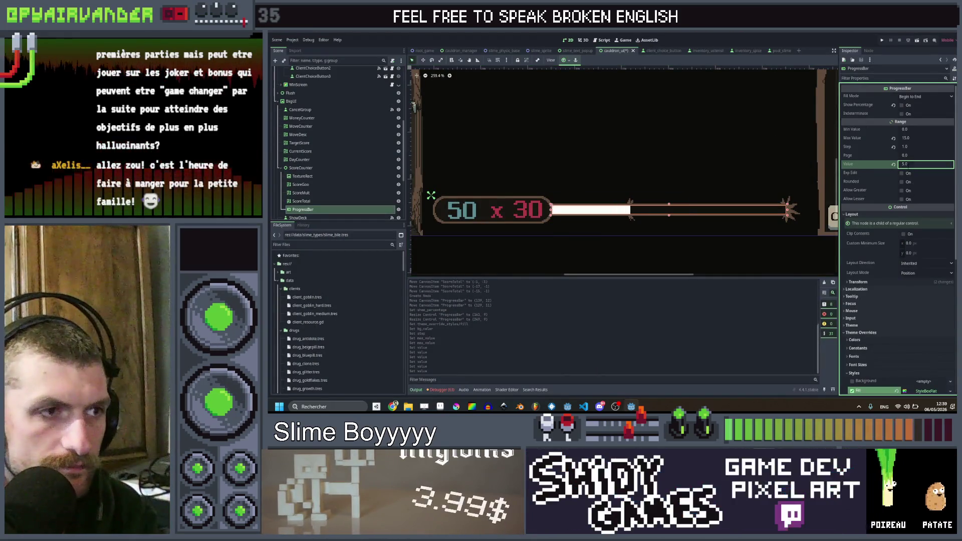
left_click(674, 244)
scroll(674, 244, "down", 5)
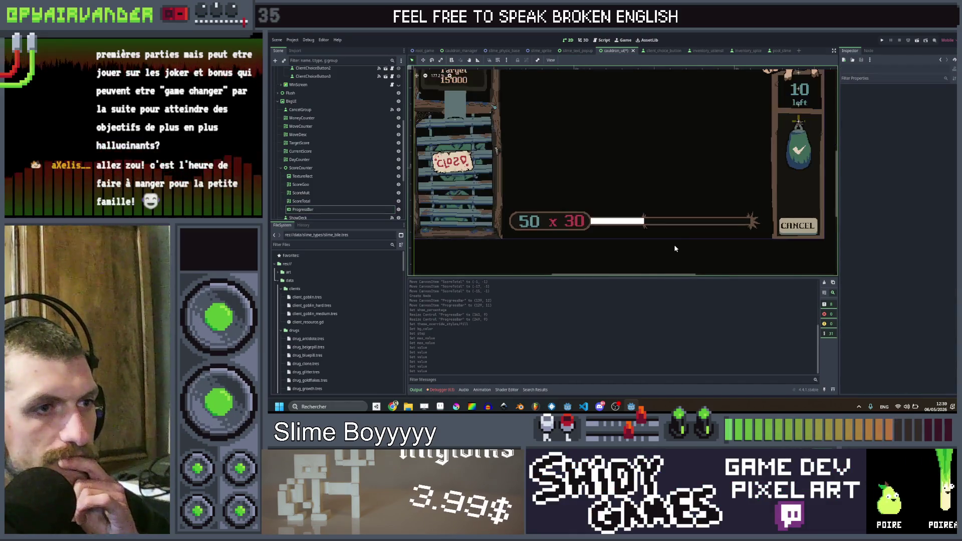
scroll(696, 254, "up", 3)
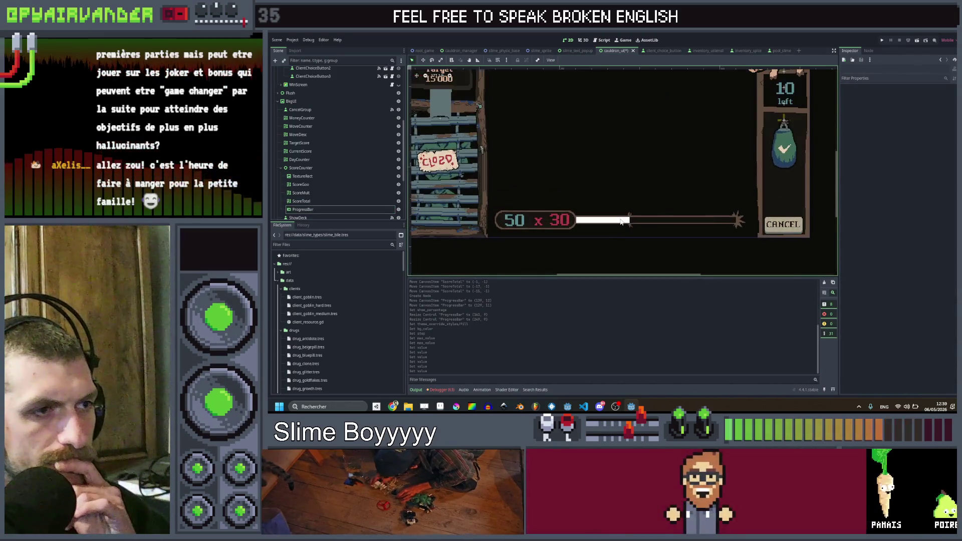
left_click(614, 227)
scroll(614, 218, "up", 2)
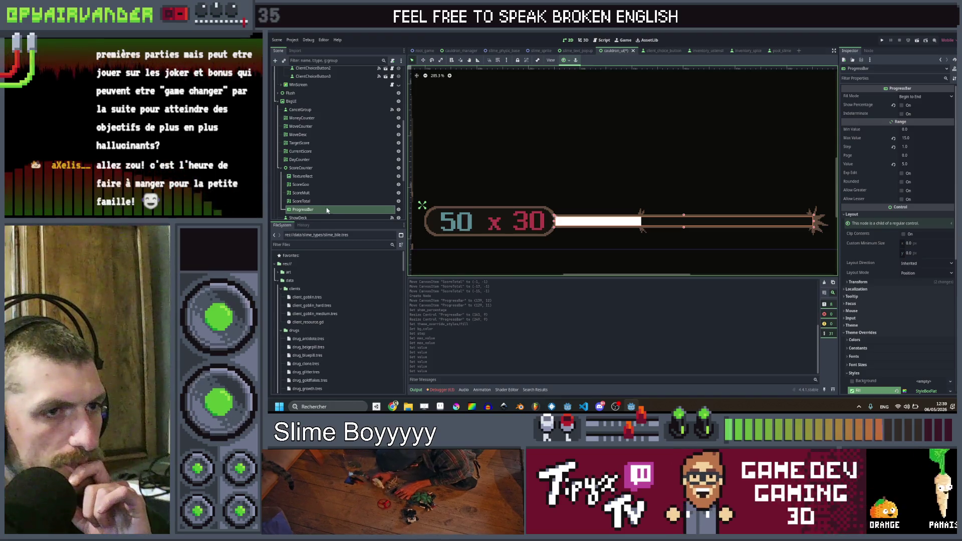
scroll(875, 148, "down", 5)
scroll(902, 281, "down", 5)
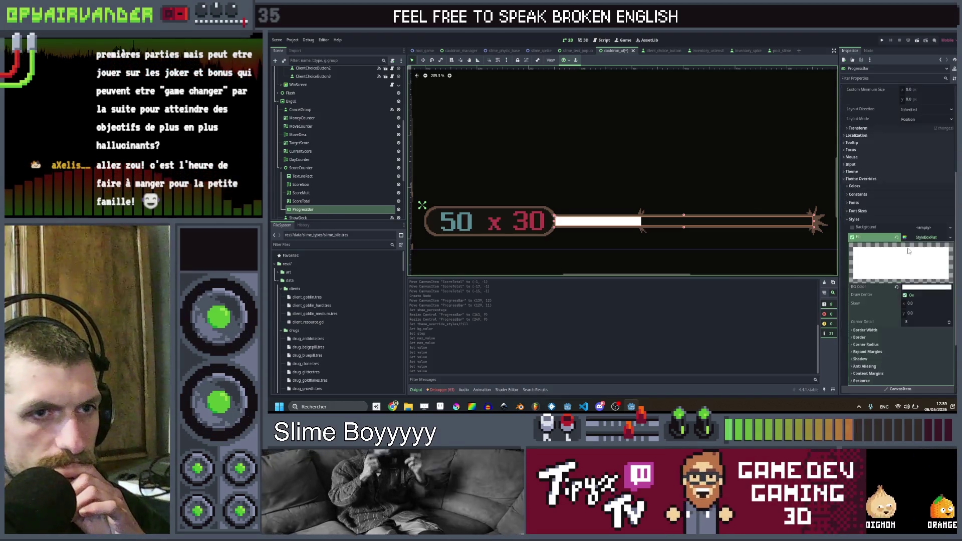
- Rename the ProgressBar node to GroupProgress and open the cauldron_ui.gd script
left_click(367, 210)
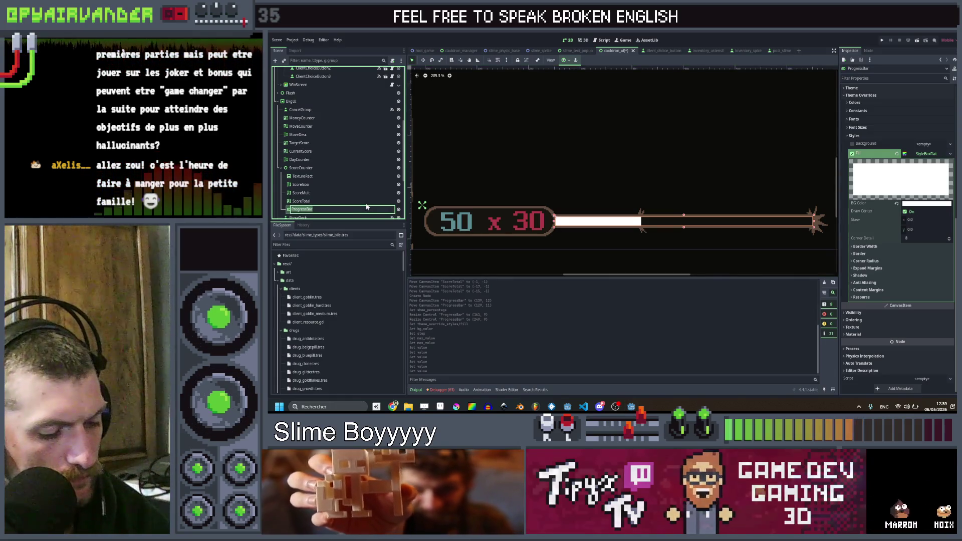
type("GroupP")
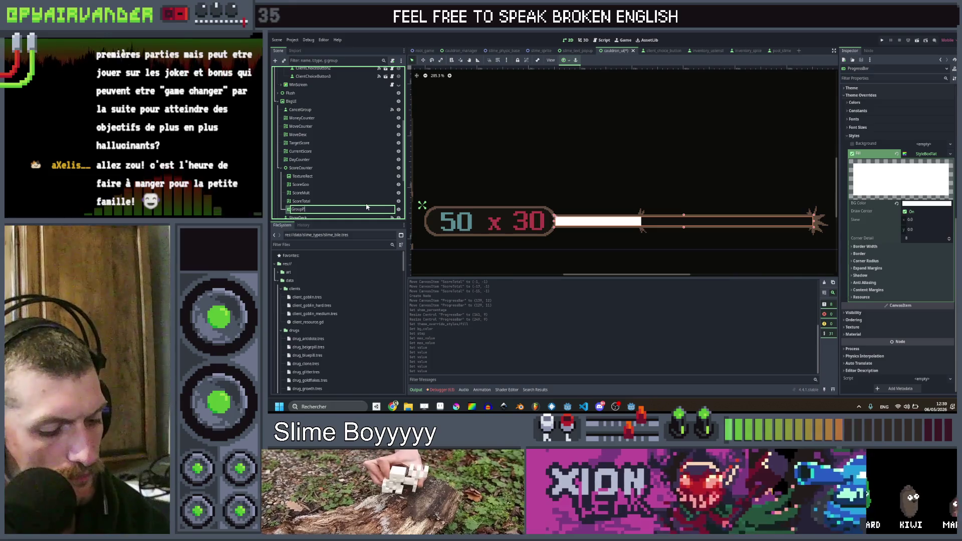
key("Escape")
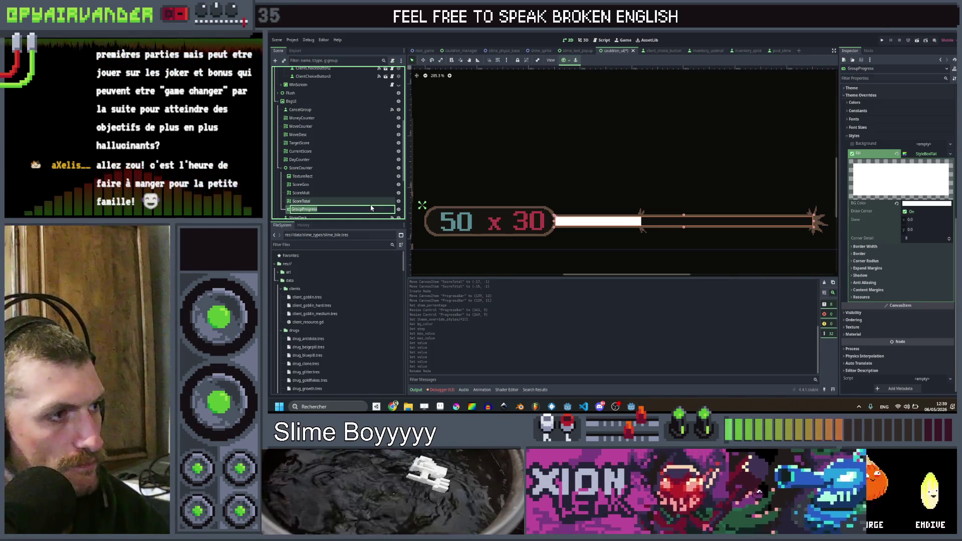
left_click(359, 168)
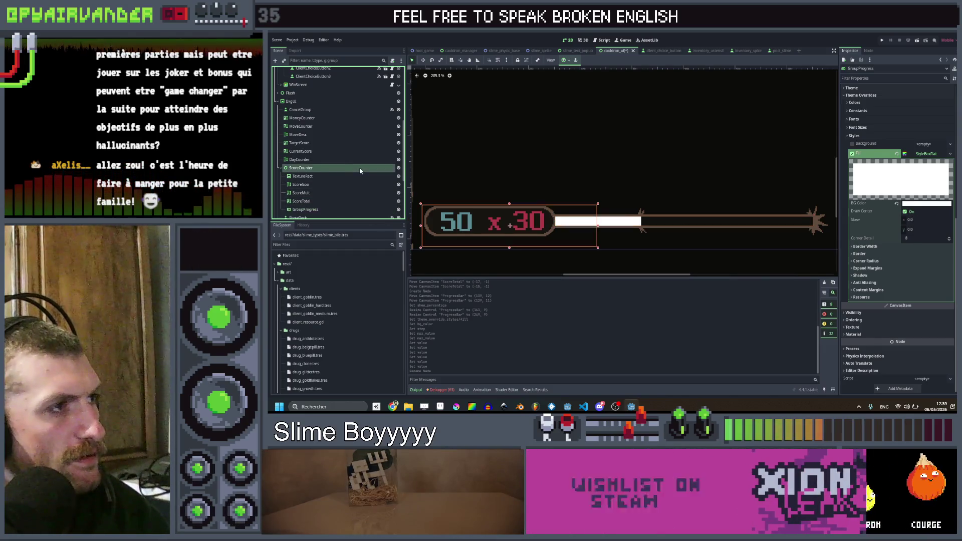
scroll(346, 100, "up", 5)
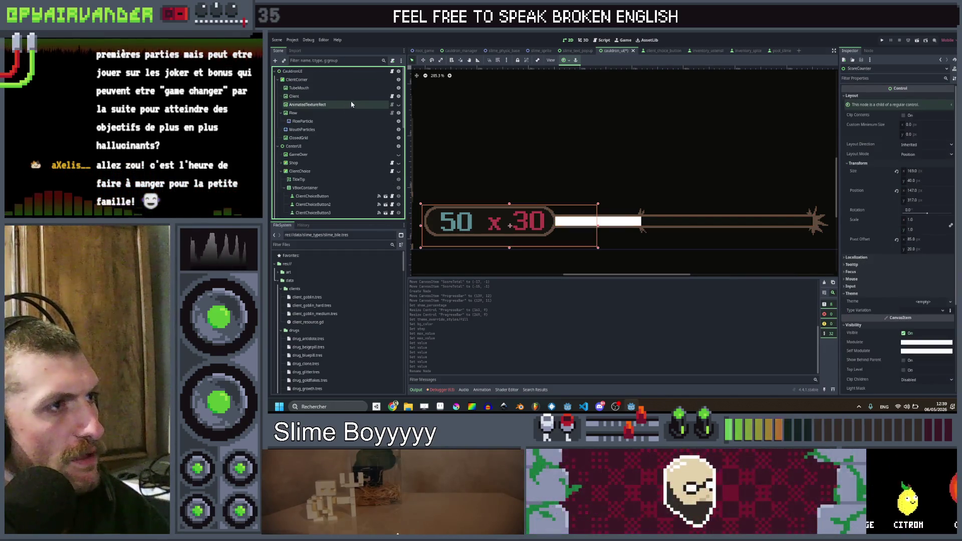
left_click(392, 71)
- Add an onready group_progress reference to the GroupProgress node in cauldron_ui.gd
scroll(614, 163, "down", 5)
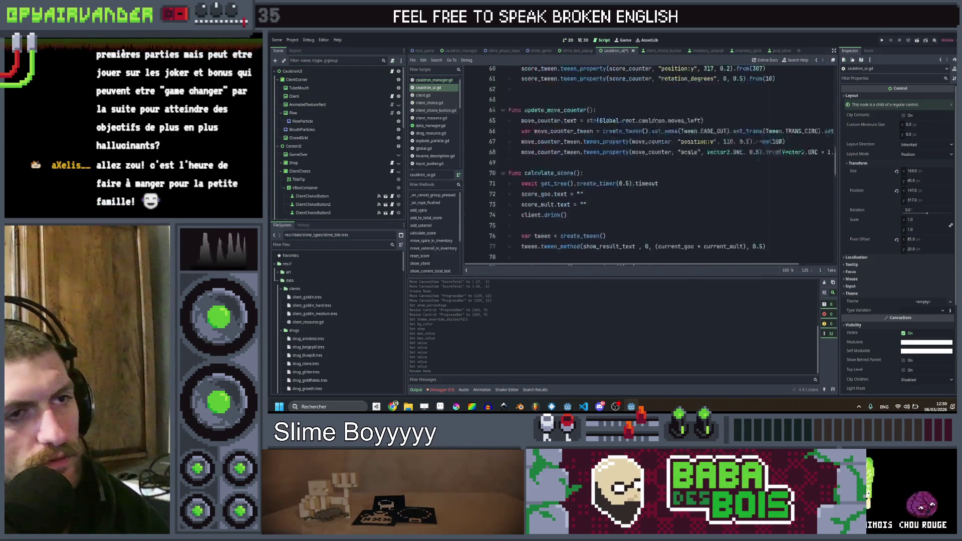
scroll(614, 163, "up", 8)
scroll(319, 185, "down", 5)
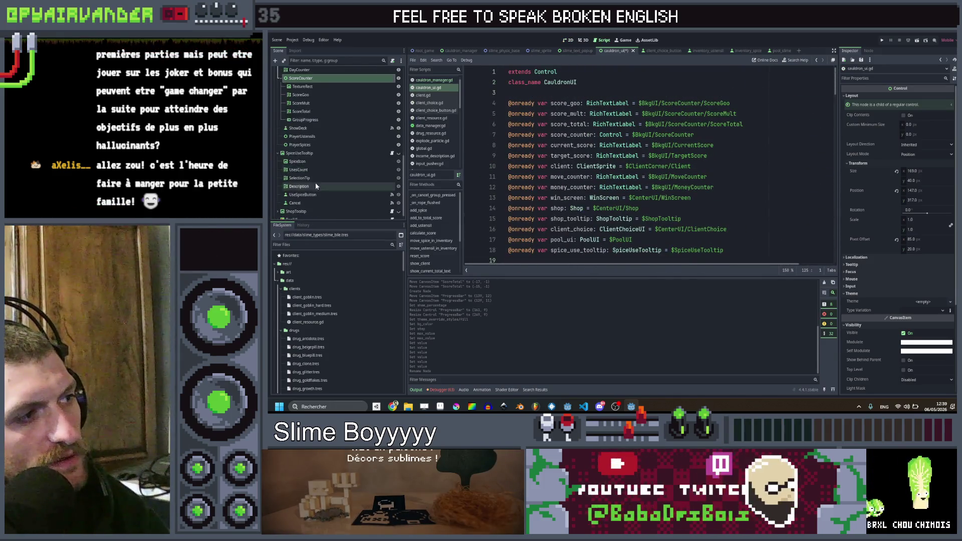
mouse_move(316, 114)
left_mouse_down()
mouse_move(426, 200)
mouse_move(526, 258)
left_mouse_up()
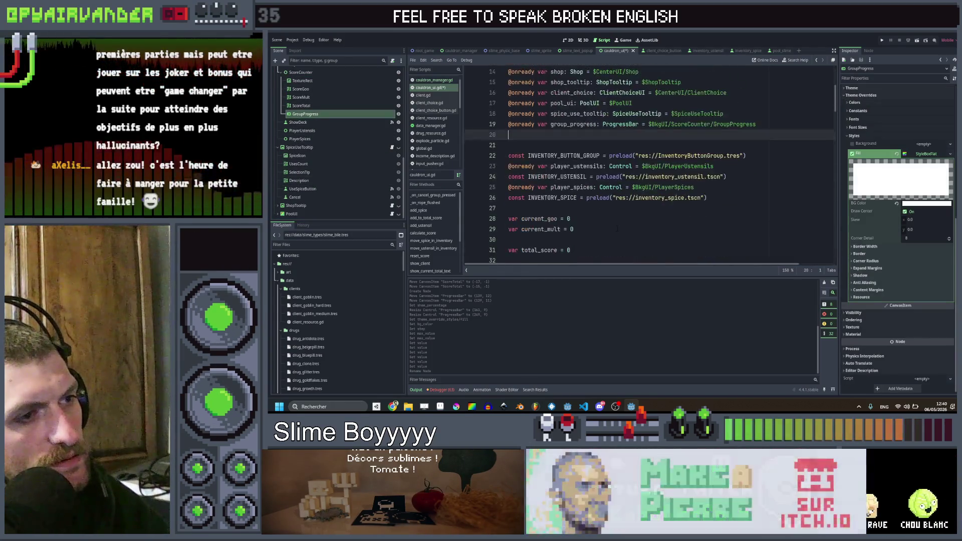
scroll(618, 228, "down", 9)
scroll(618, 226, "down", 1)
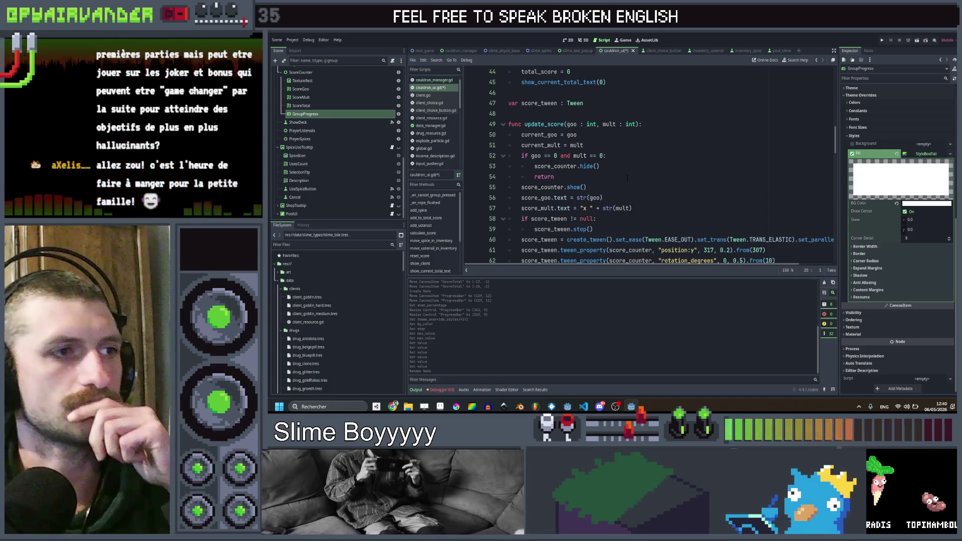
scroll(647, 165, "down", 5)
scroll(689, 145, "down", 1)
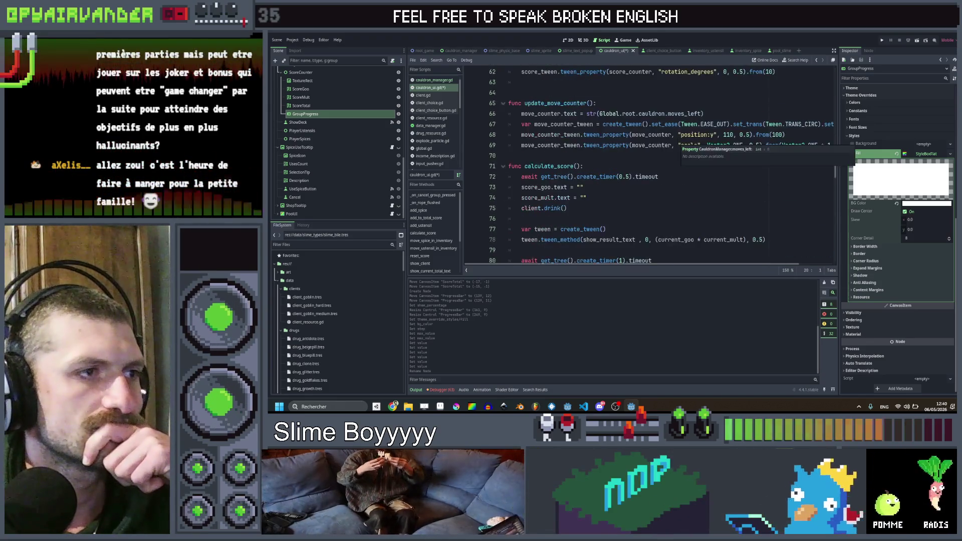
scroll(601, 158, "down", 7)
scroll(647, 165, "down", 9)
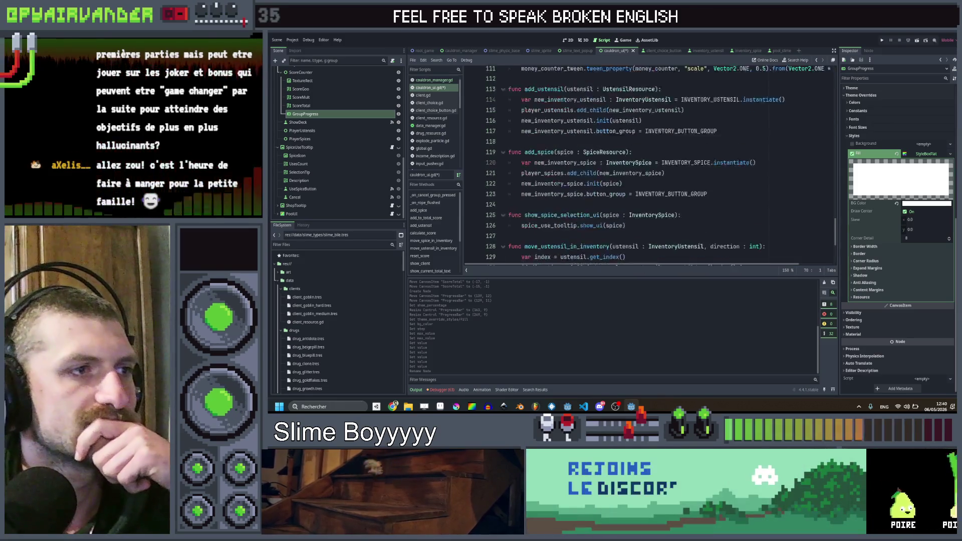
scroll(646, 165, "down", 4)
scroll(641, 135, "up", 12)
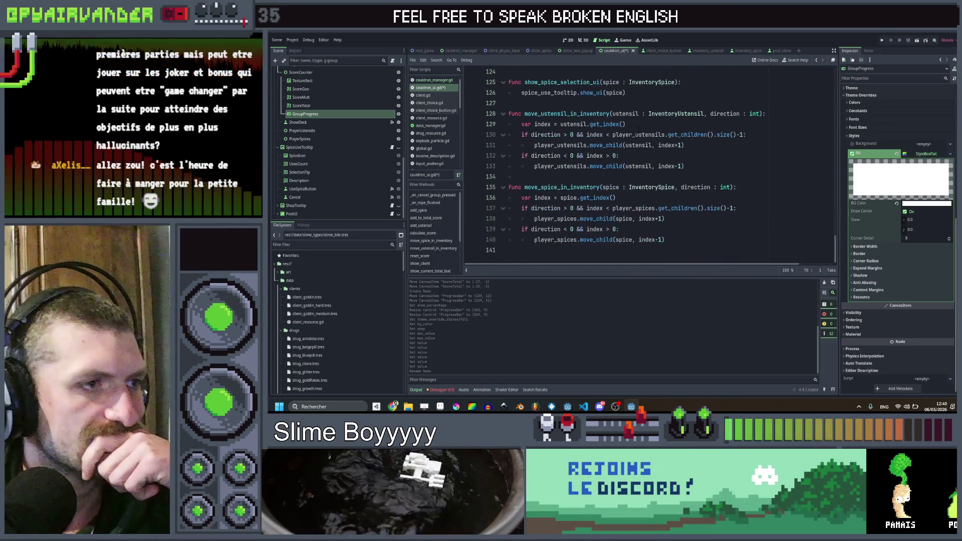
scroll(651, 140, "up", 14)
scroll(621, 114, "down", 1)
- Duplicate the update_score declaration line above the original function
left_click(642, 148)
scroll(642, 148, "down", 5)
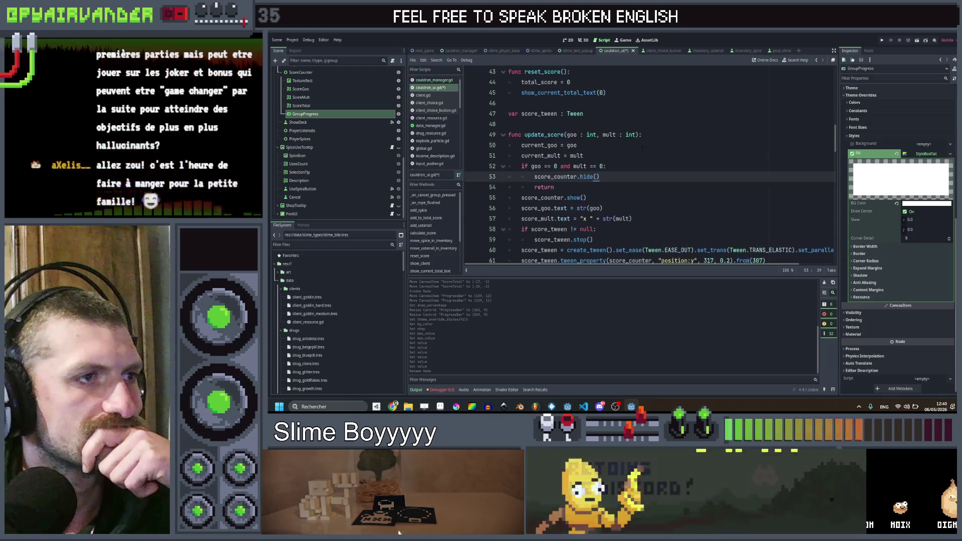
scroll(643, 144, "up", 12)
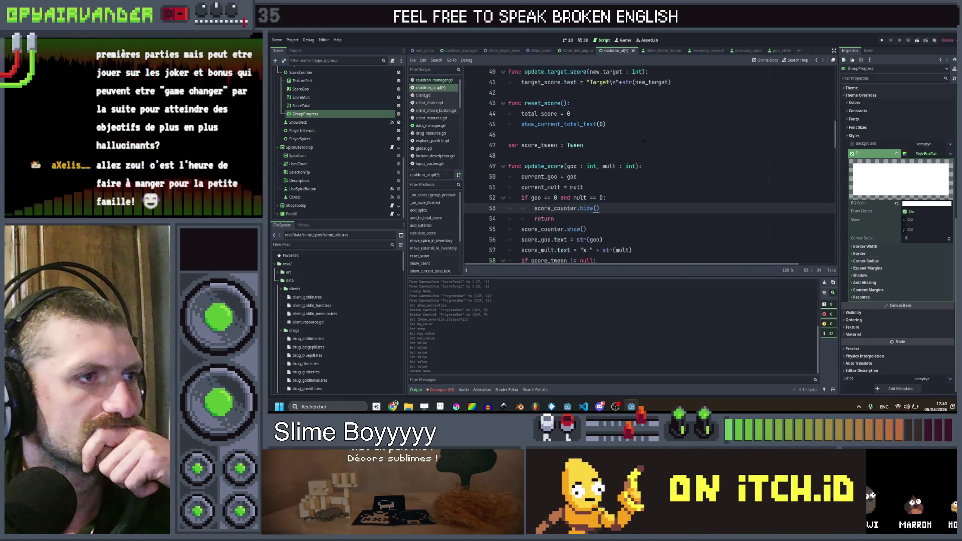
scroll(643, 143, "down", 5)
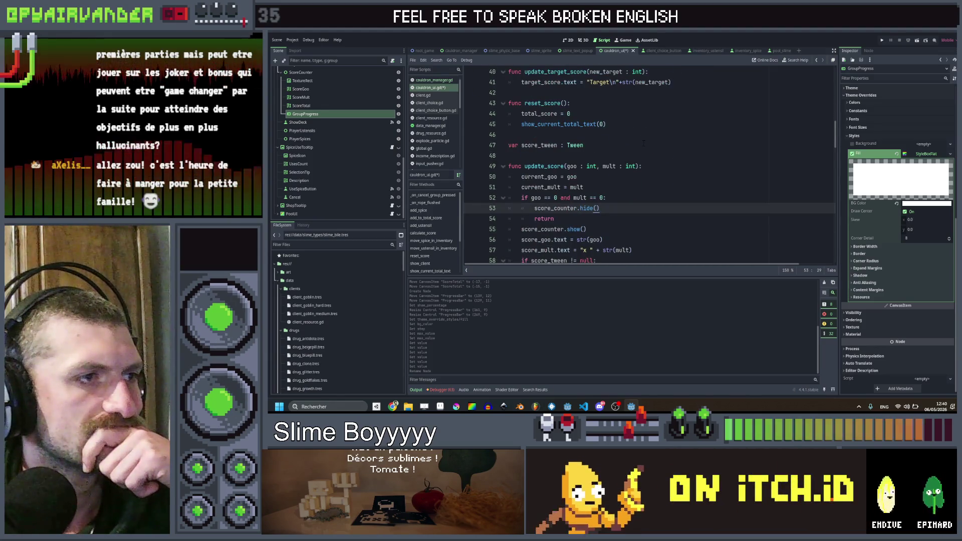
scroll(643, 144, "down", 1)
left_click(643, 134)
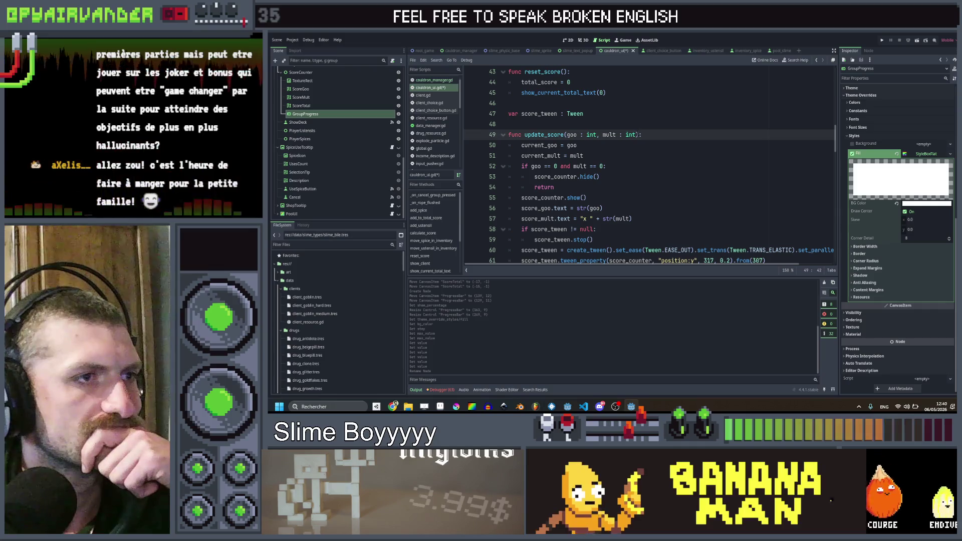
left_click_drag(636, 134, 571, 135)
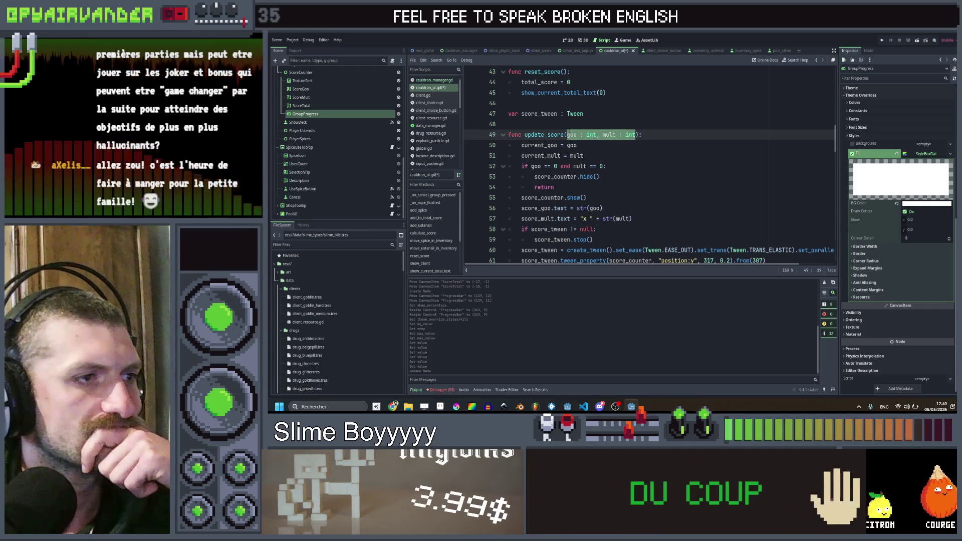
scroll(669, 131, "up", 2)
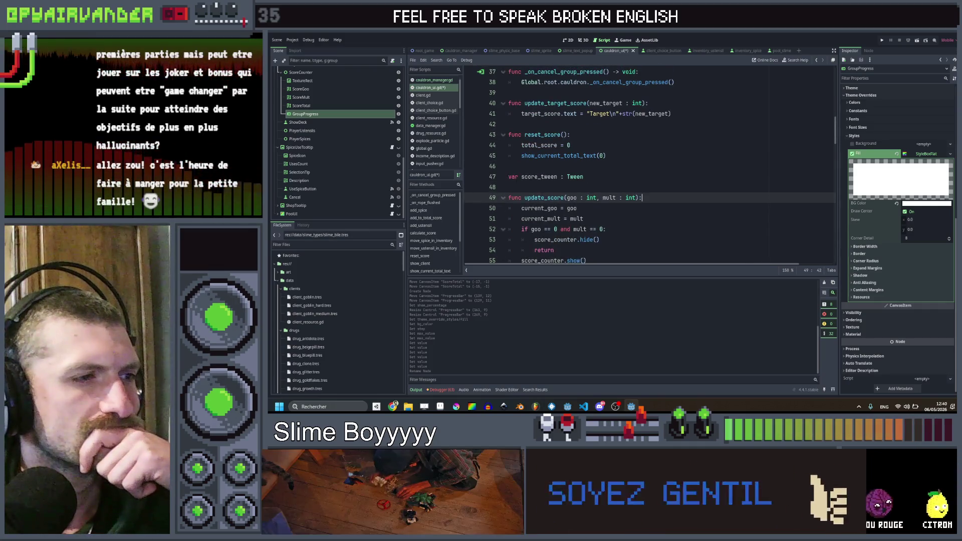
scroll(542, 198, "down", 1)
scroll(647, 158, "down", 2)
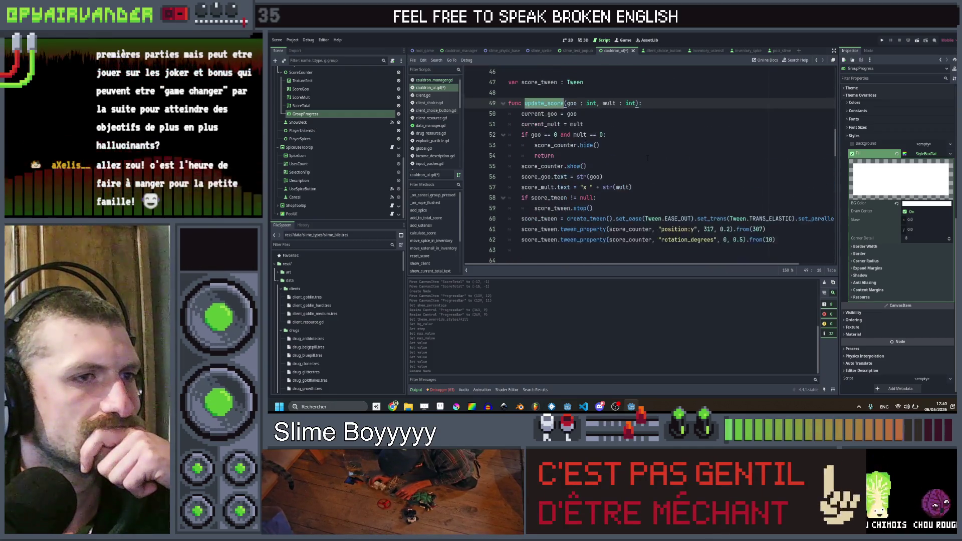
scroll(647, 158, "up", 1)
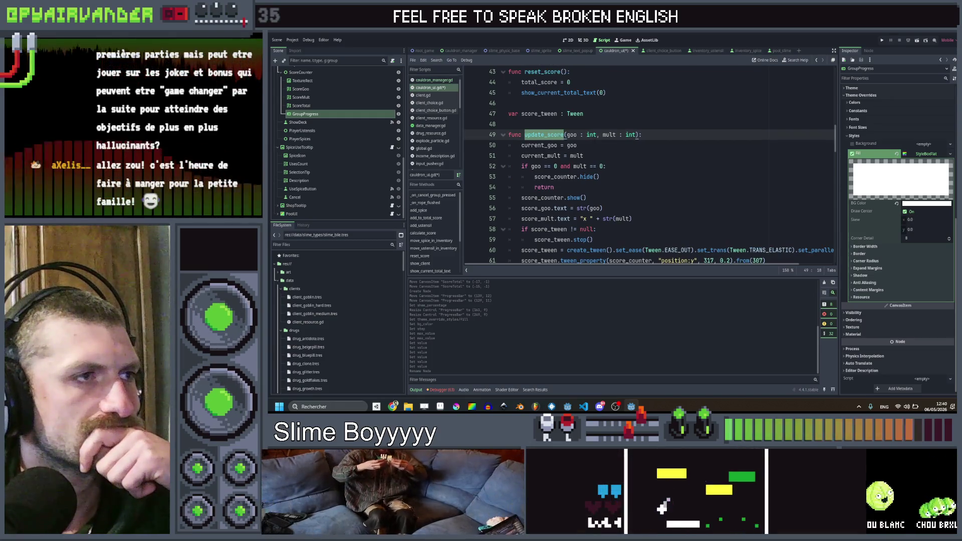
left_click_drag(642, 135, 503, 135)
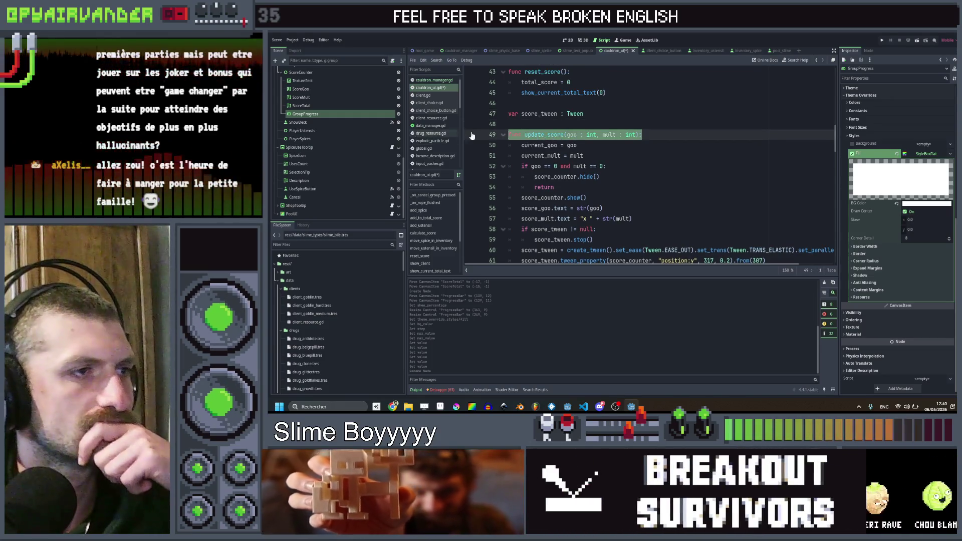
key("ctrl+c")
key("Left")
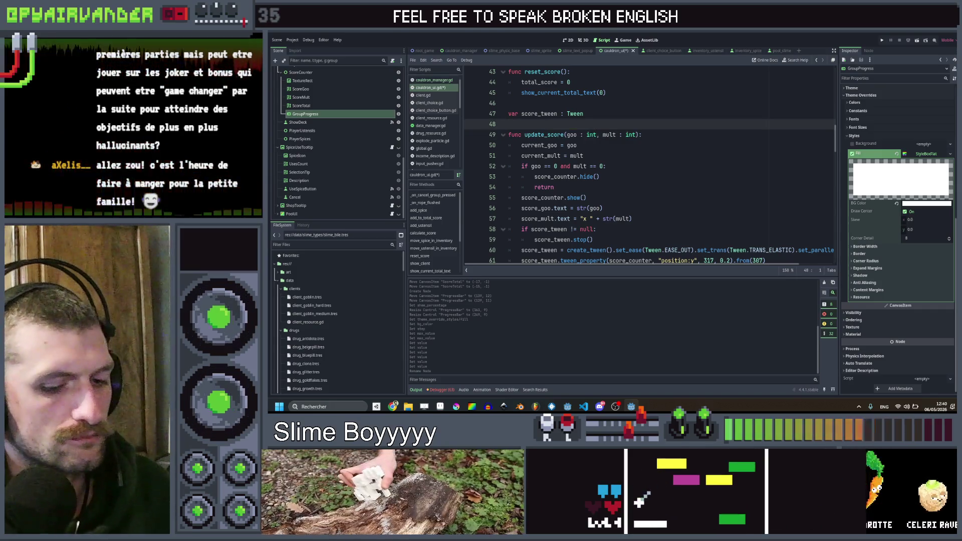
key("Return")
key("Return")
key("Up")
key("Up")
key("ctrl+v")
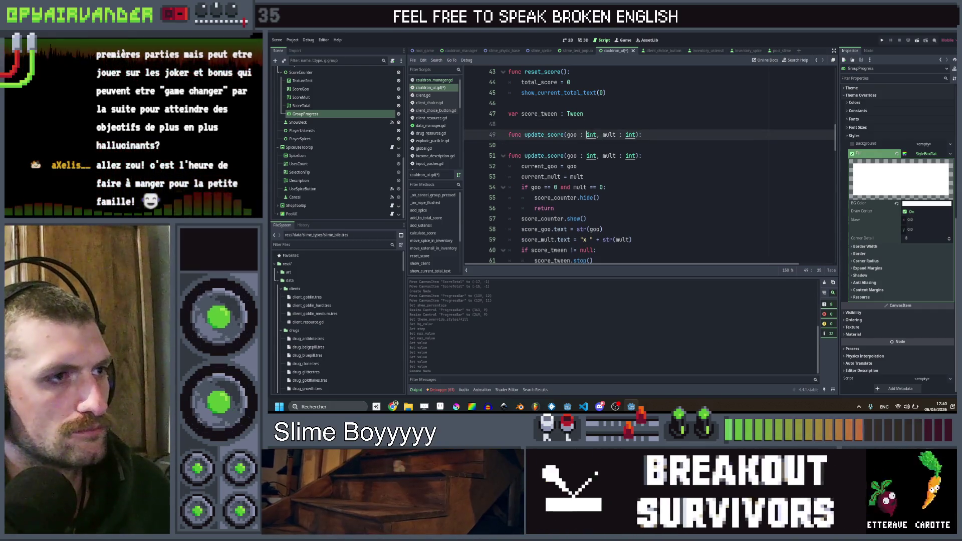
- Rename the copy to update_score_with_group(slime : Array[Slime])
left_click(563, 135)
type("8")
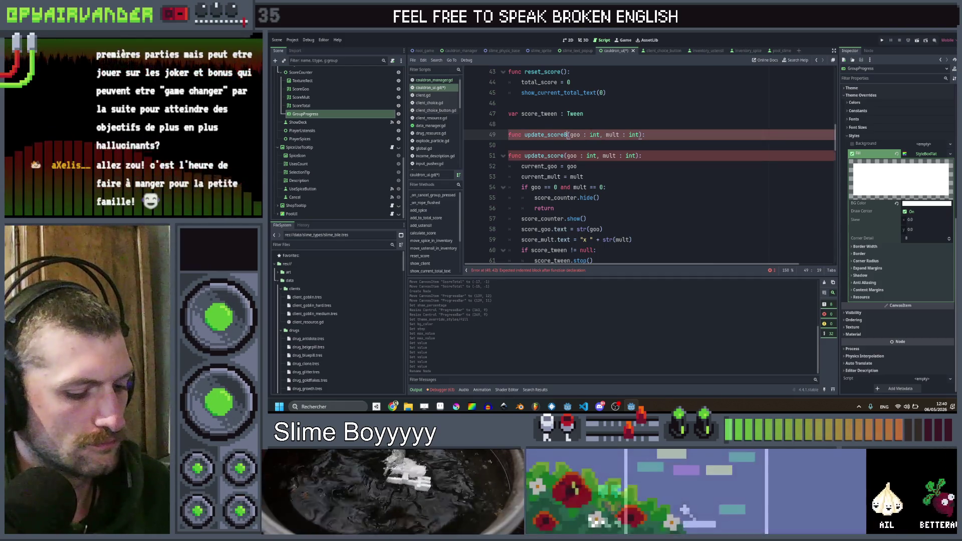
type("zit")
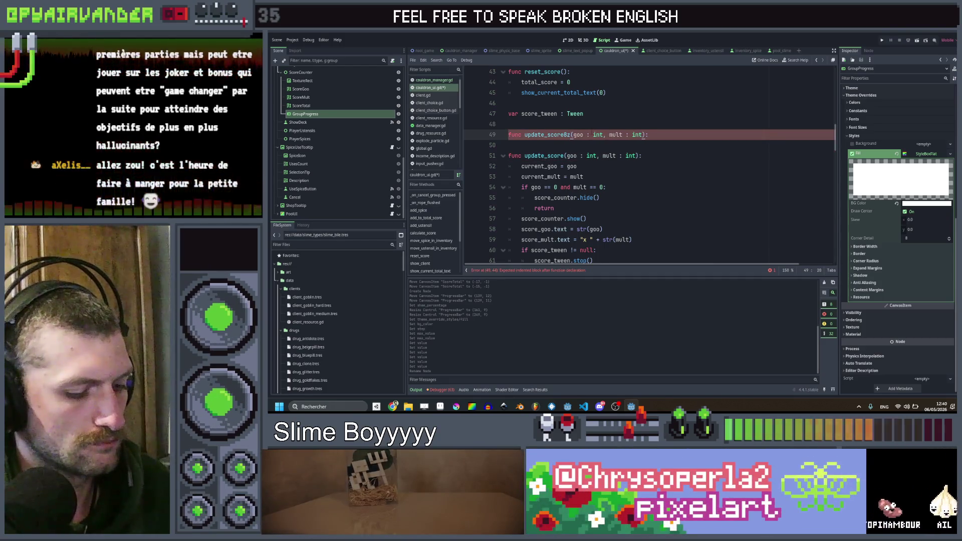
type("h8grou")
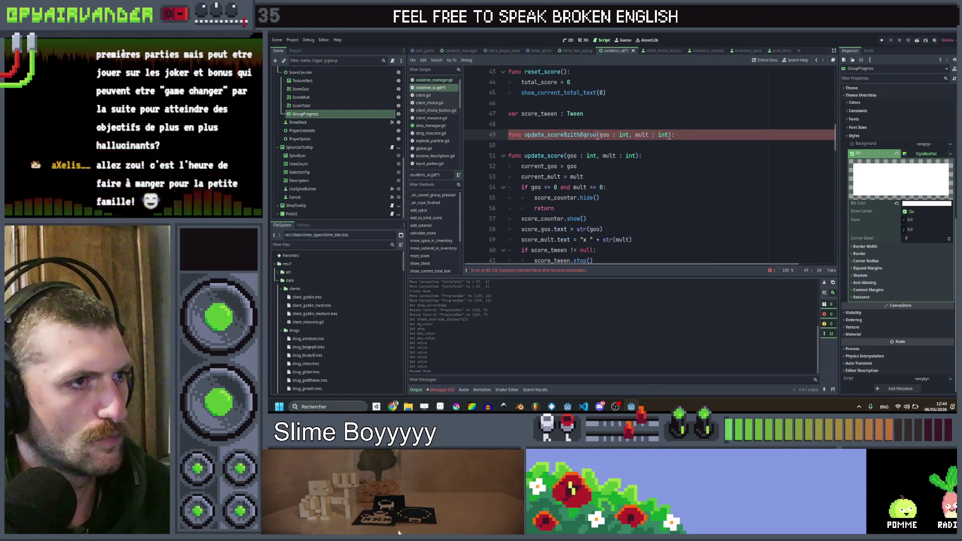
key("BackSpace")
key("BackSpace")
key("BackSpace")
key("alt+shift")
type("wi")
key("BackSpace")
key("BackSpace")
type("_with")
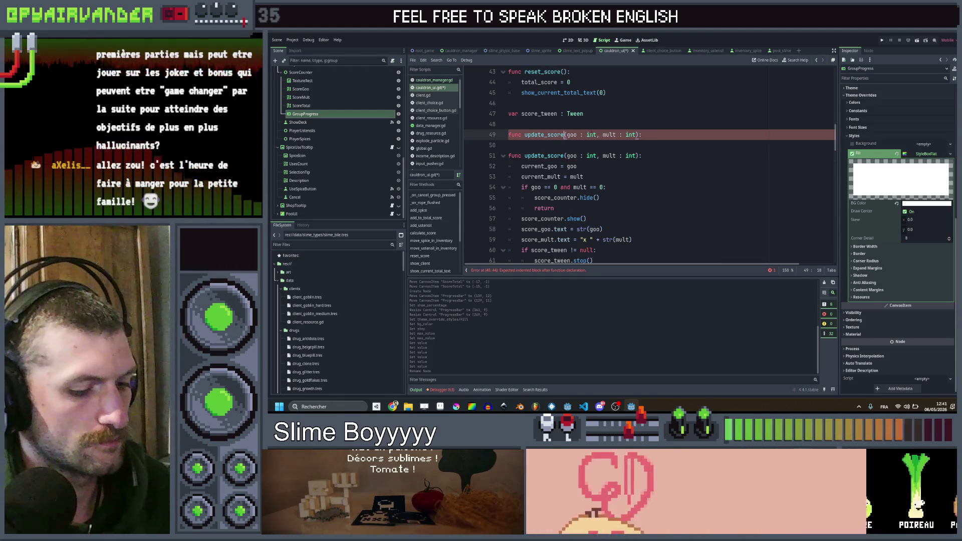
type("_group")
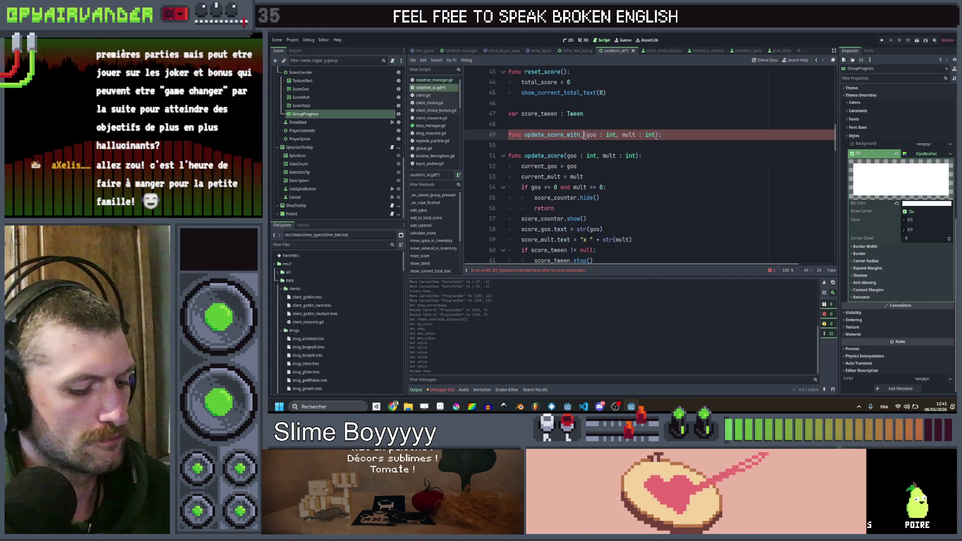
key("Right")
key("ctrl+shift+Right")
key("ctrl+shift+Right")
key("ctrl+shift+Right")
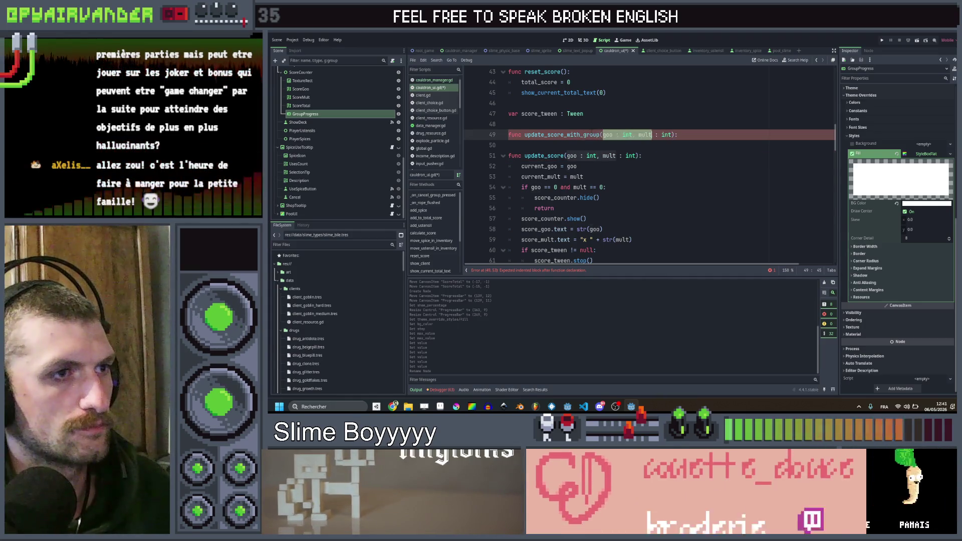
type("lime")
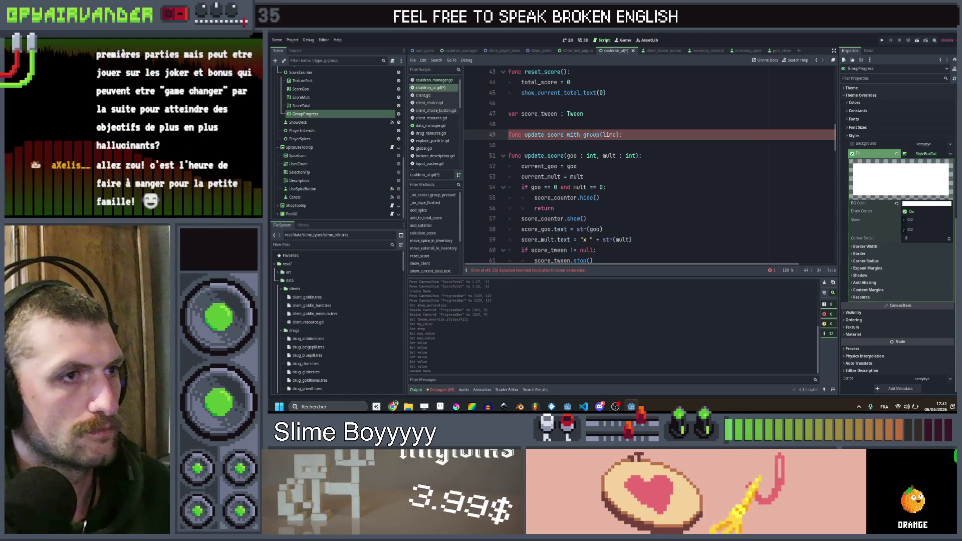
key("BackSpace")
key("BackSpace")
key("BackSpace")
type("slime ")
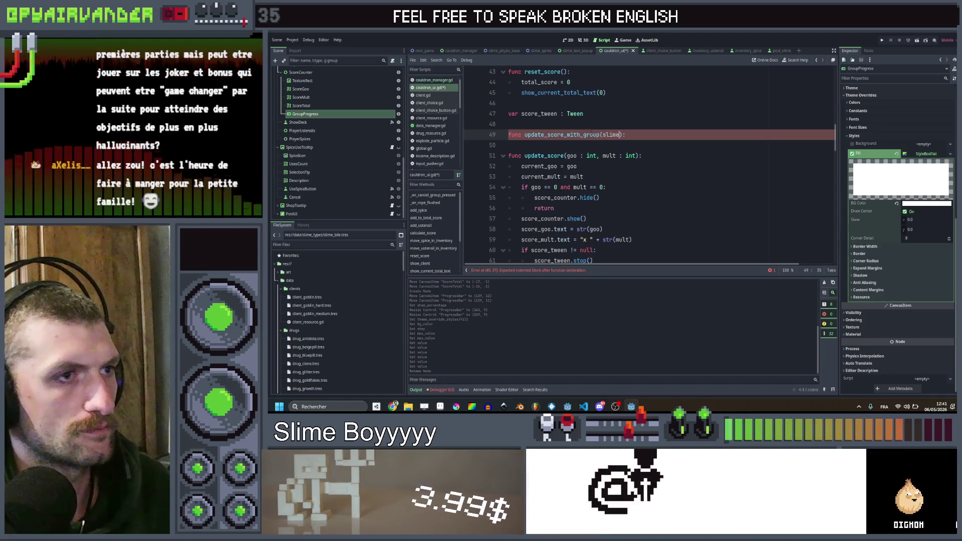
type("[")
key("BackSpace")
type("Array[S")
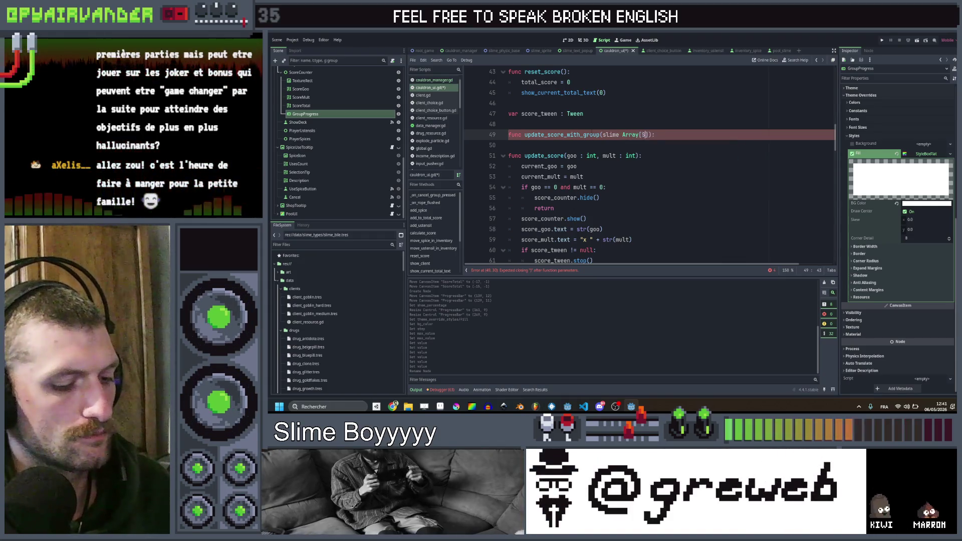
type("lime")
key("End")
left_click(622, 135)
- Begin the new function's body with an indented group_progress line
key("Down")
scroll(617, 138, "down", 3)
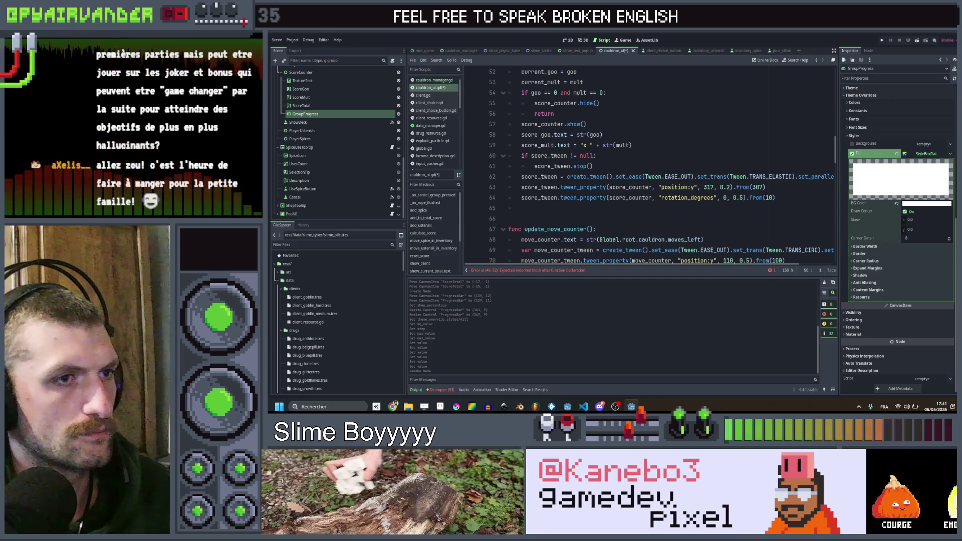
scroll(646, 166, "up", 15)
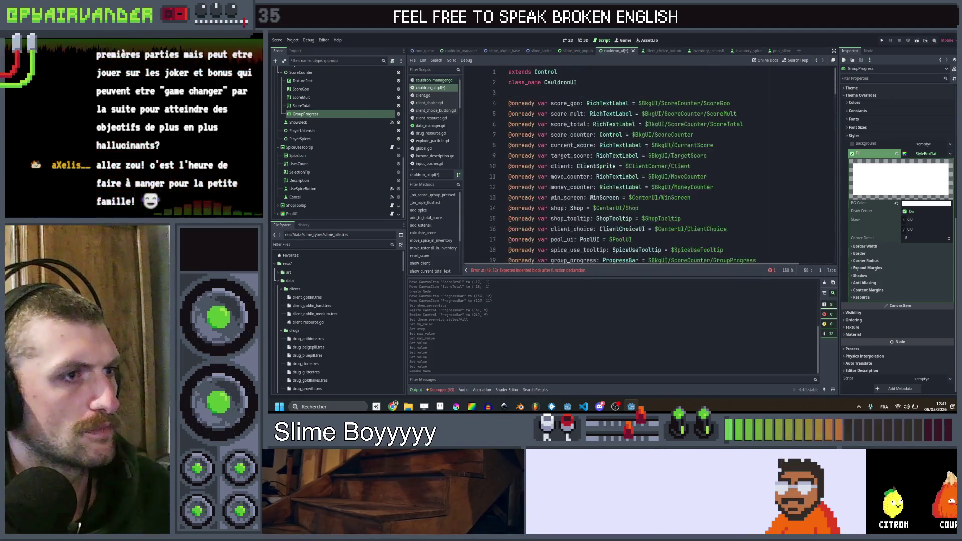
scroll(646, 165, "down", 1)
key("Tab")
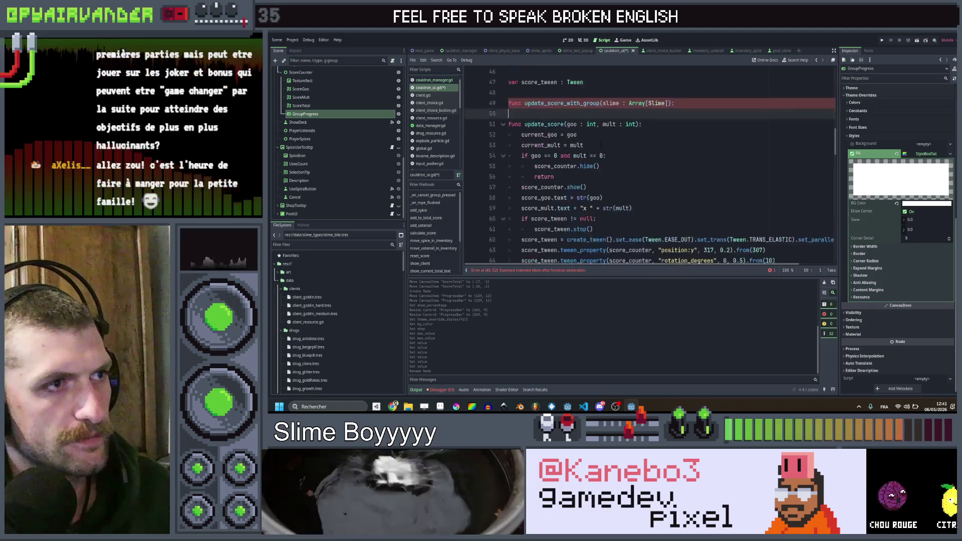
type("group")
key("Return")
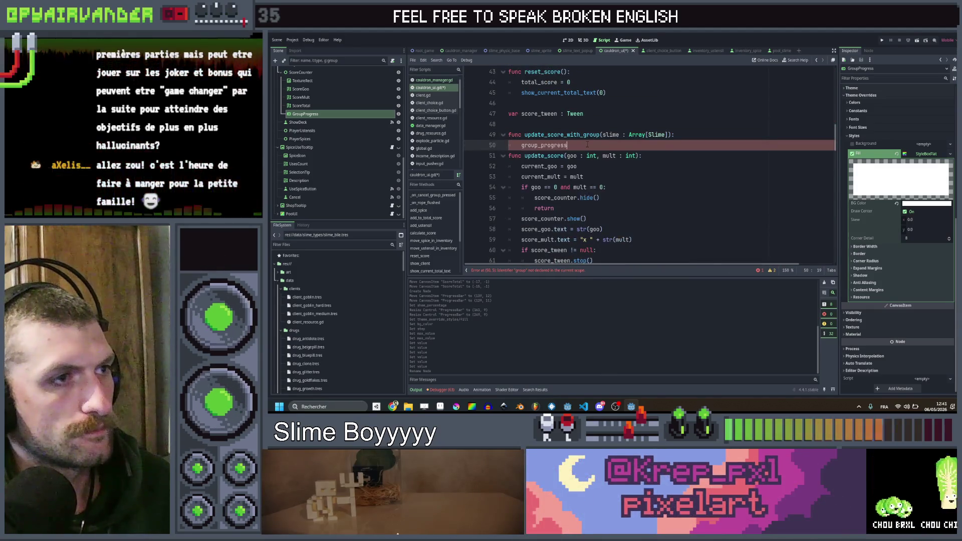
- Start the group_progress.value assignment and declare total_level = 0 above it
type(".")
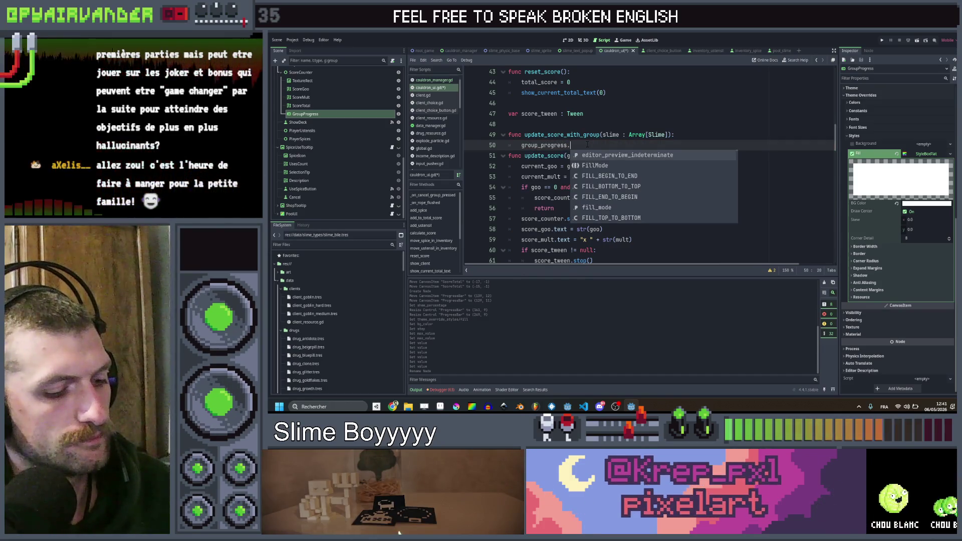
type("value")
type(" = slime")
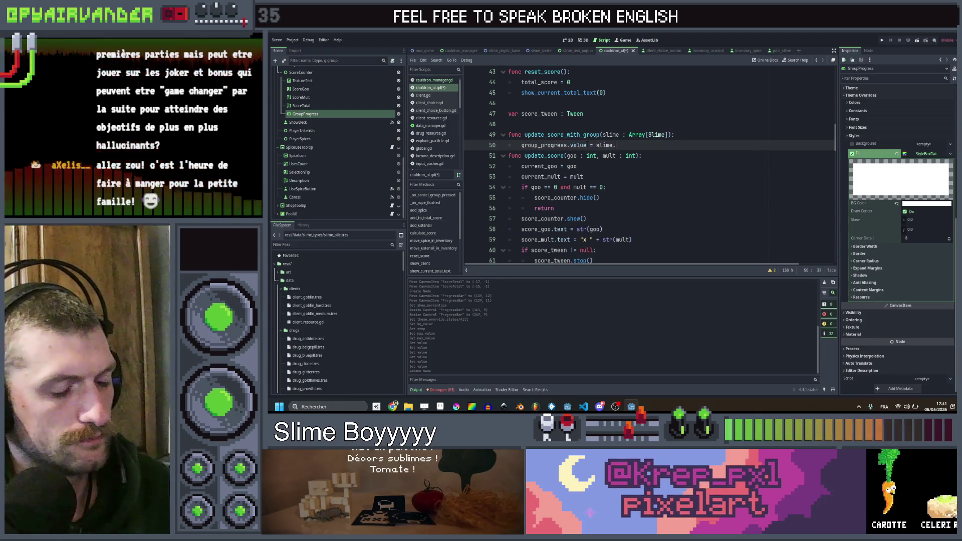
type(".")
left_click(666, 135)
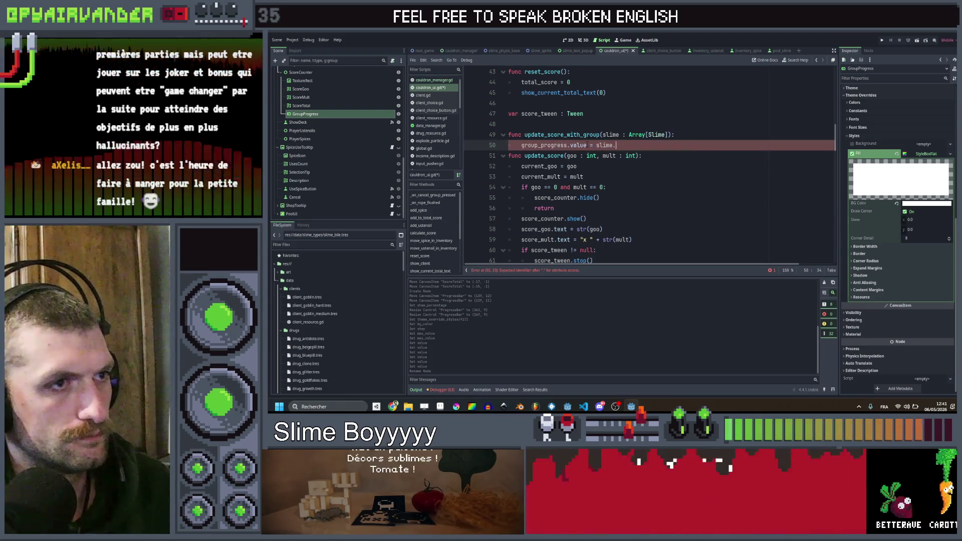
key("End")
key("Return")
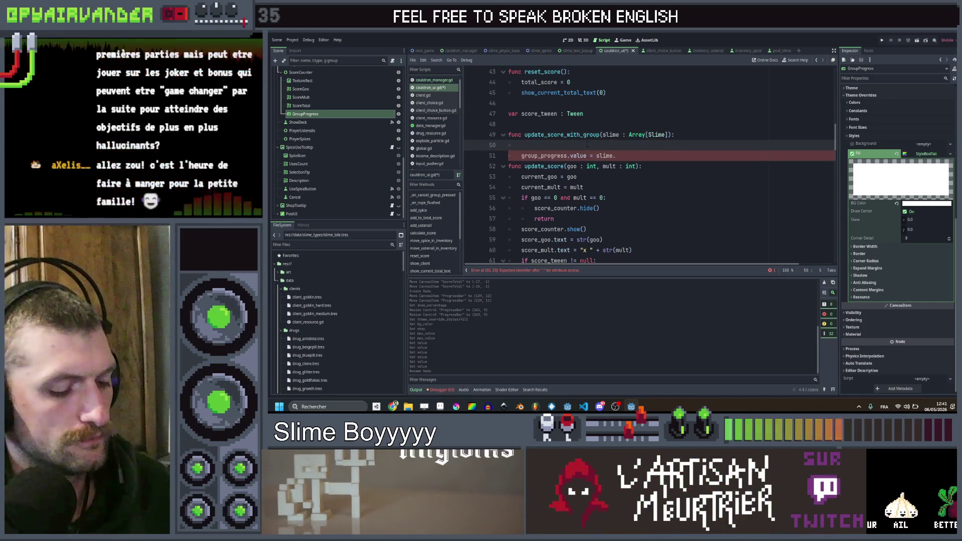
type("ve")
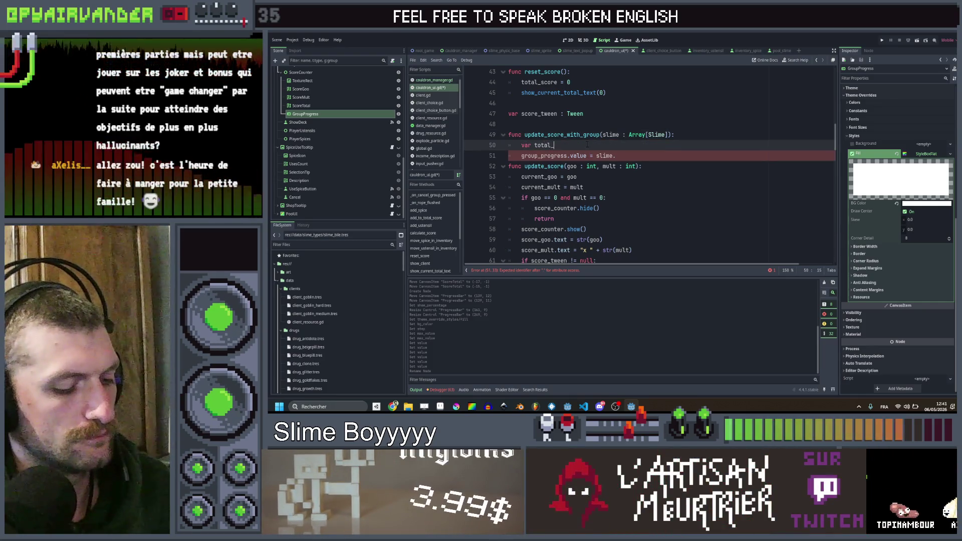
type("l ")
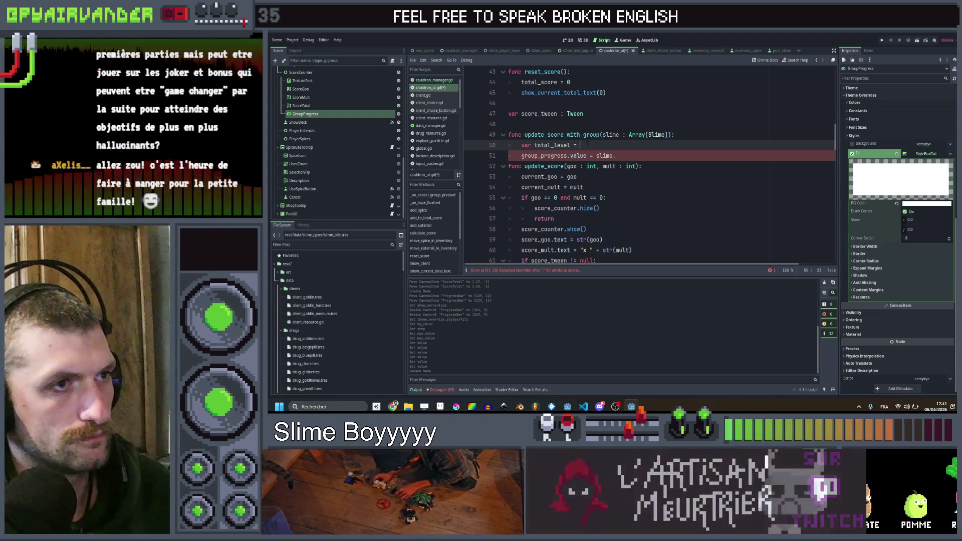
type("=")
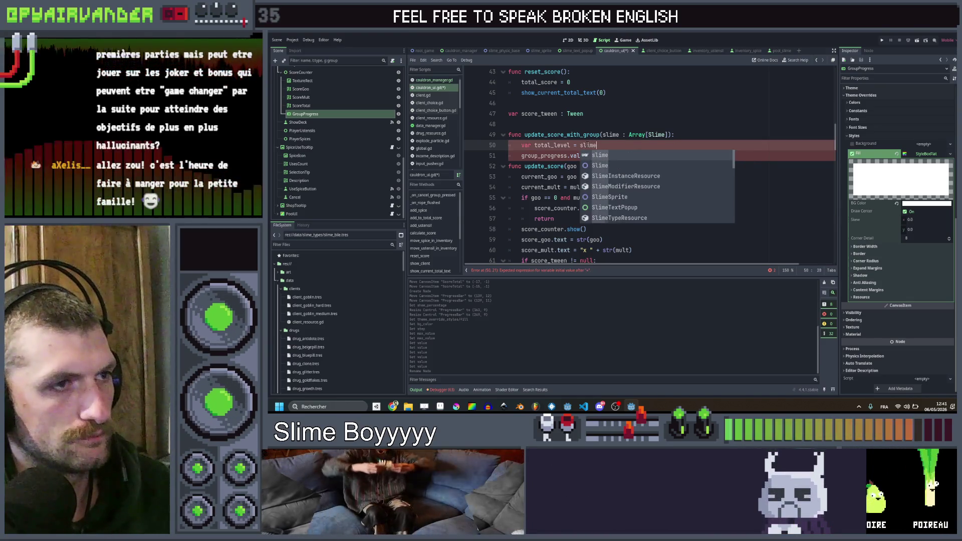
key("BackSpace")
key("BackSpace")
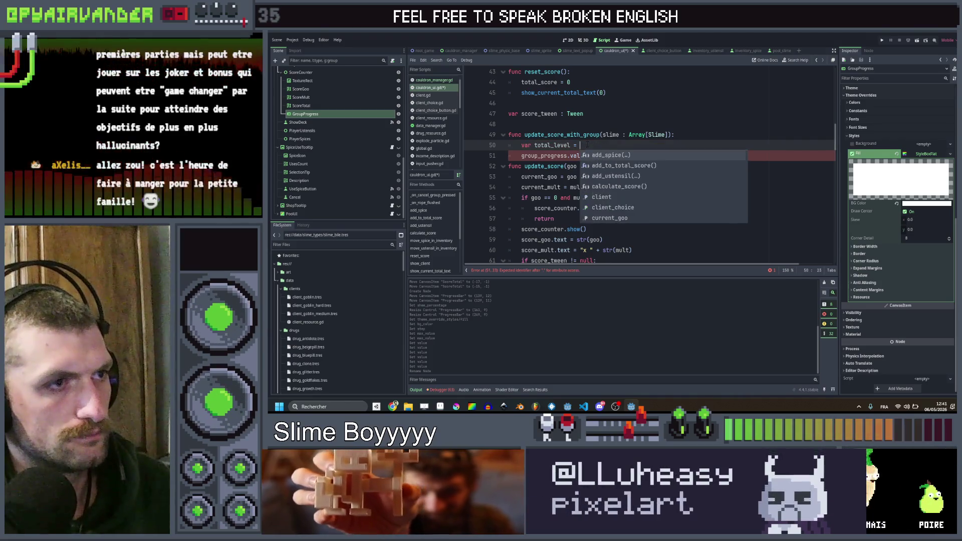
type("0")
- Add a 'for s in slime:' loop doing total_level += s.data.level+1
key("Return")
type("for ")
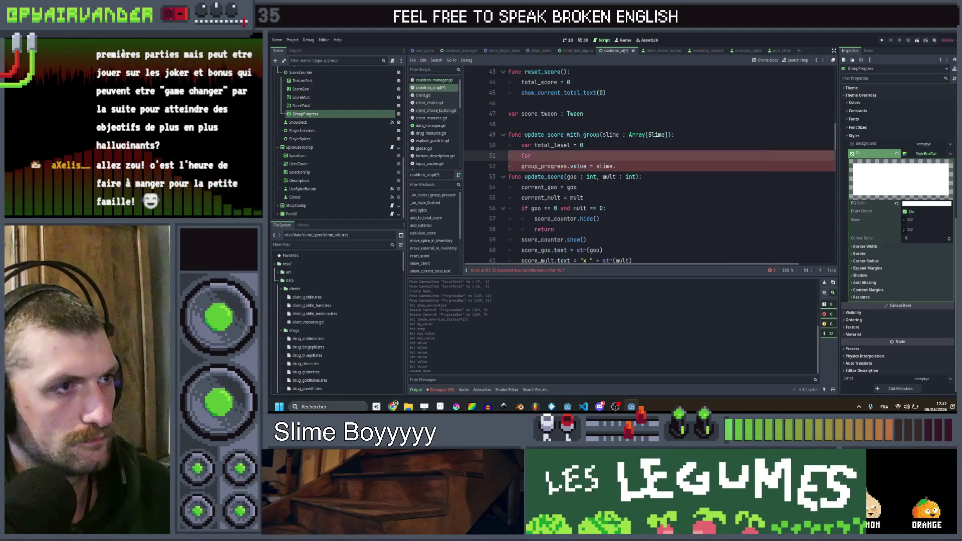
type("s in slim")
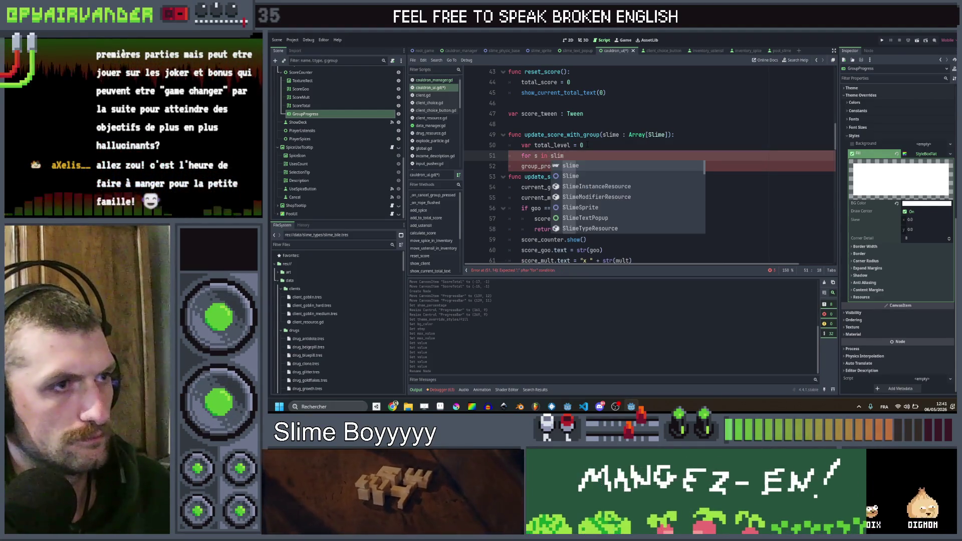
type("e:")
key("Return")
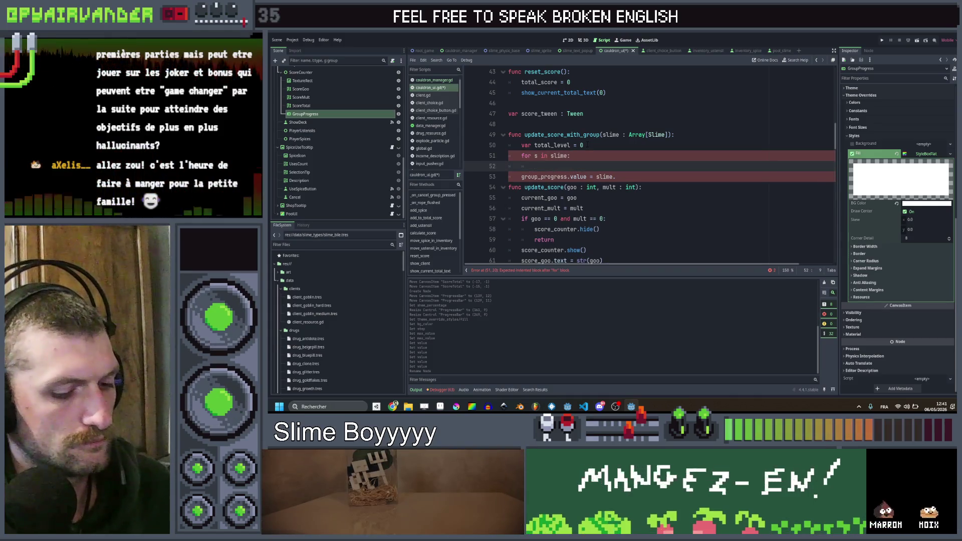
type("tot")
key("Down")
key("Return")
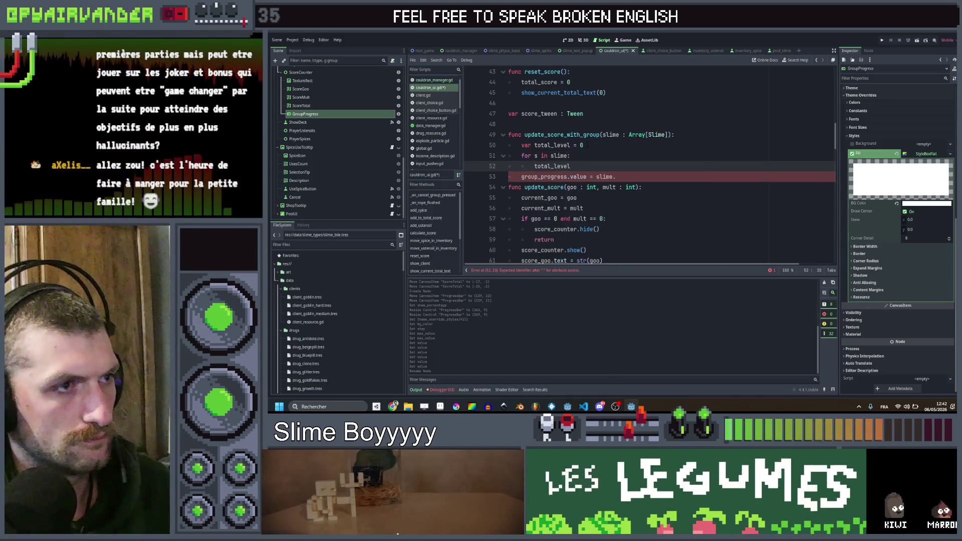
type("slime")
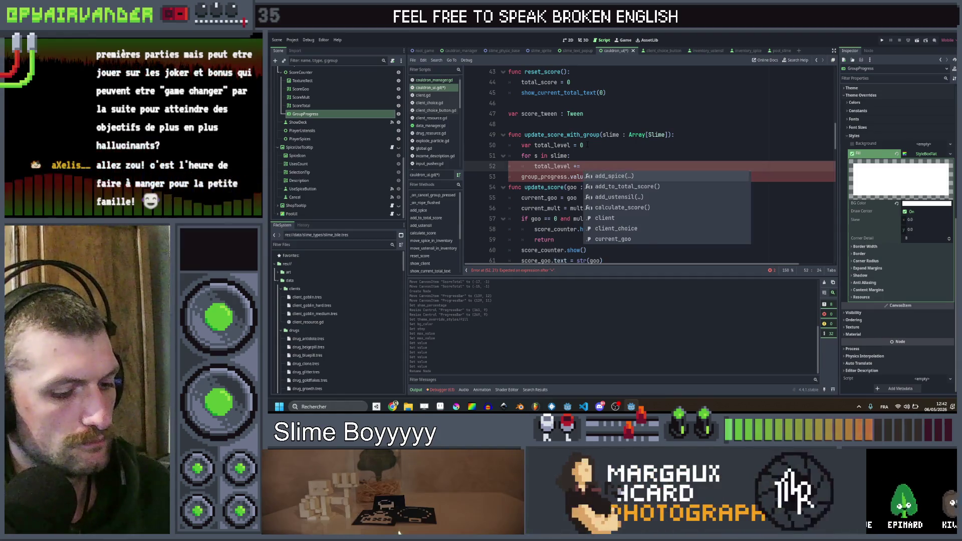
type(".tot")
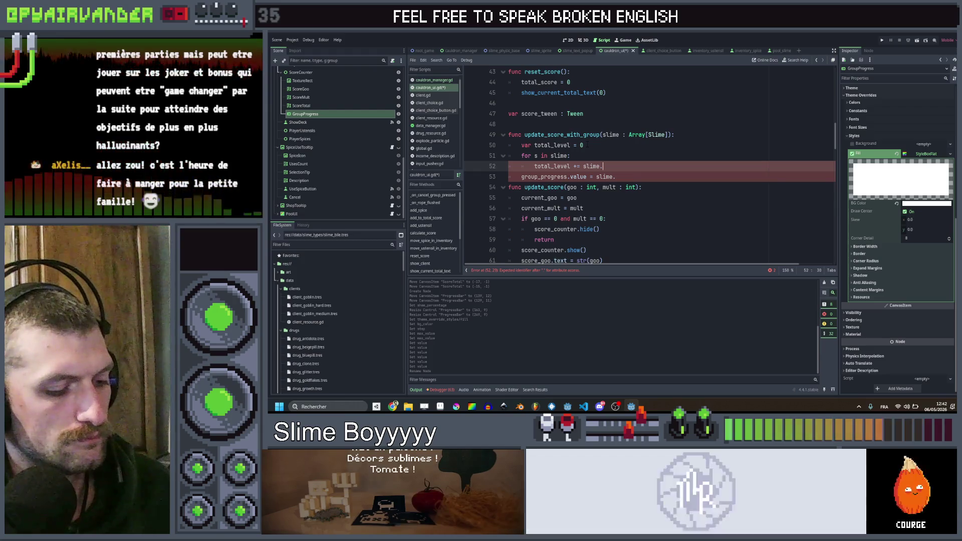
key("BackSpace")
key("BackSpace")
key("BackSpace")
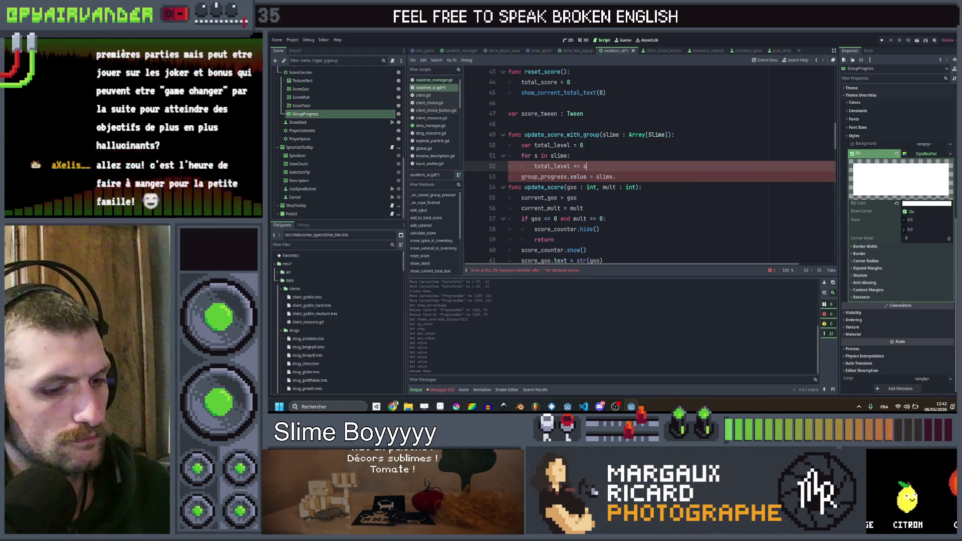
type(".data")
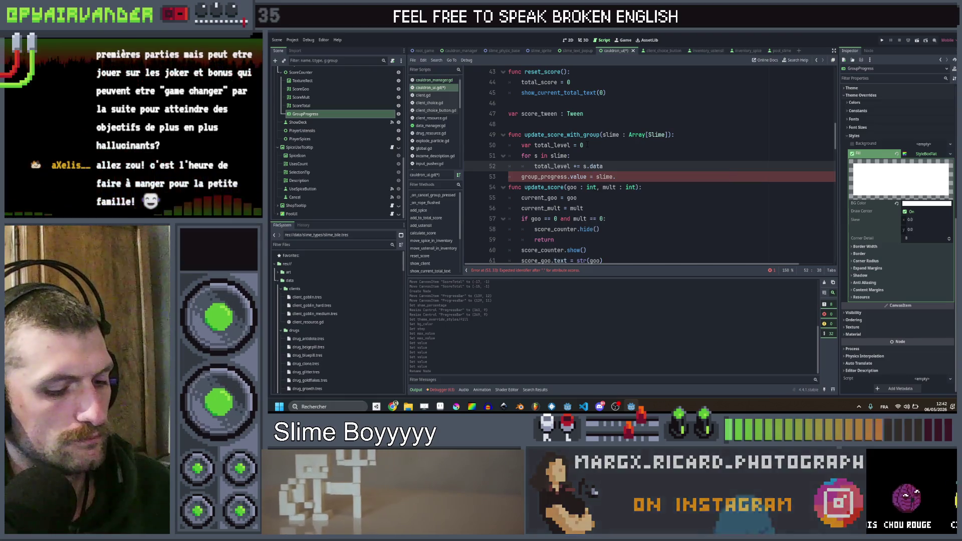
type(".level")
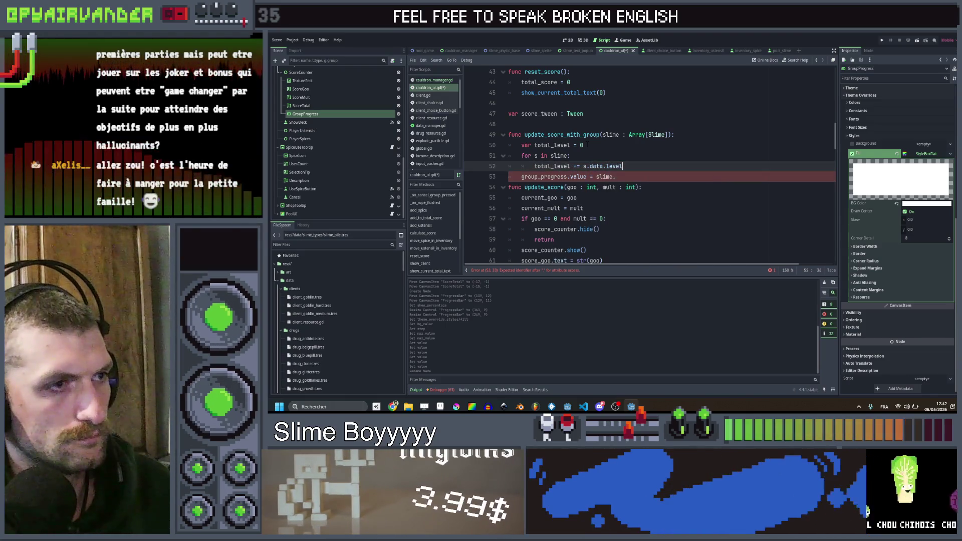
type("+1")
- Assign group_progress.value = total_level and save cauldron_ui.gd
left_click(614, 176)
type("tota")
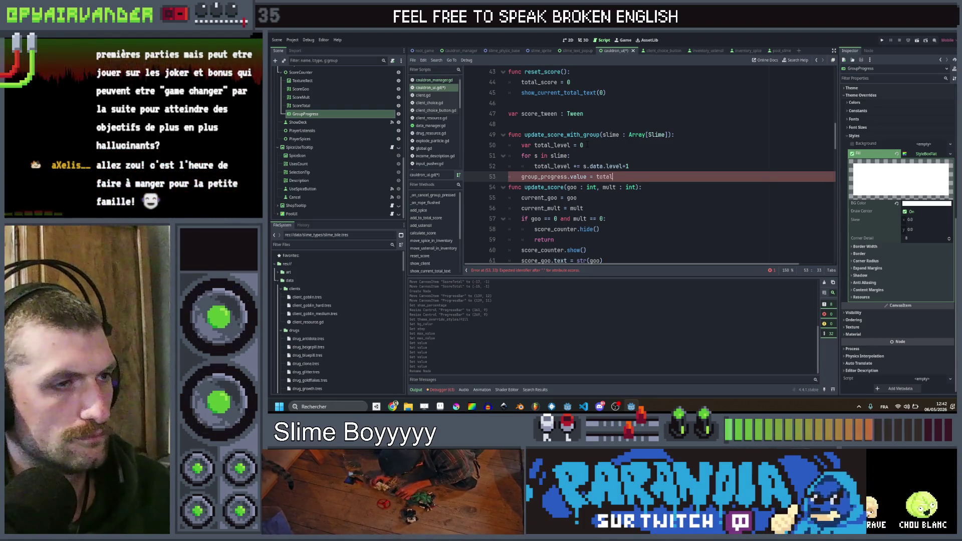
type("_level")
key("Up")
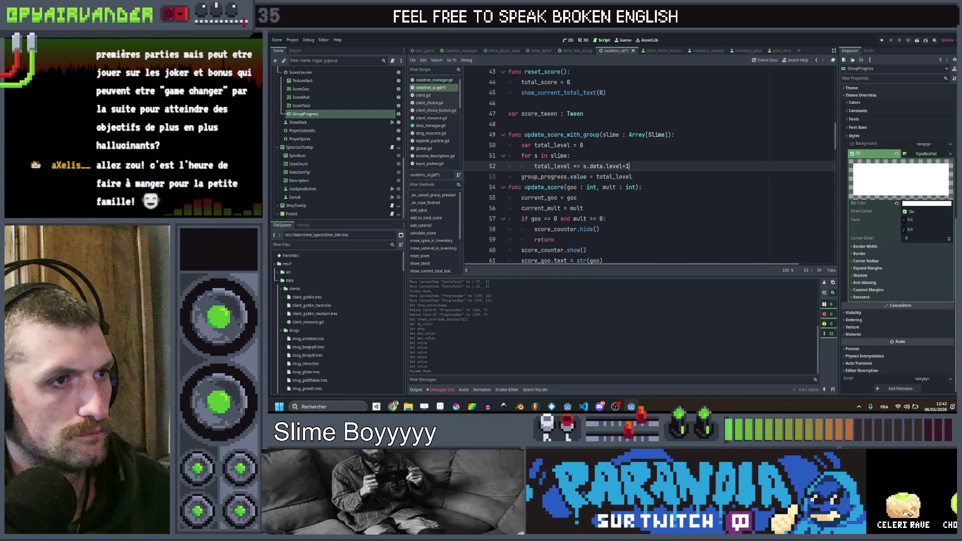
key("Down")
key("Return")
key("ctrl+s")
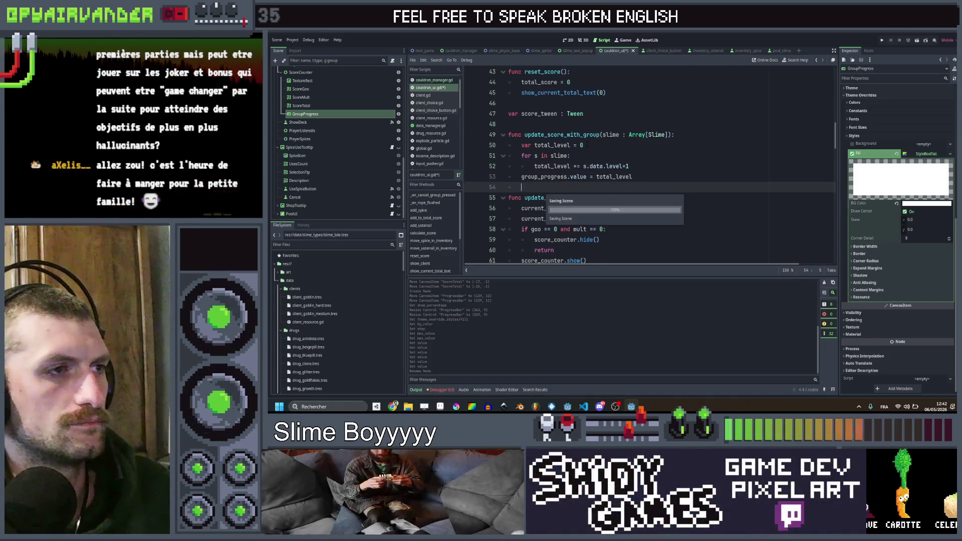
- Append score_counter.show() to update_score_with_group, save, and briefly run then stop the game
left_click(629, 166)
scroll(650, 165, "down", 4)
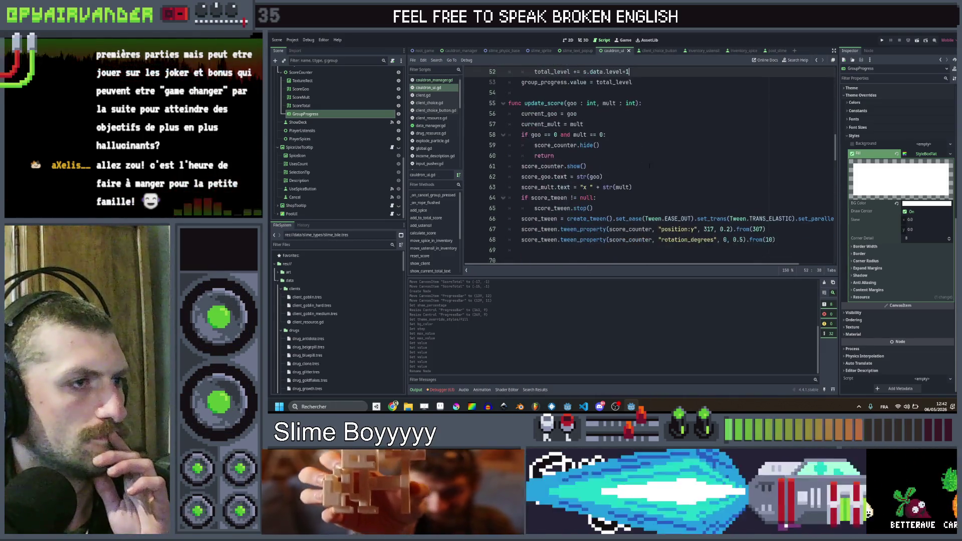
left_click(615, 135)
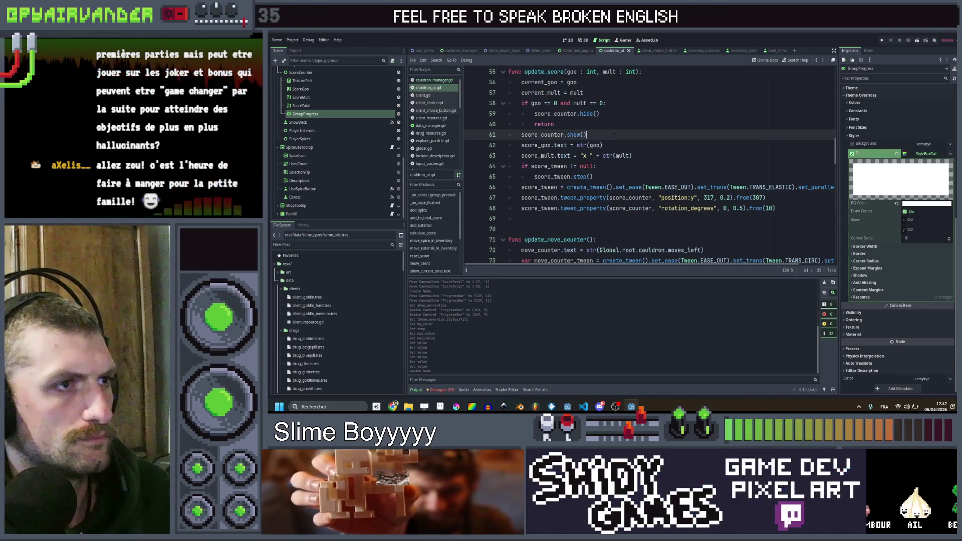
scroll(615, 136, "up", 3)
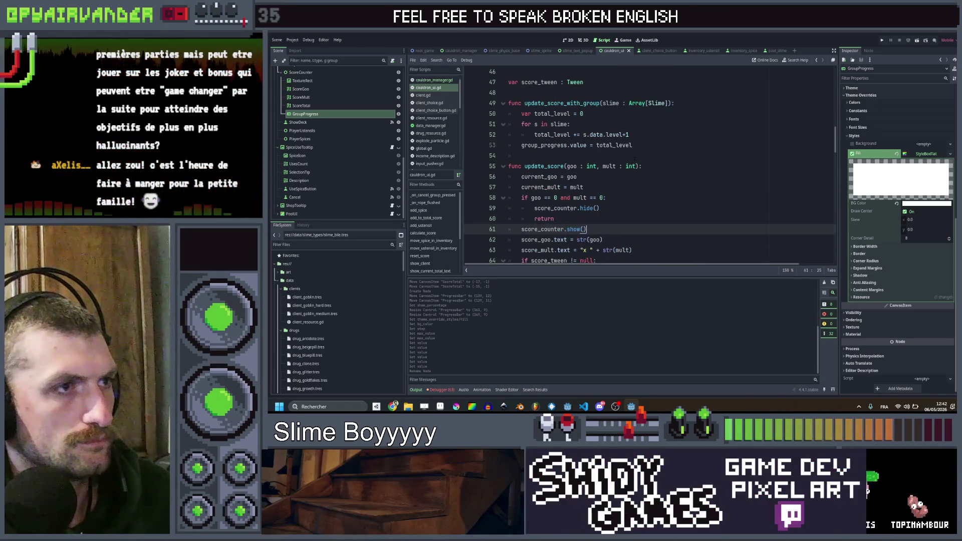
left_click(634, 159)
type("score_counter.show()")
key("ctrl+s")
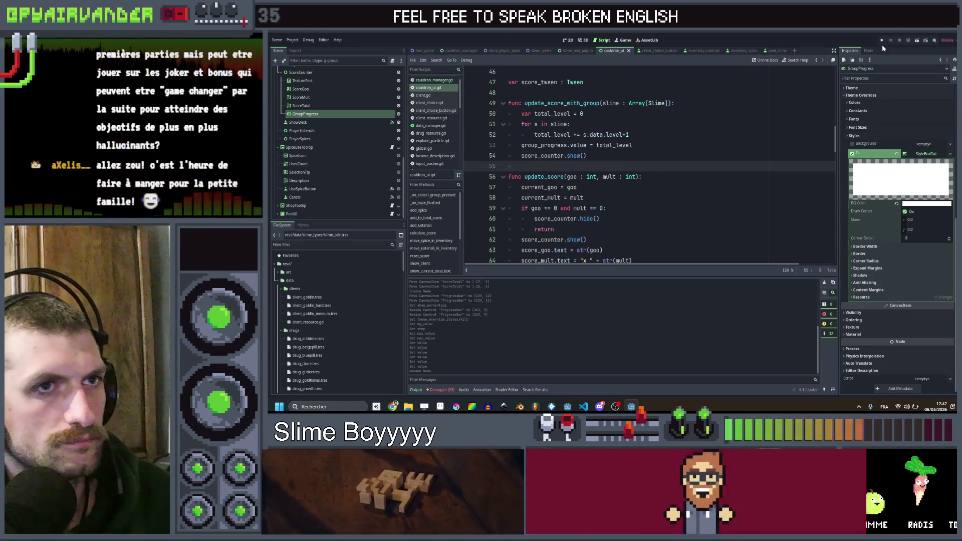
left_click(880, 40)
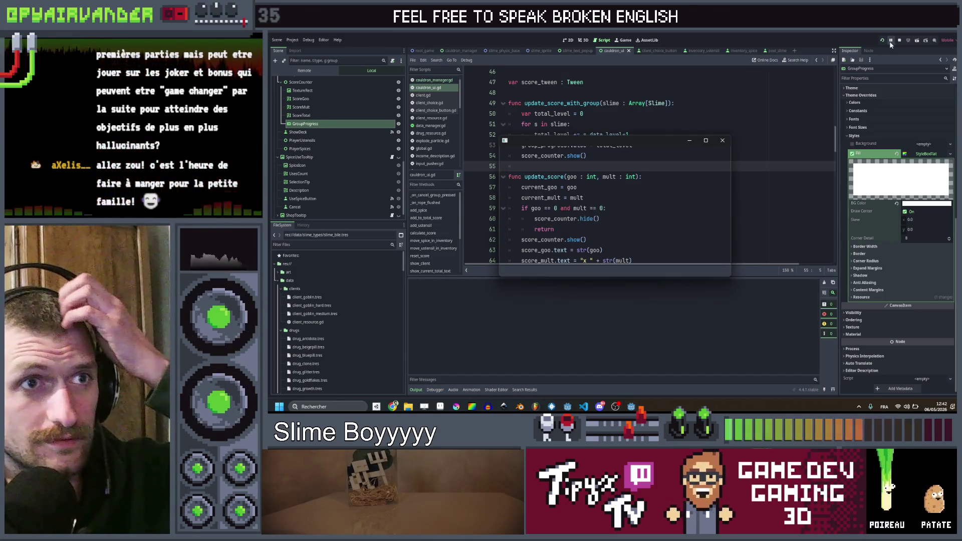
left_click(899, 40)
- Open cauldron_manager.gd at the line calling cauldron_ui.update_score with the group's goo and mult
double_click(589, 103)
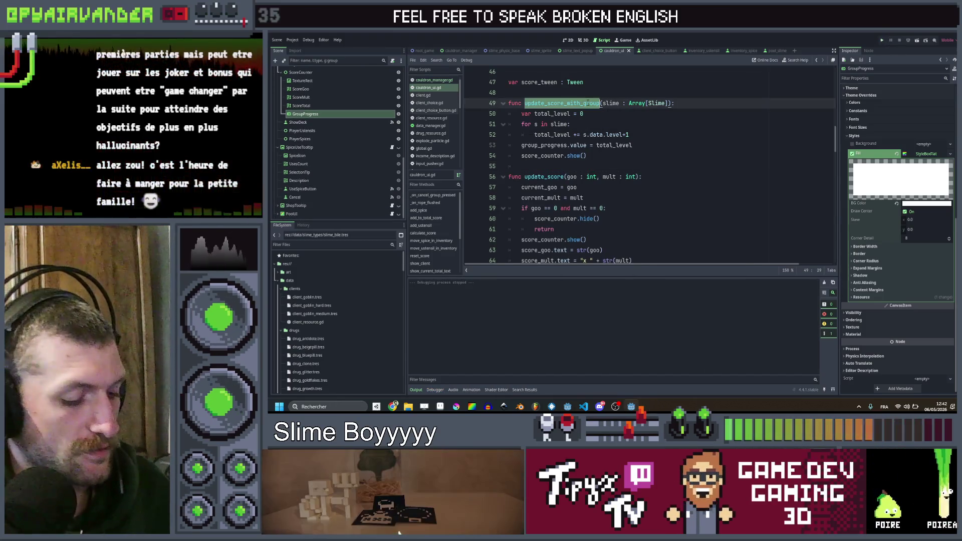
left_click(646, 135)
scroll(646, 150, "up", 2)
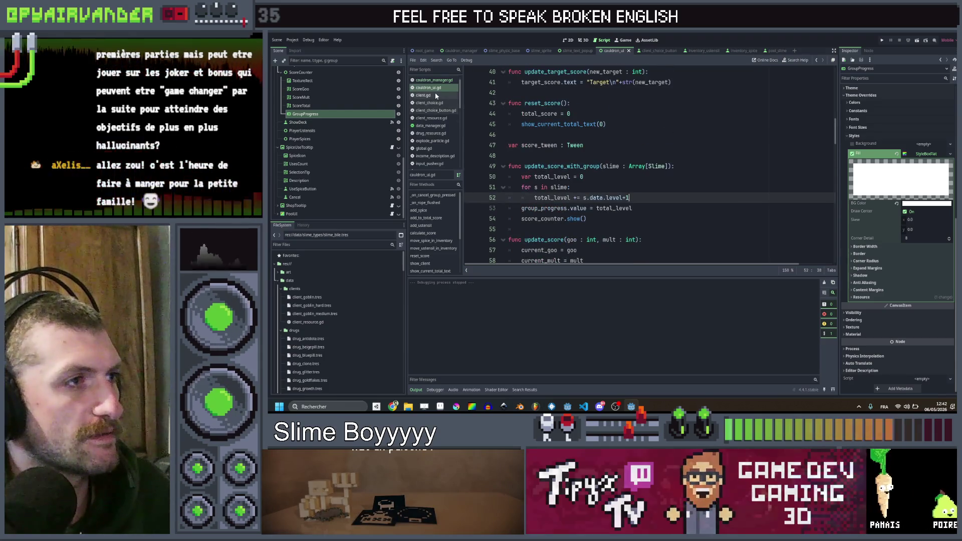
scroll(646, 165, "down", 2)
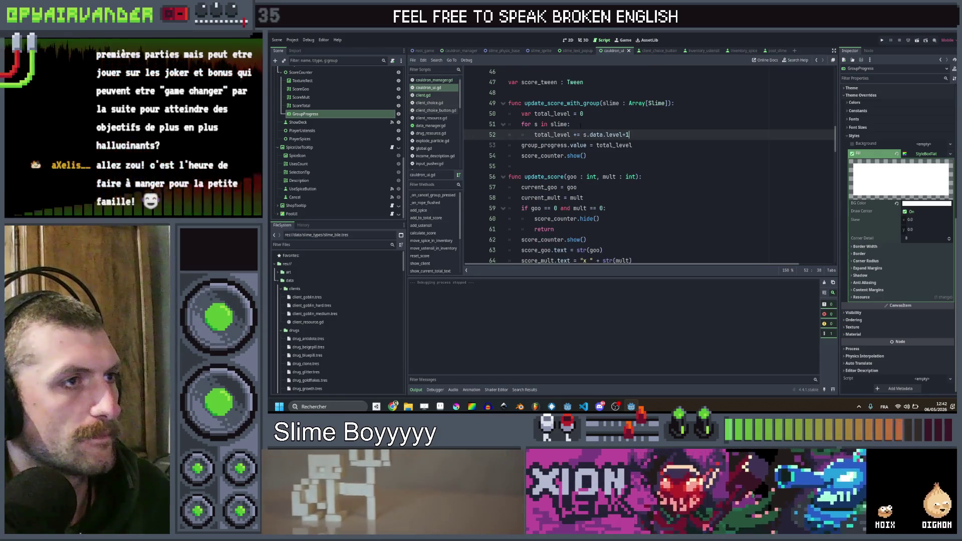
left_click_drag(524, 177, 564, 176)
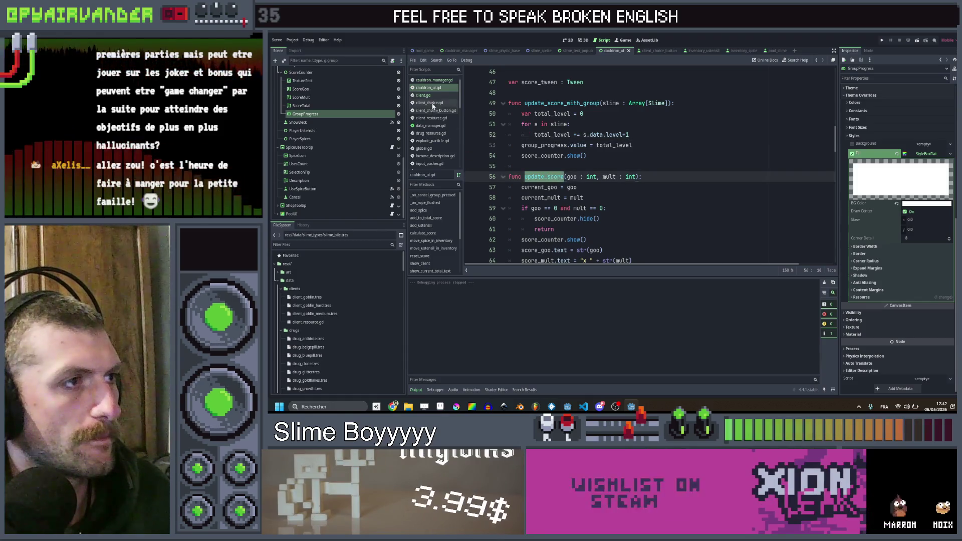
left_click(437, 88)
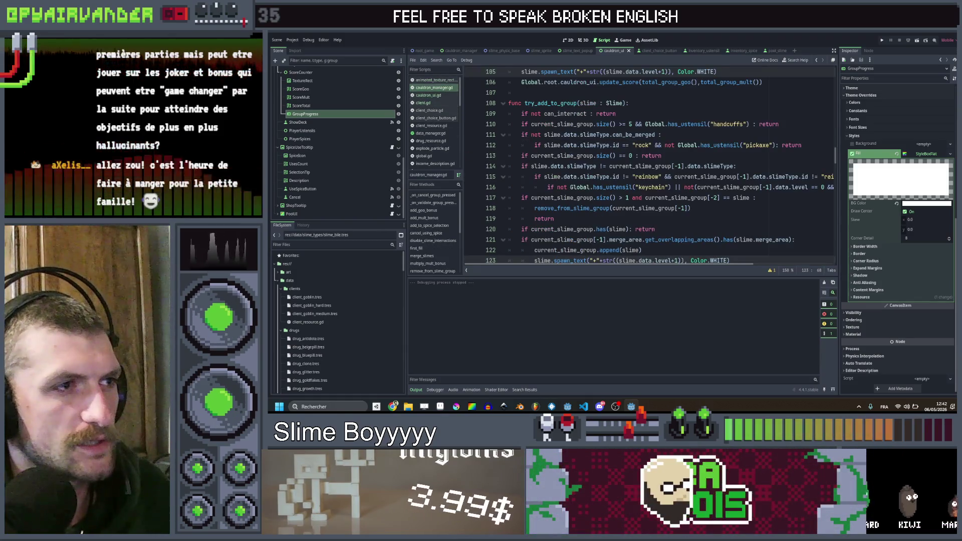
scroll(616, 156, "up", 1)
left_click(766, 113)
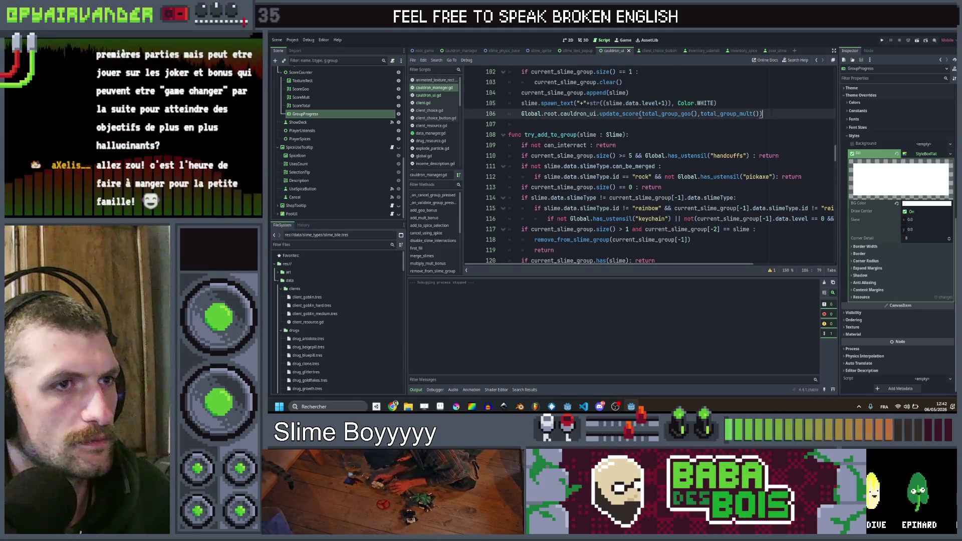
- Add an update_score_with_group(current_slime_group) line after the update_score call
scroll(759, 113, "up", 5)
scroll(742, 120, "down", 3)
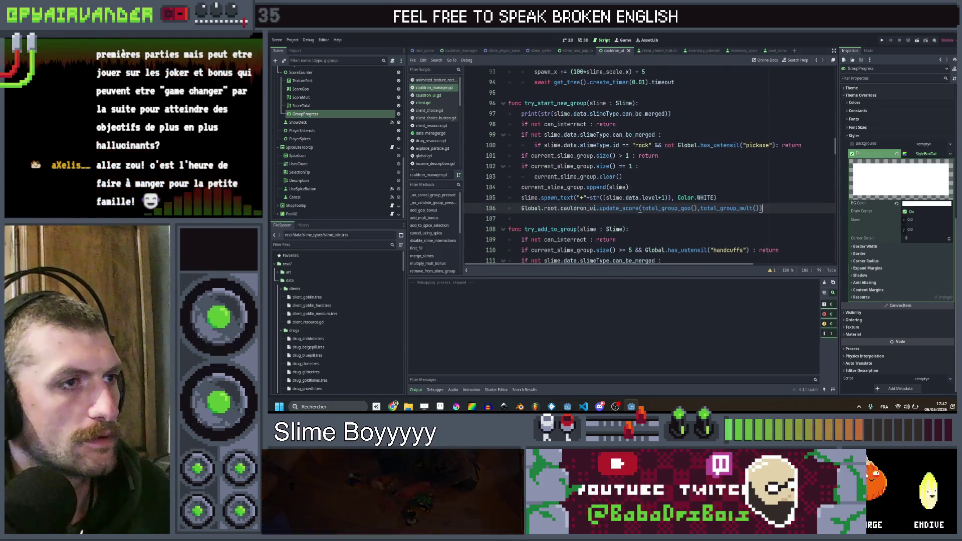
scroll(759, 182, "up", 1)
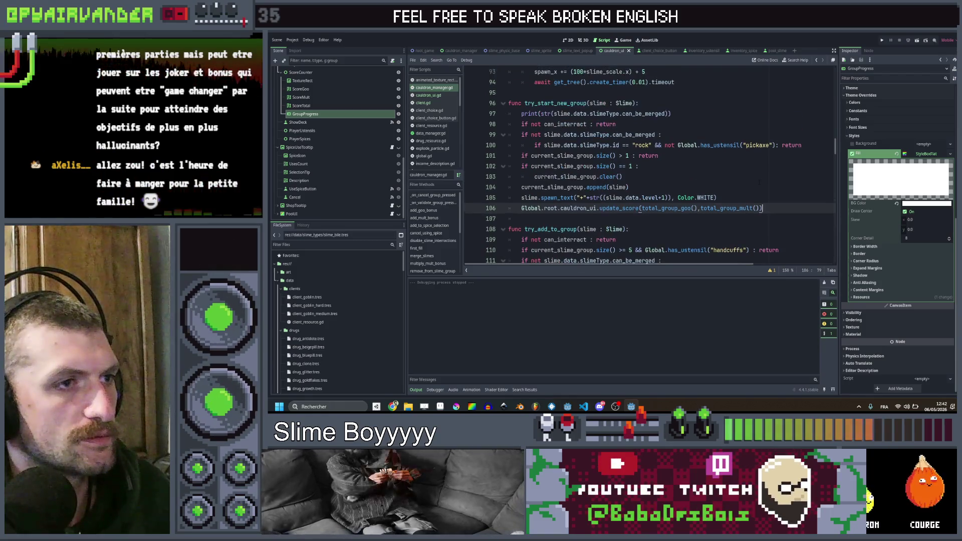
key("Return")
type("Global.root.cauldron_ui.update_score(total_group_goo(),total_group_mult())")
key("Up")
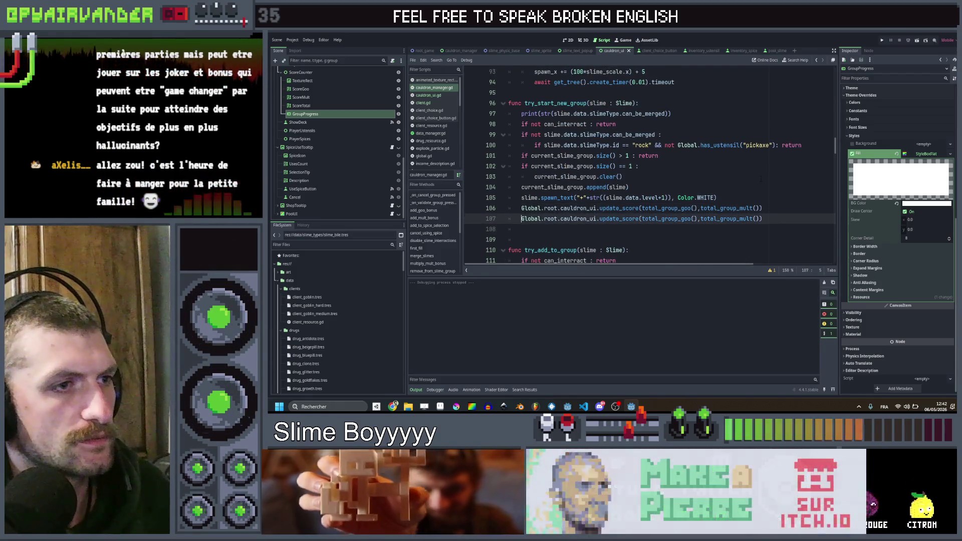
double_click(619, 218)
key("BackSpace")
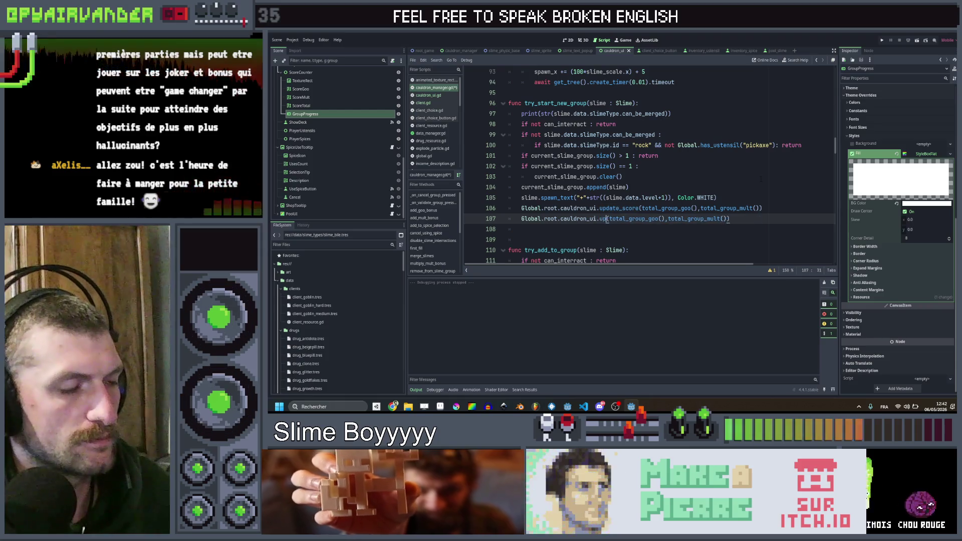
type("upd")
key("Down")
key("Down")
key("Down")
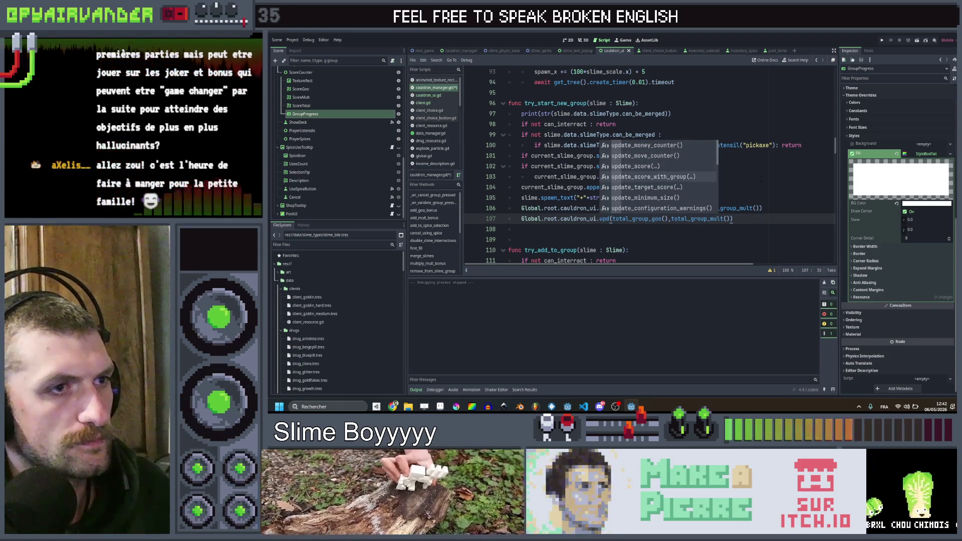
key("Return")
key("shift+End")
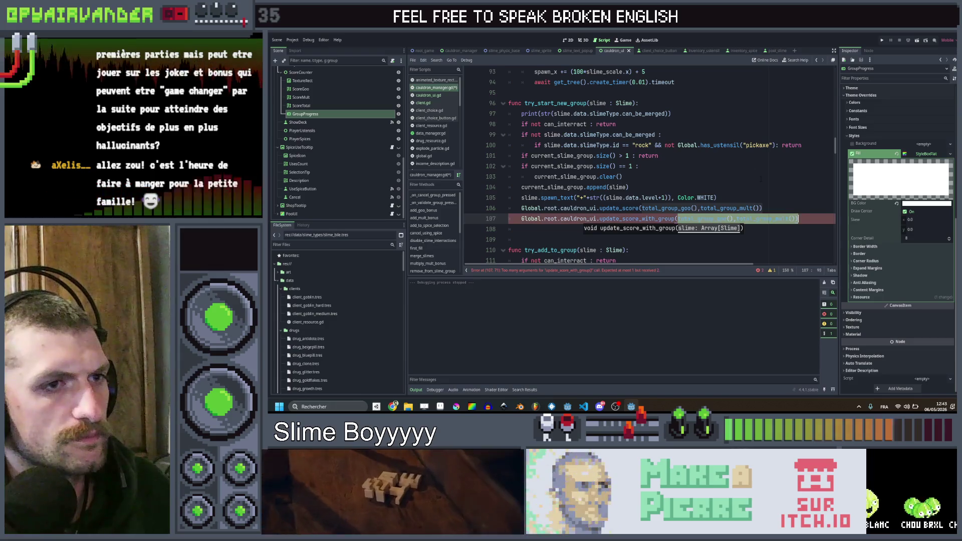
type("cu")
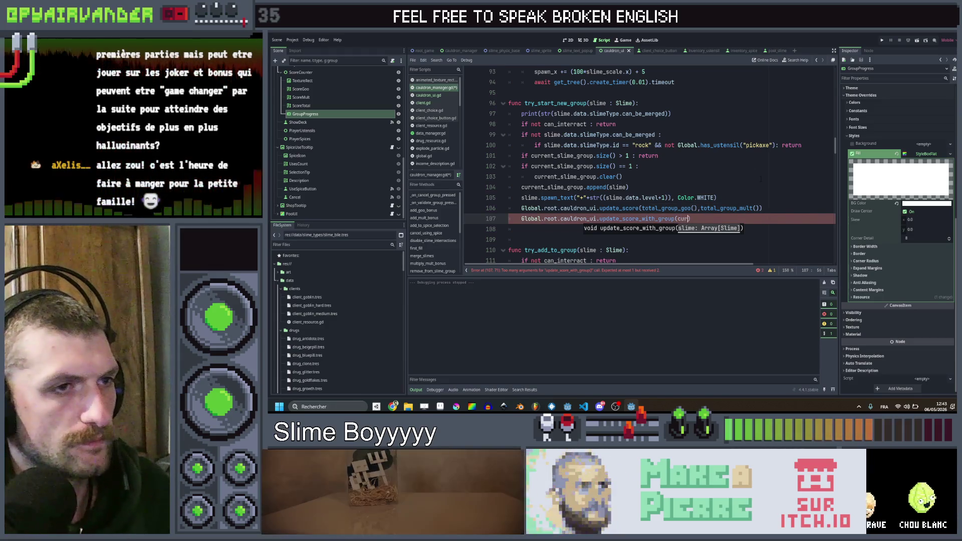
left_click(761, 178)
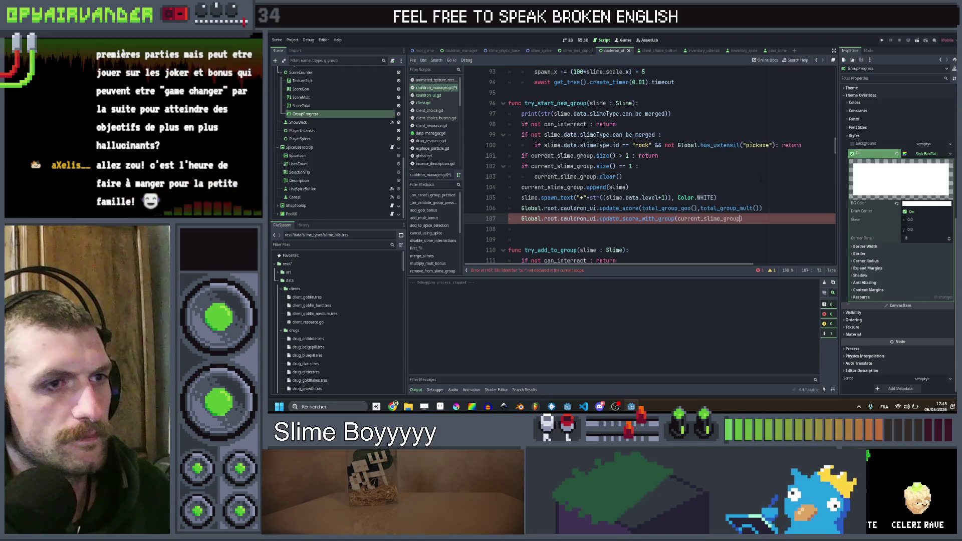
- Paste the group-score call into try_add_to_group and remove_from_slime_group, fixing its indentation
scroll(762, 178, "down", 1)
scroll(682, 174, "down", 6)
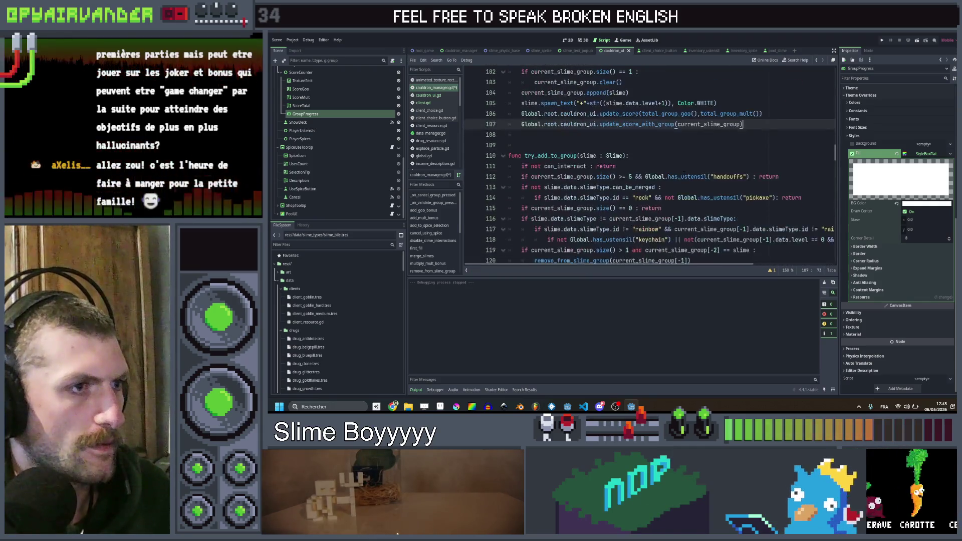
left_click(647, 208)
type("Global.root.cauldron_ui.update_score_with_group(current_slime_group)")
scroll(646, 235, "down", 1)
left_click(646, 232)
type("Global.root.cauldron_ui.update_score_with_group(current_slime_group)")
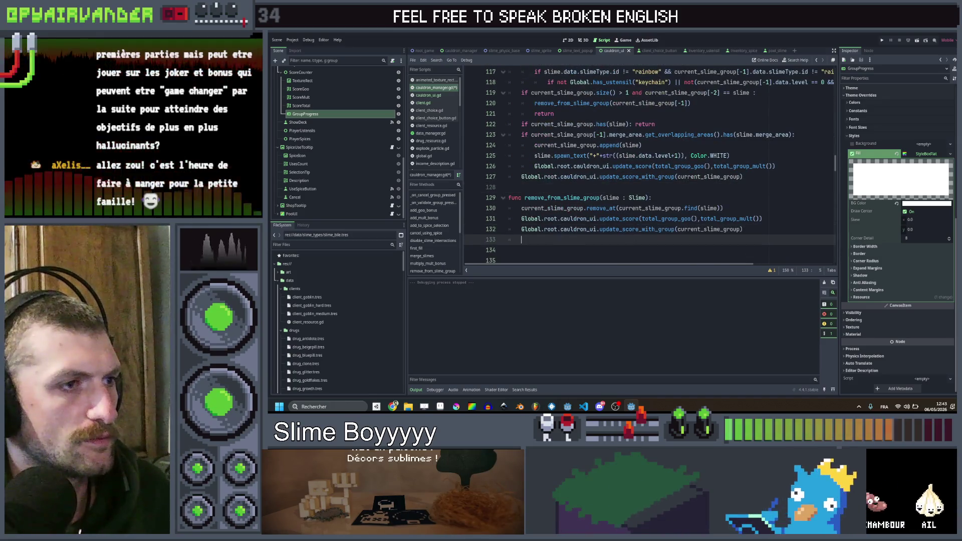
left_click(508, 176)
key("Tab")
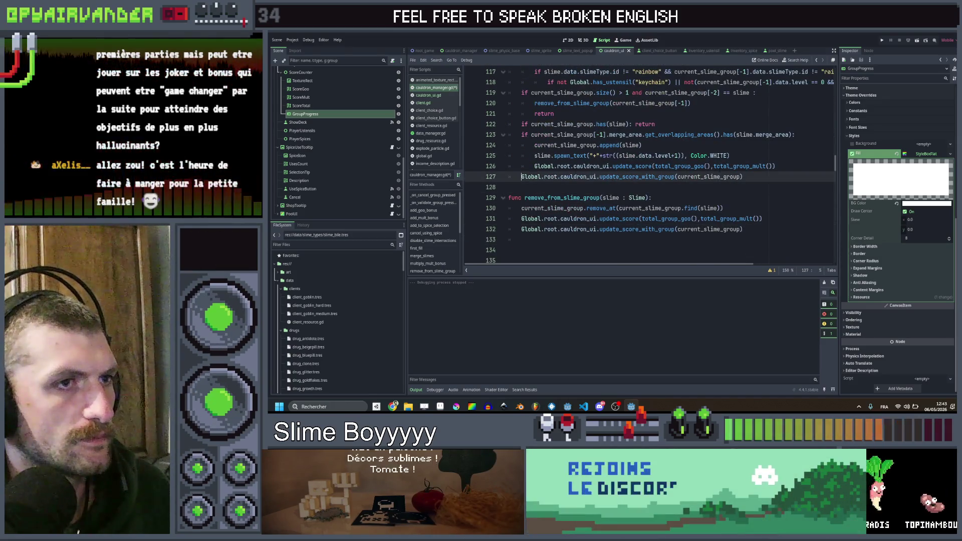
- Insert the update_score_with_group call as line 139 in _on_cancel_group_pressed
left_click(755, 151)
scroll(755, 152, "down", 3)
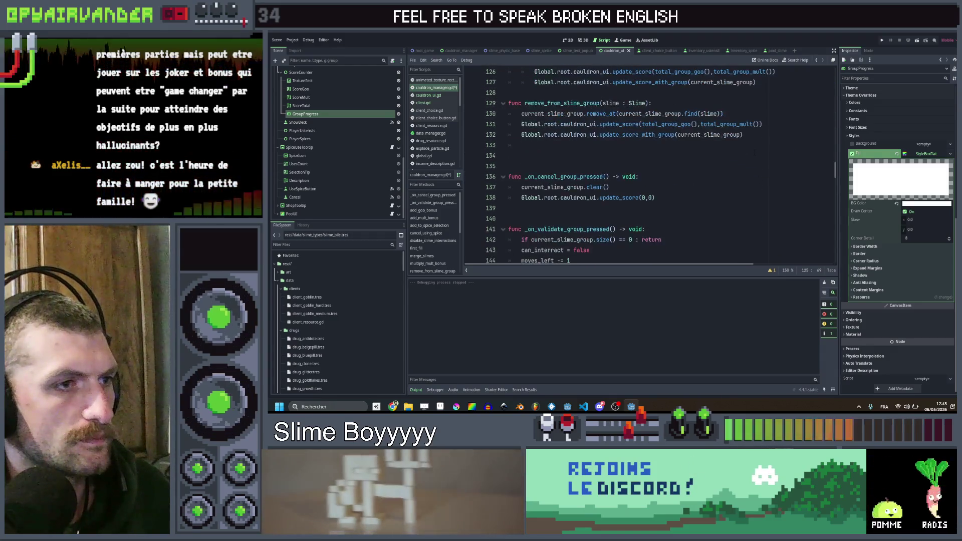
key("ctrl+s")
left_click(645, 208)
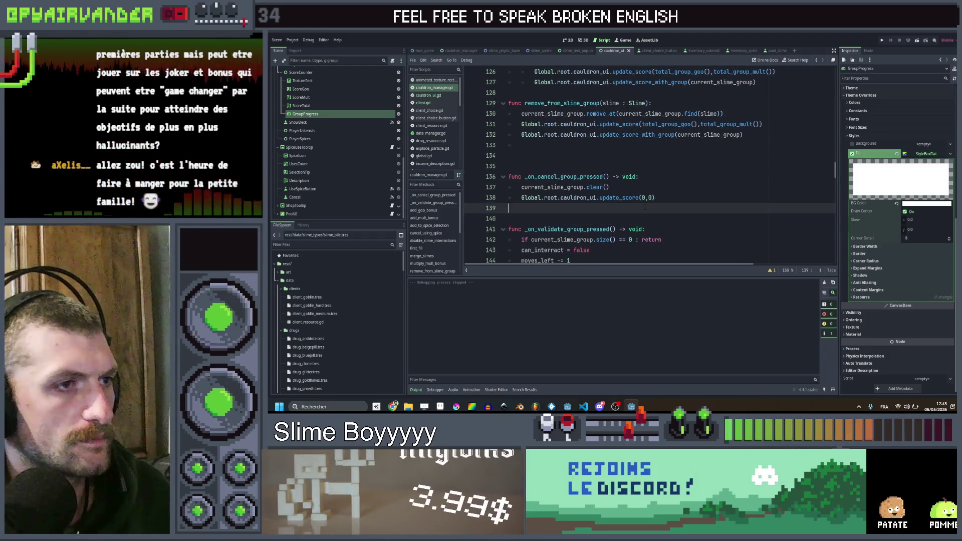
type("Global.root.cauldron_ui.update_score_with_group(current_slime_group)")
scroll(727, 191, "down", 3)
left_click(792, 83)
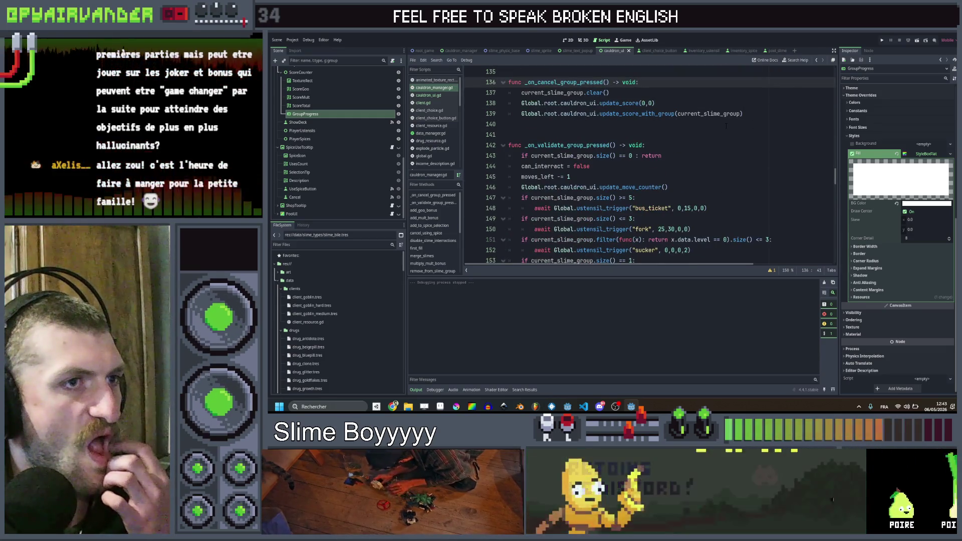
scroll(791, 85, "up", 1)
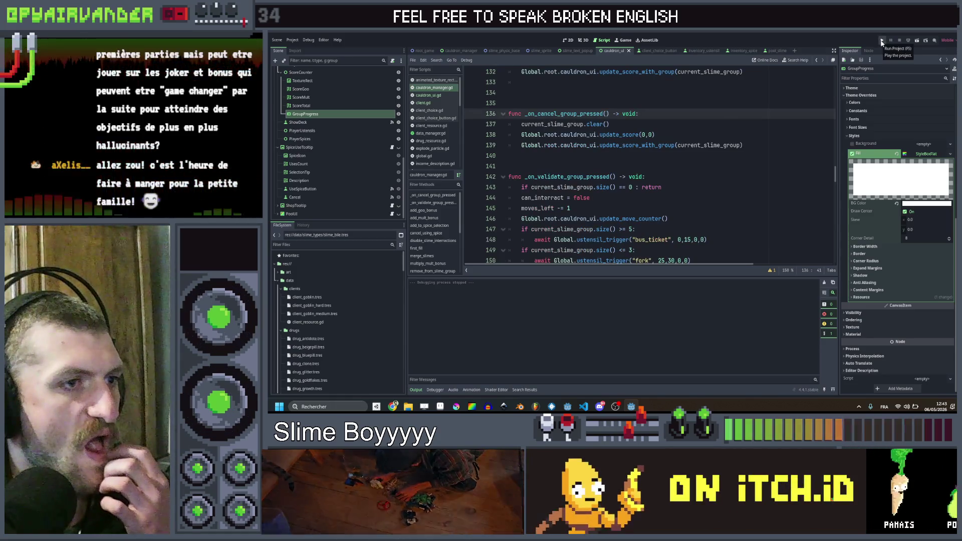
key("F5")
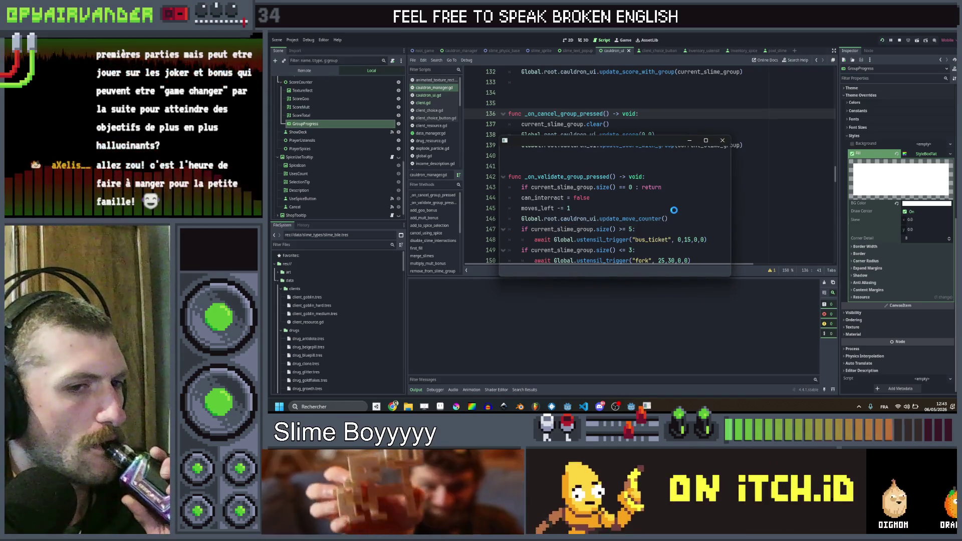
left_click(707, 140)
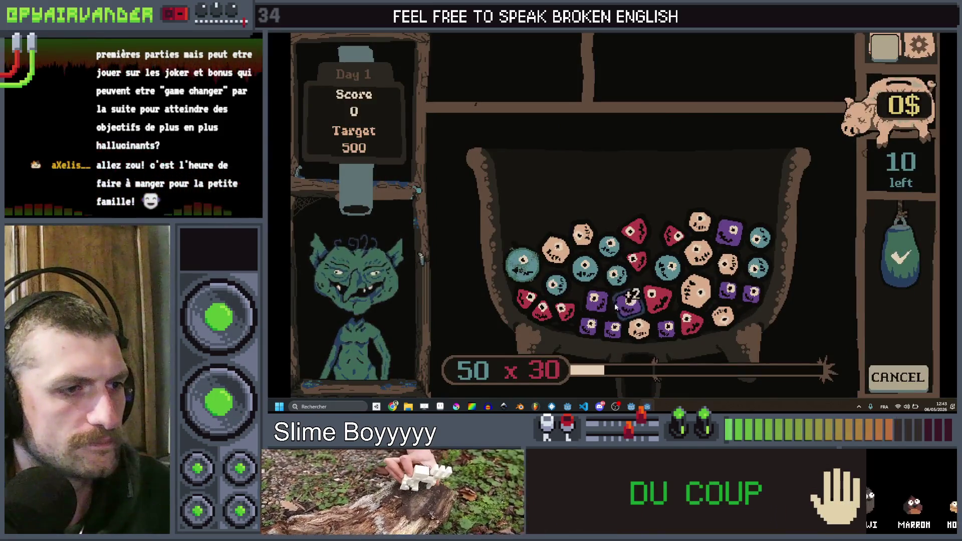
left_click_drag(617, 306, 596, 297)
mouse_move(608, 329)
left_mouse_down()
mouse_move(596, 327)
mouse_move(617, 282)
mouse_move(554, 283)
mouse_move(520, 265)
mouse_move(595, 259)
left_mouse_up()
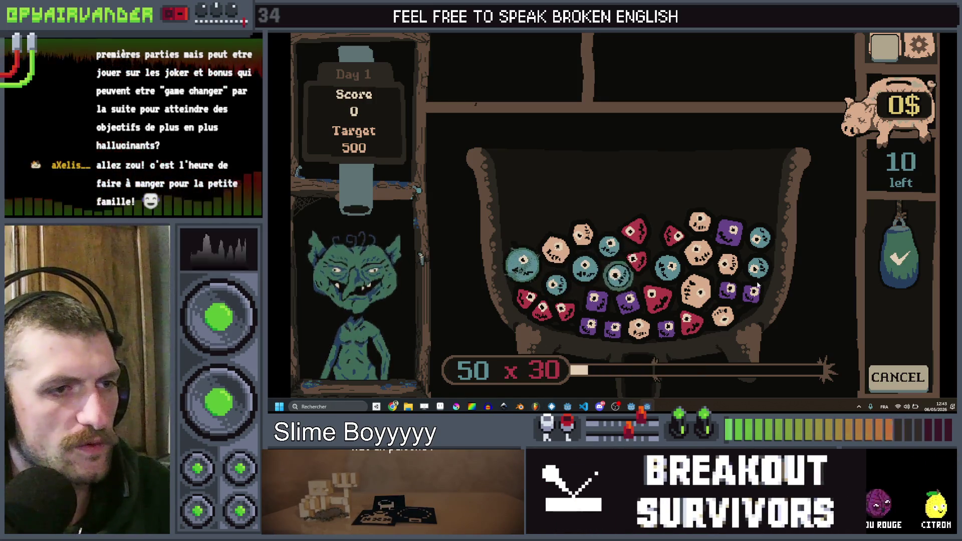
mouse_move(699, 221)
left_mouse_down()
mouse_move(695, 289)
mouse_move(732, 325)
left_mouse_up()
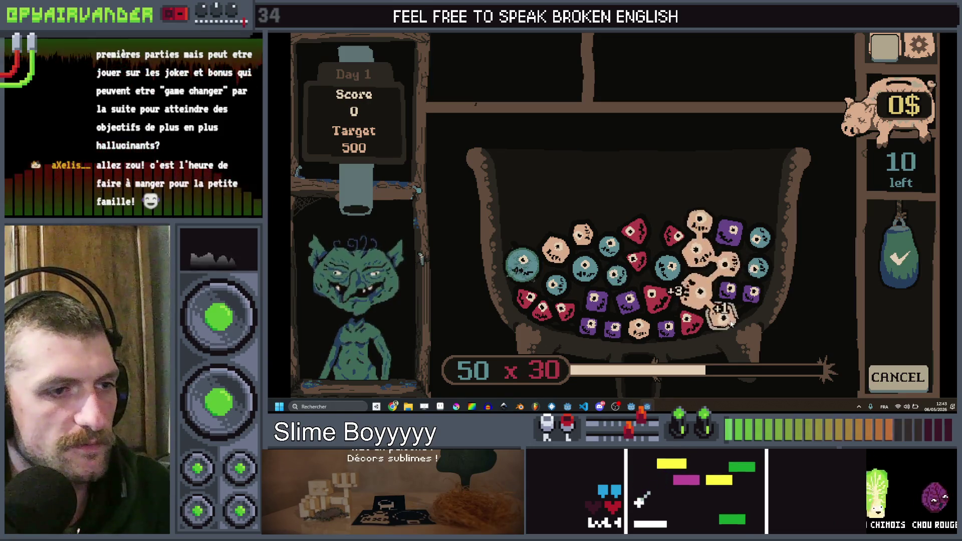
mouse_move(707, 256)
left_mouse_down()
mouse_move(696, 290)
mouse_move(731, 263)
left_mouse_up()
left_click_drag(698, 234, 726, 260)
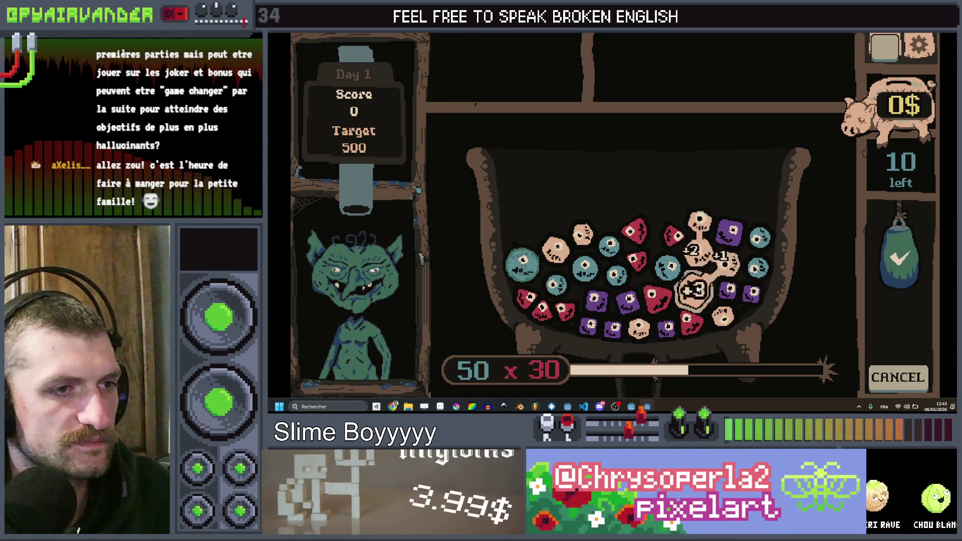
left_click_drag(694, 296, 727, 259)
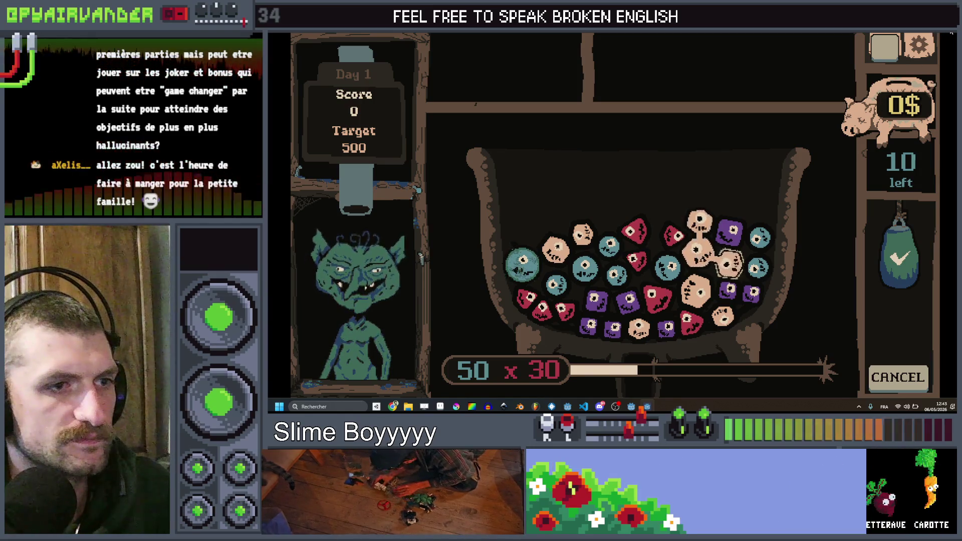
key("F8")
scroll(697, 197, "down", 2)
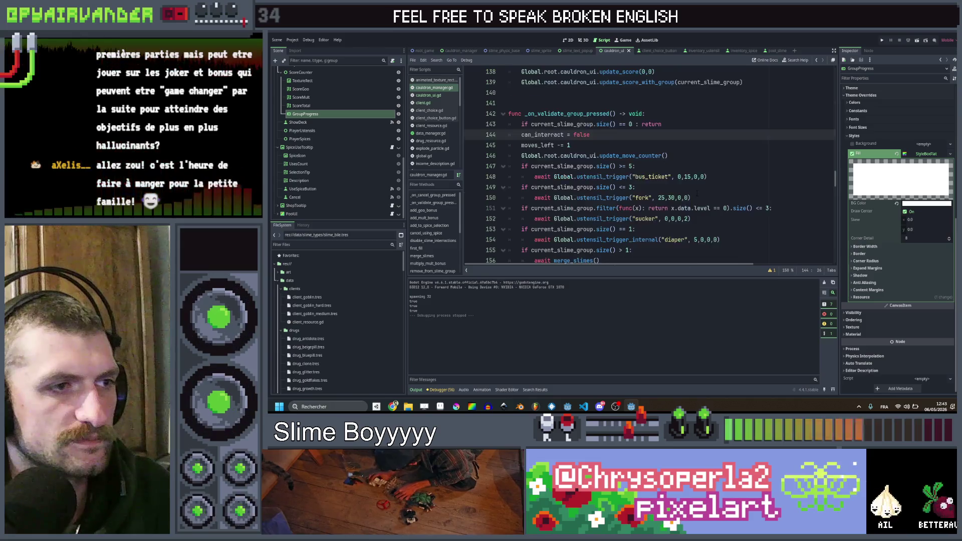
- In slime_sprite.gd, guard the outline shake with 'if total_group_level() >= 5'
left_click(537, 52)
scroll(720, 197, "down", 3)
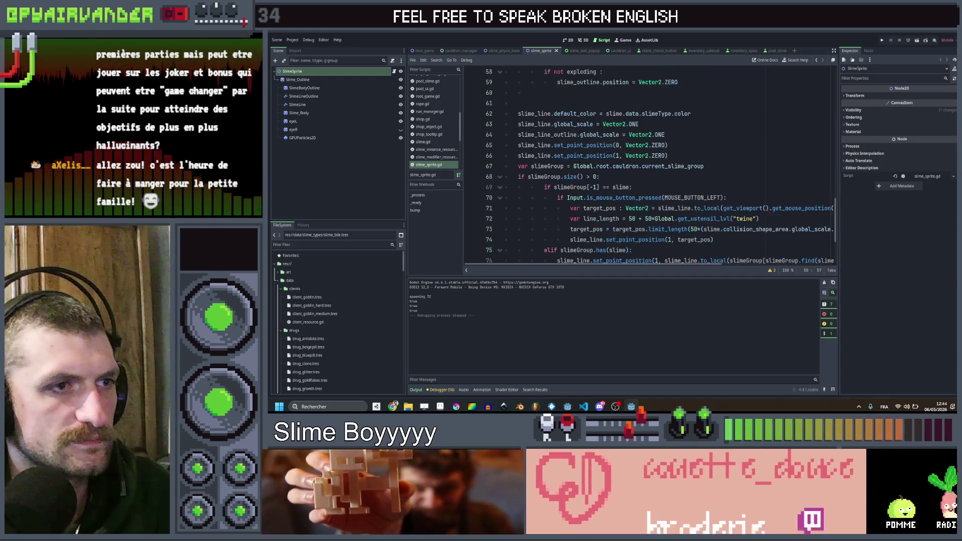
scroll(659, 191, "up", 6)
scroll(658, 190, "up", 1)
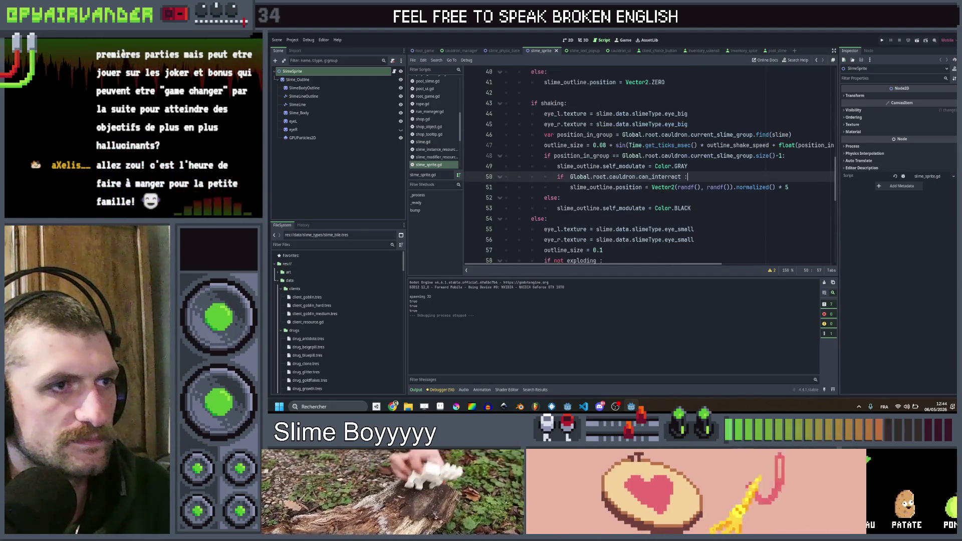
key("ctrl+v")
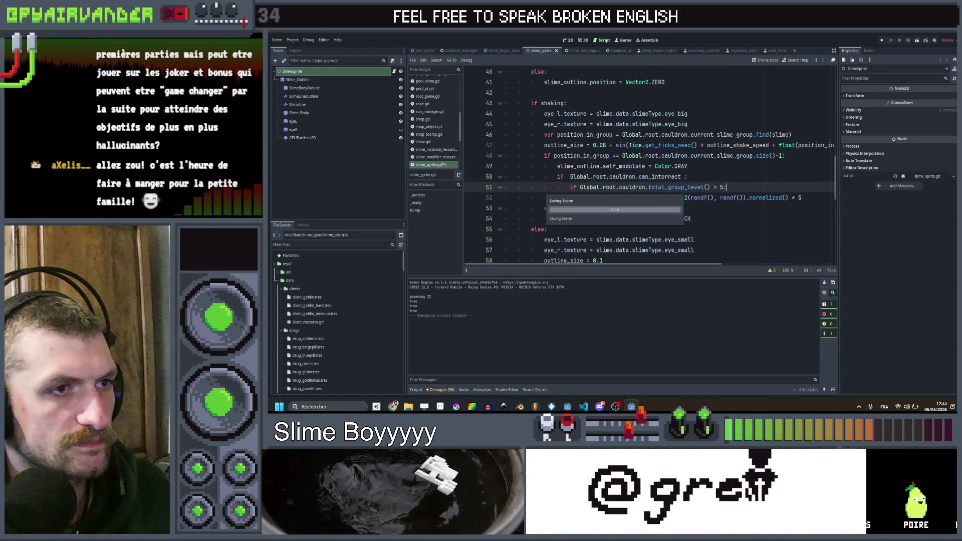
double_click(686, 188)
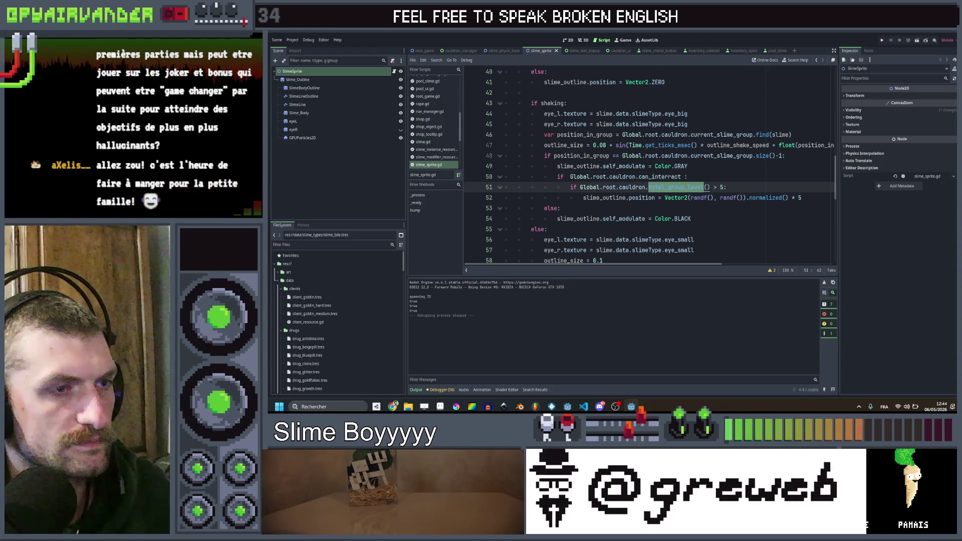
left_click(710, 187)
left_click(732, 178)
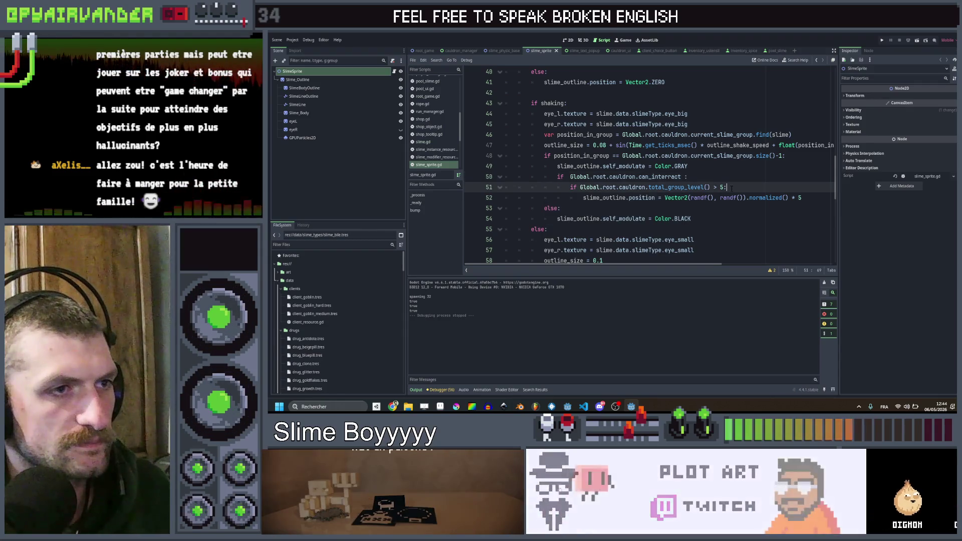
- Add a second total_group_level() >= 14 check above the else branch
left_click(735, 208)
type("if Global.root.cauldron.total_group_level() > 5:")
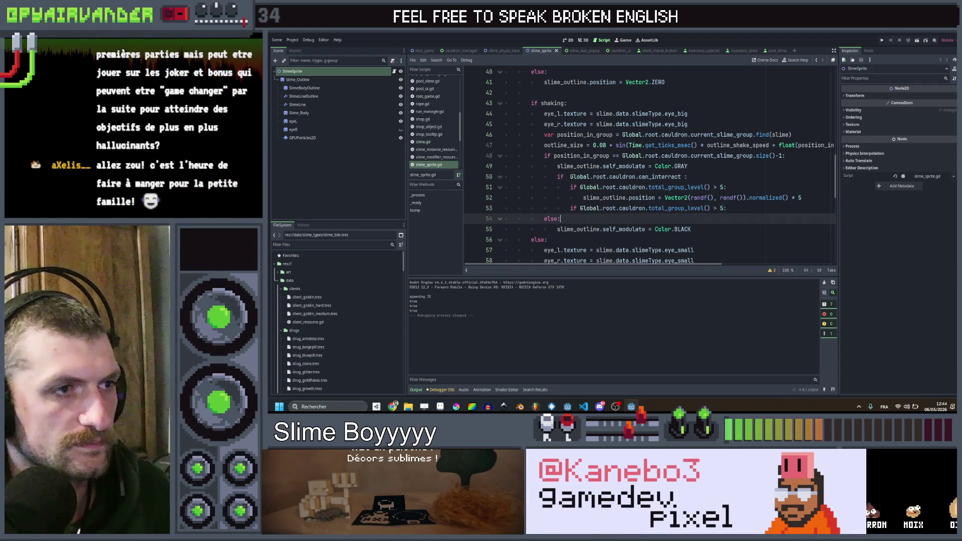
left_click(722, 208)
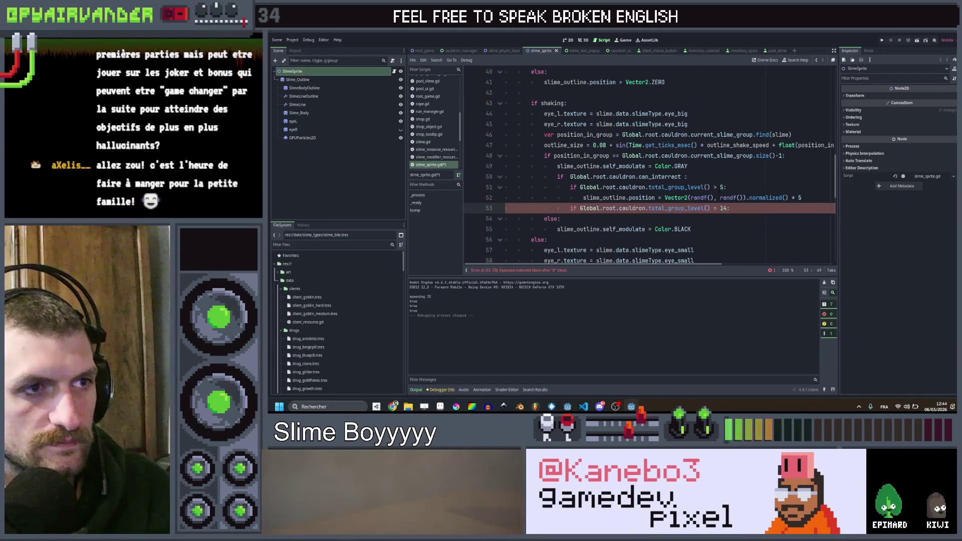
left_click(716, 187)
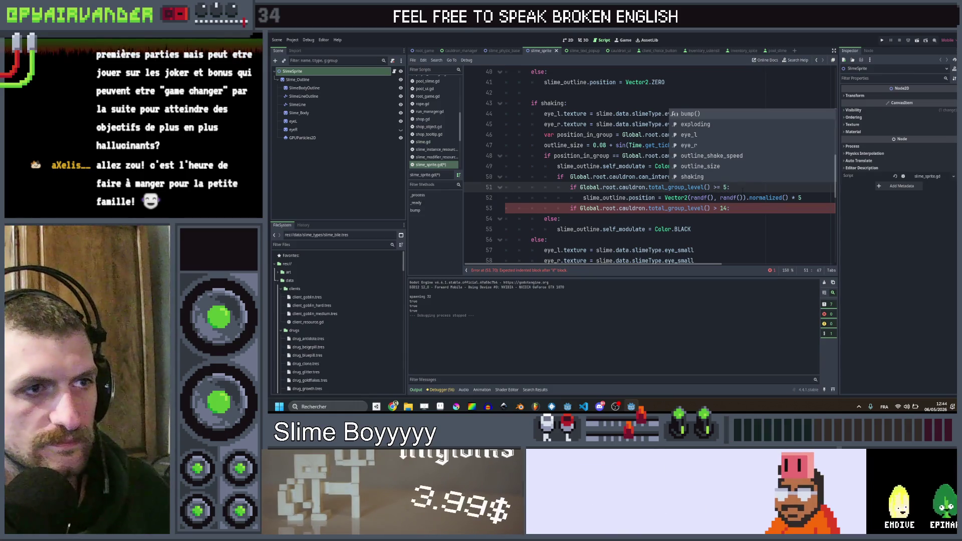
key("End")
left_click(715, 208)
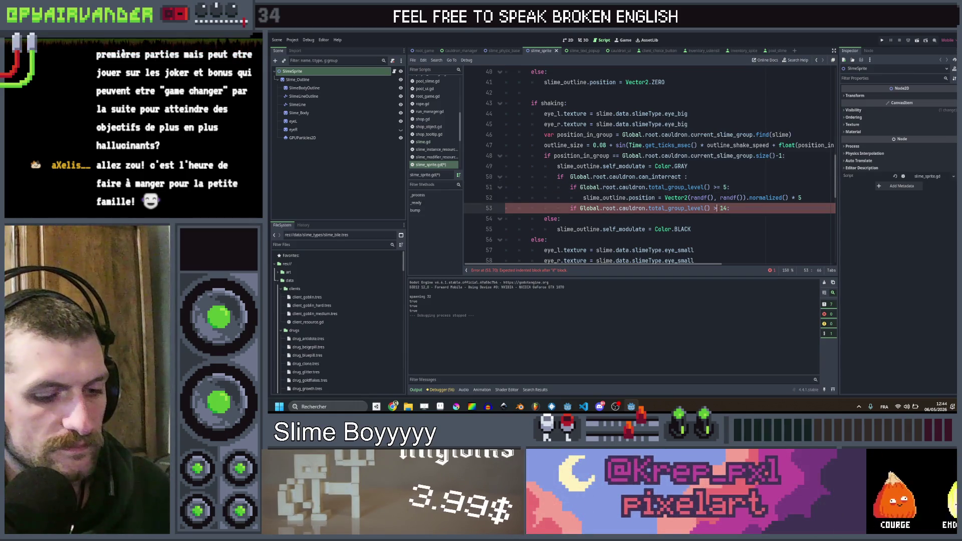
key("Home")
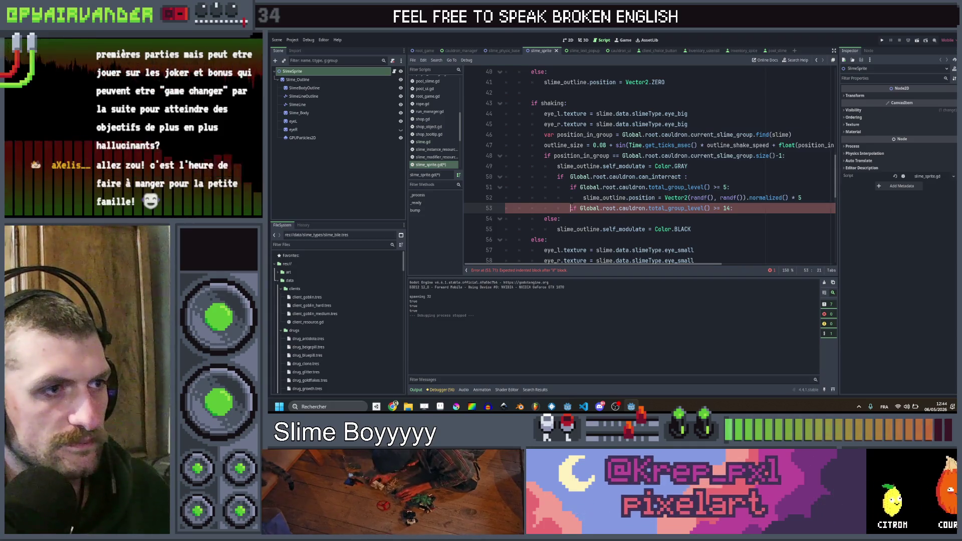
key("End")
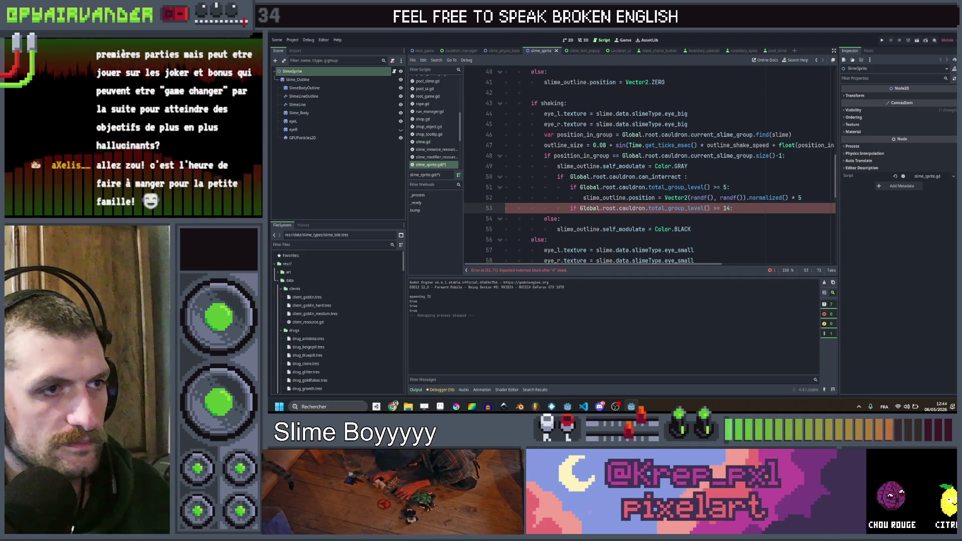
- Duplicate the outline shake statement under the 14-level check with an offset of 10
key("Up")
key("End")
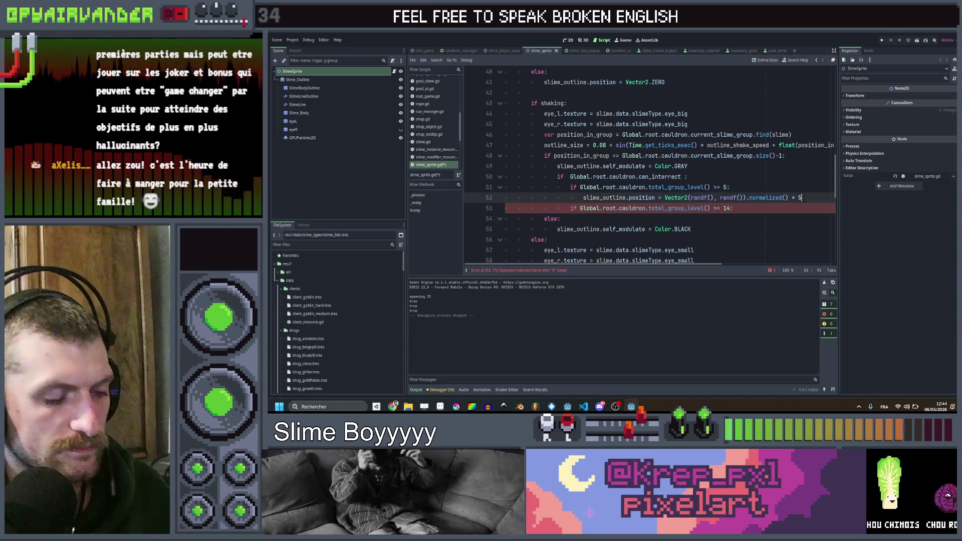
key("ctrl+c")
key("Down")
key("Down")
key("ctrl+v")
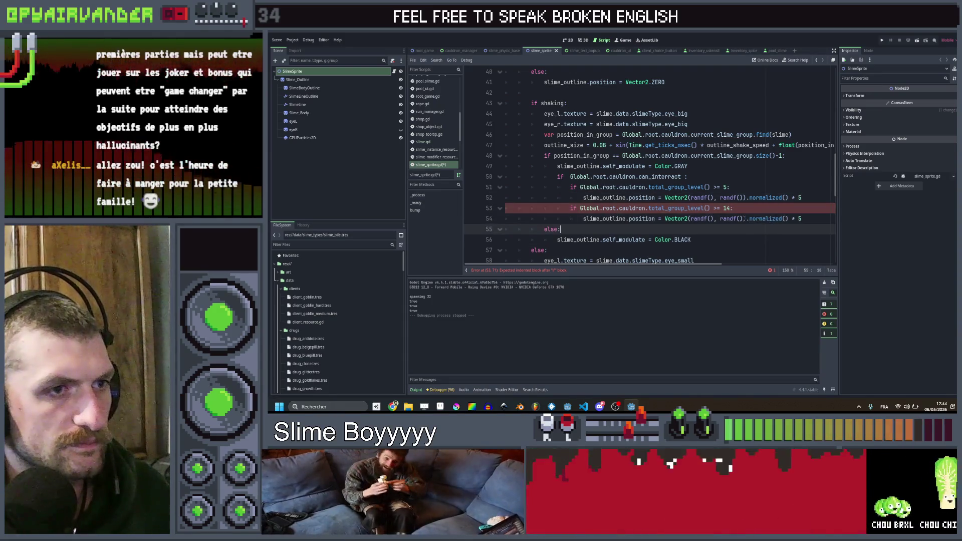
left_click(800, 218)
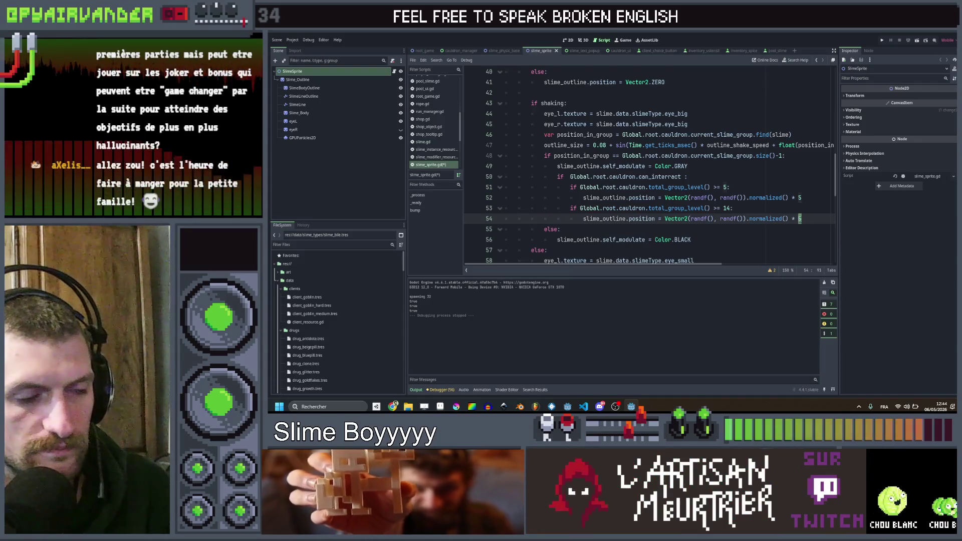
type("10")
left_click(806, 199)
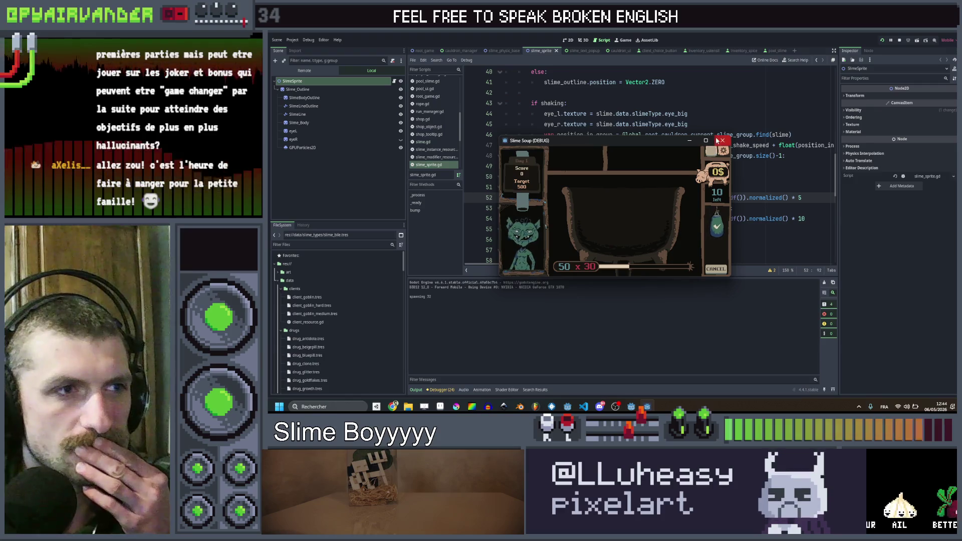
- Maximize the Slime Soup game window and spend a move on a purple slime, leaving 9
left_click(712, 139)
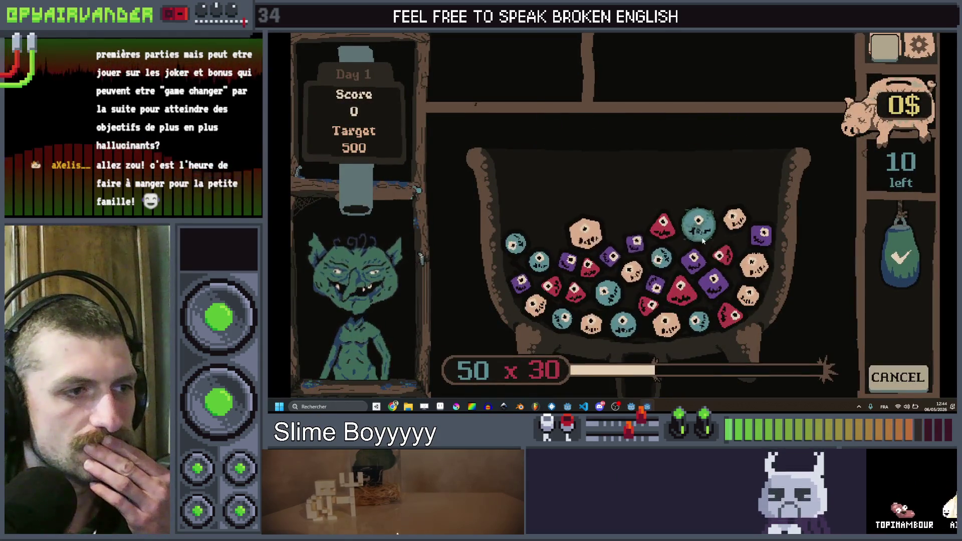
left_click(703, 280)
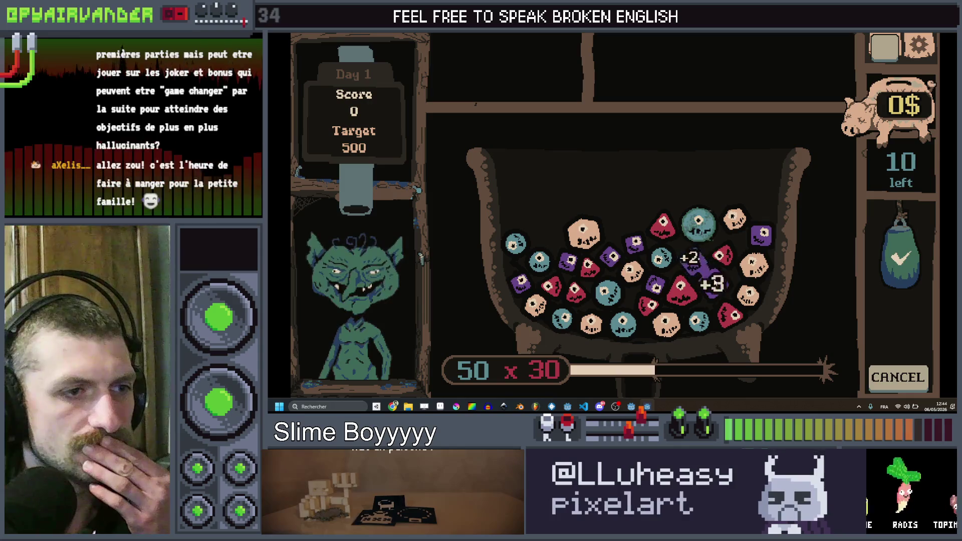
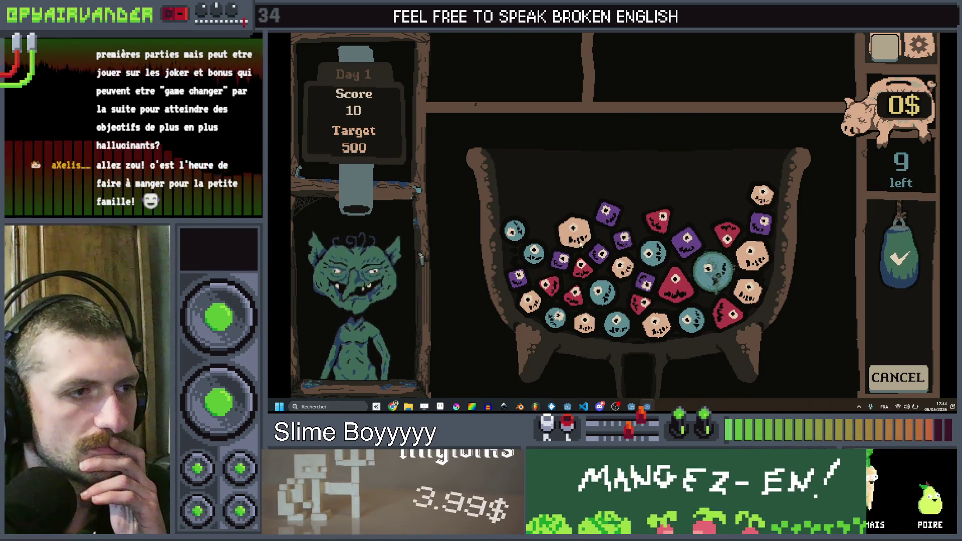
- Link three purple slimes into a merge chain, then stop the running game with F8
left_click_drag(606, 213, 593, 256)
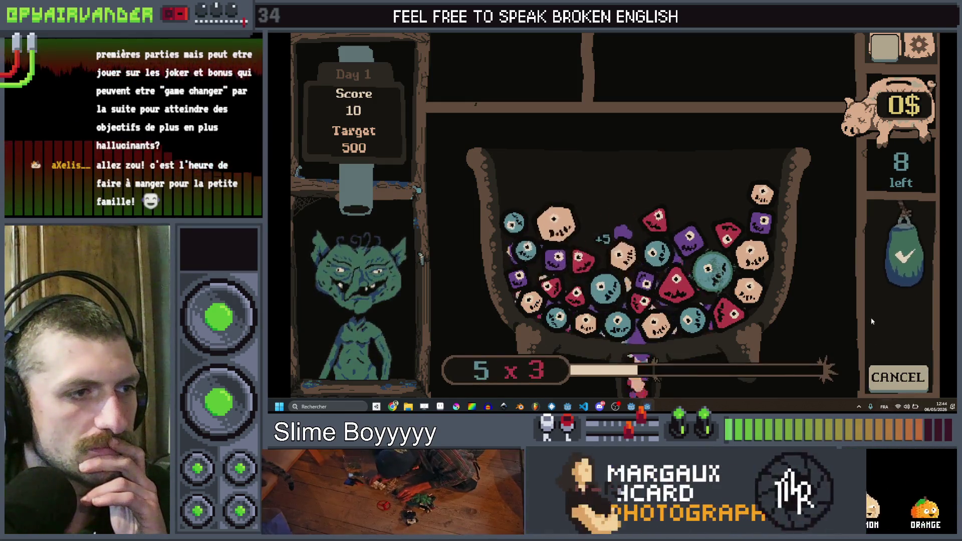
key("F8")
scroll(611, 199, "down", 10)
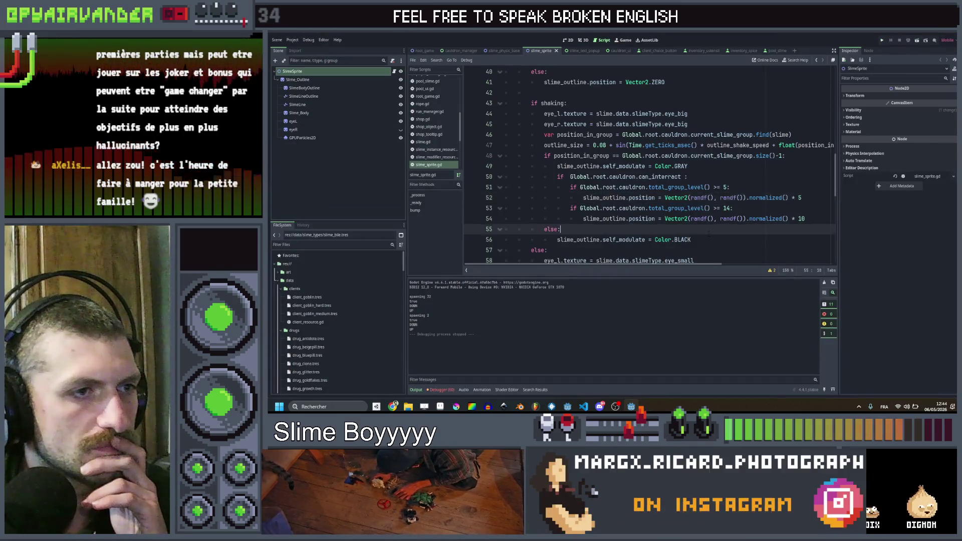
scroll(612, 199, "up", 17)
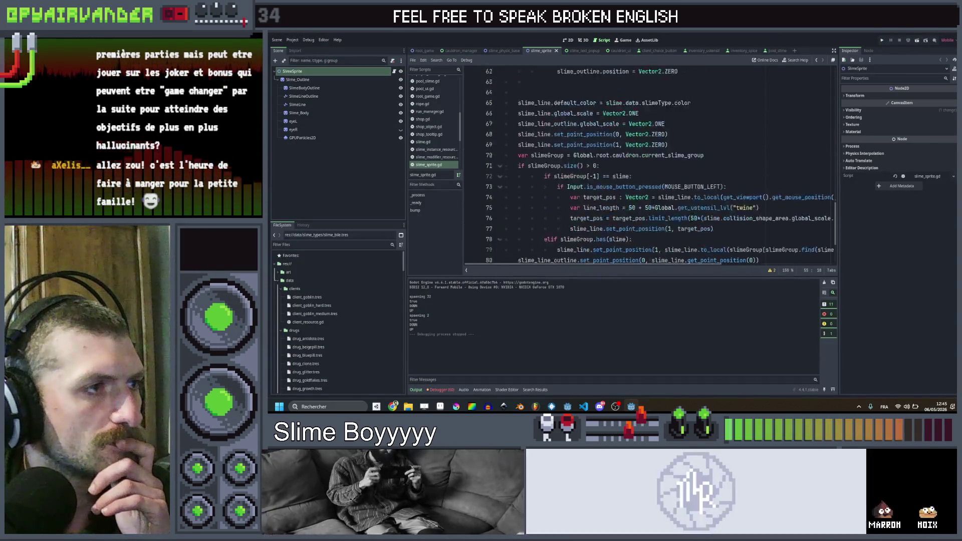
scroll(611, 200, "down", 1)
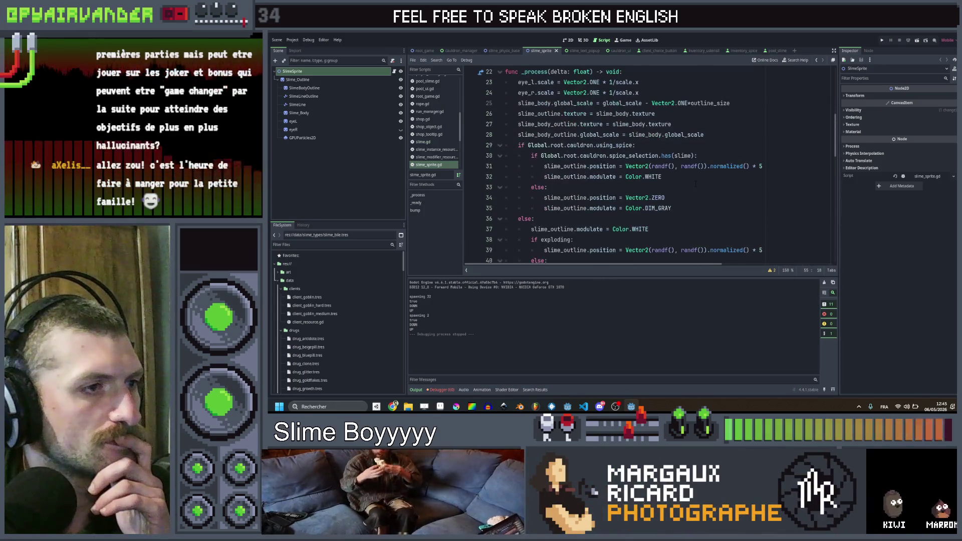
- Review the outline colour line and the using_spice check in slime_sprite.gd
left_click(551, 187)
scroll(612, 200, "up", 1)
left_click(712, 177)
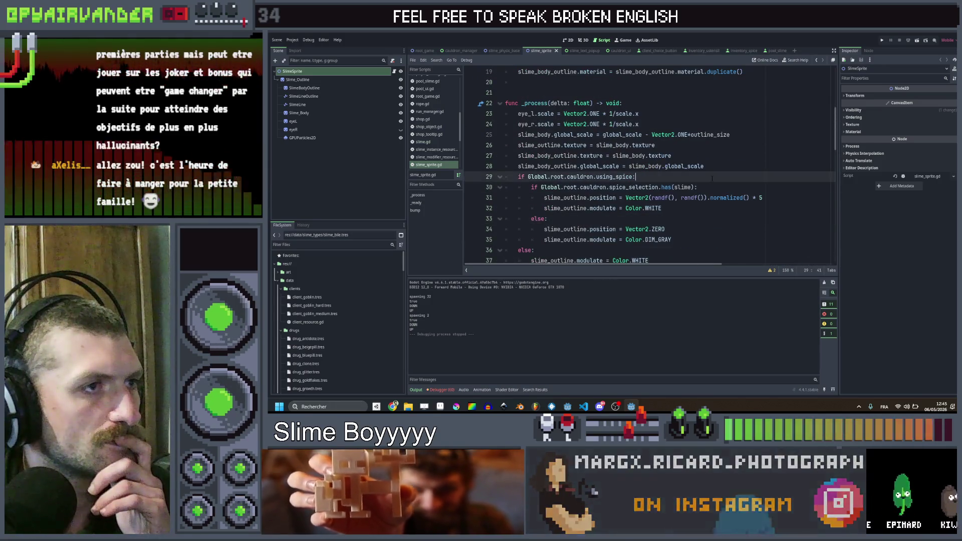
scroll(672, 174, "up", 3)
scroll(672, 174, "up", 3)
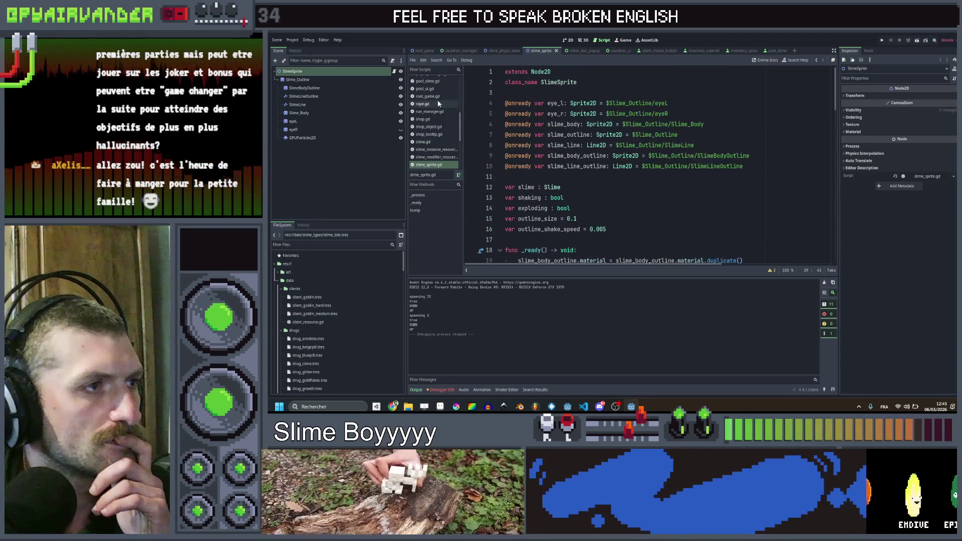
- Open the slime_physic_base script and select the merge_with_slime function name
left_click(493, 50)
scroll(646, 166, "up", 2)
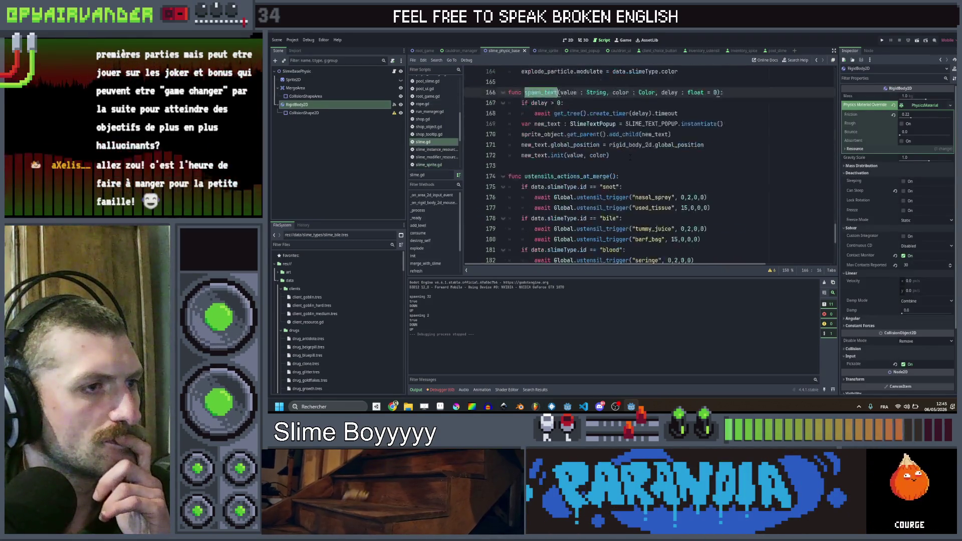
scroll(657, 176, "up", 15)
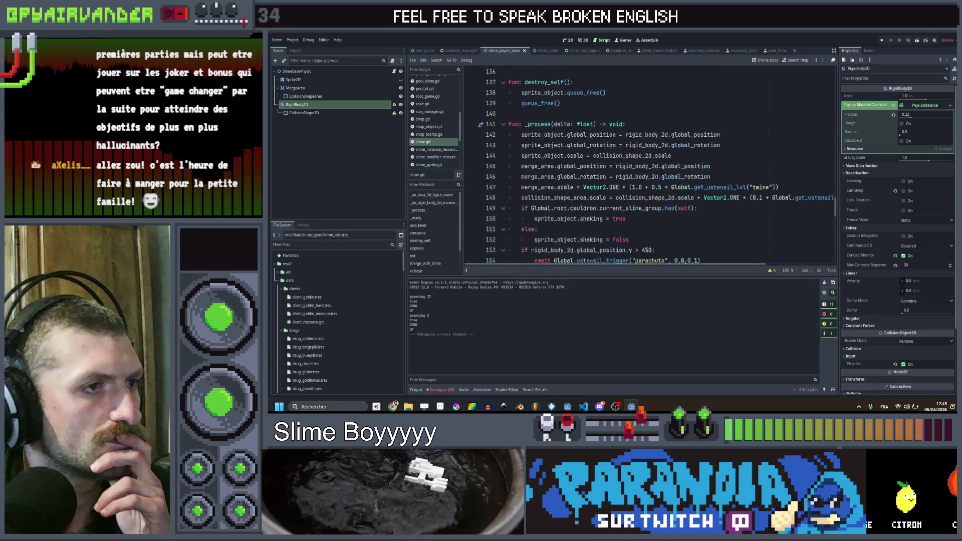
scroll(657, 177, "up", 5)
scroll(657, 176, "up", 5)
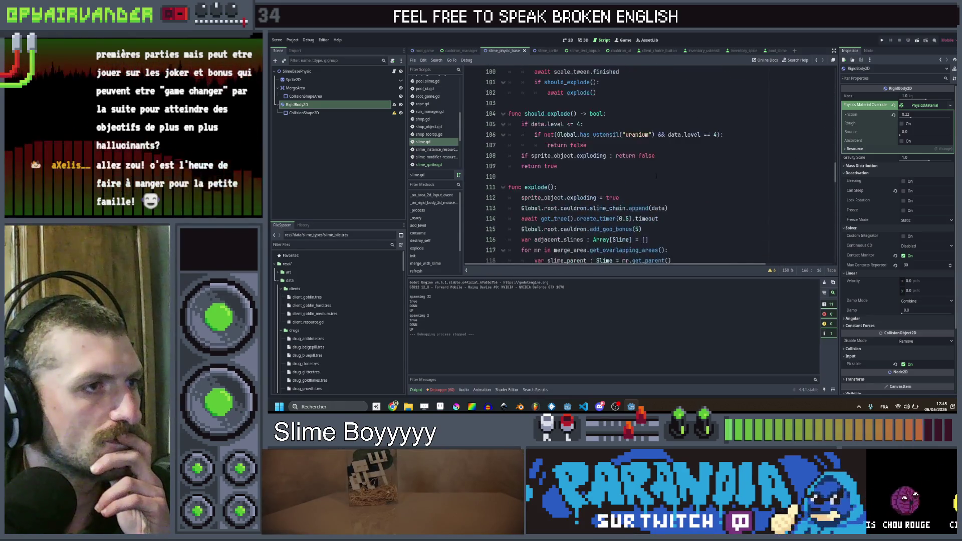
scroll(656, 176, "down", 1)
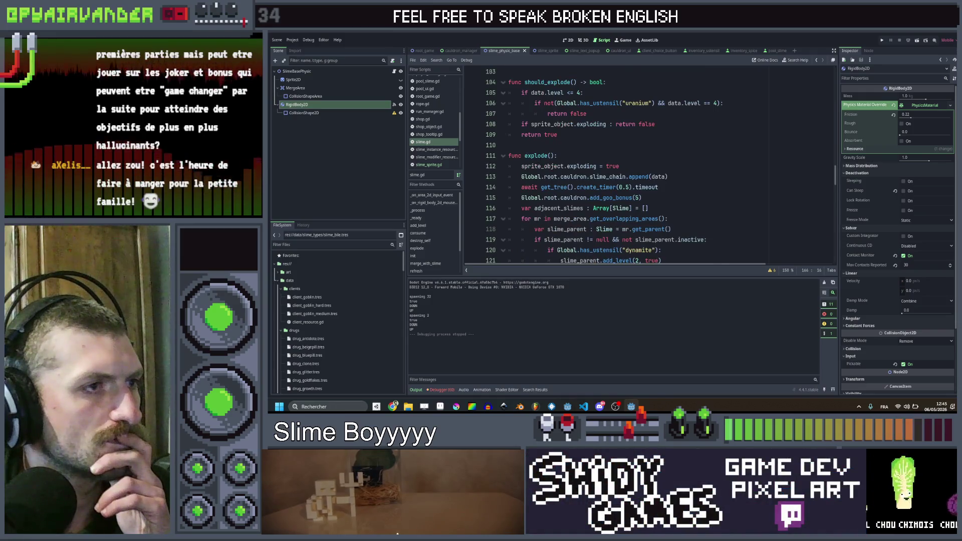
scroll(630, 161, "up", 6)
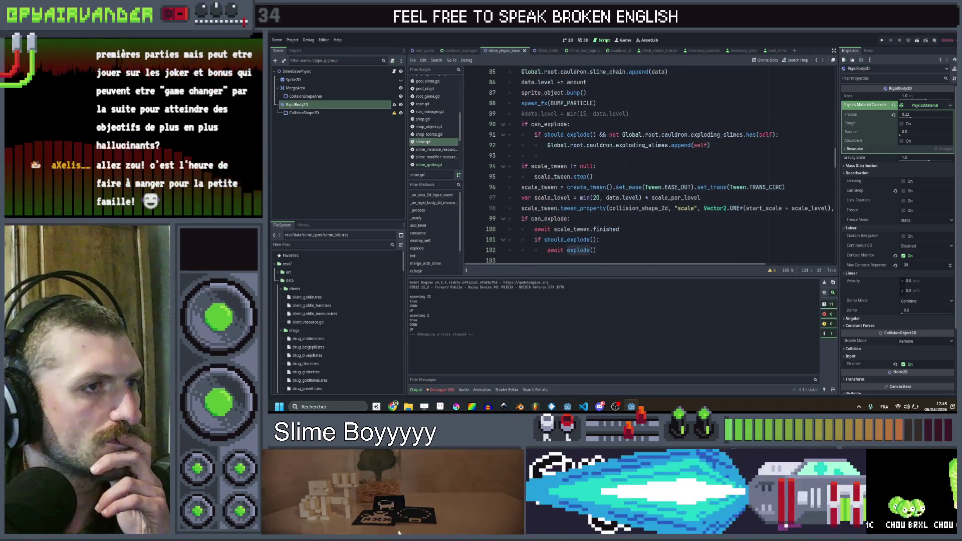
scroll(630, 160, "up", 8)
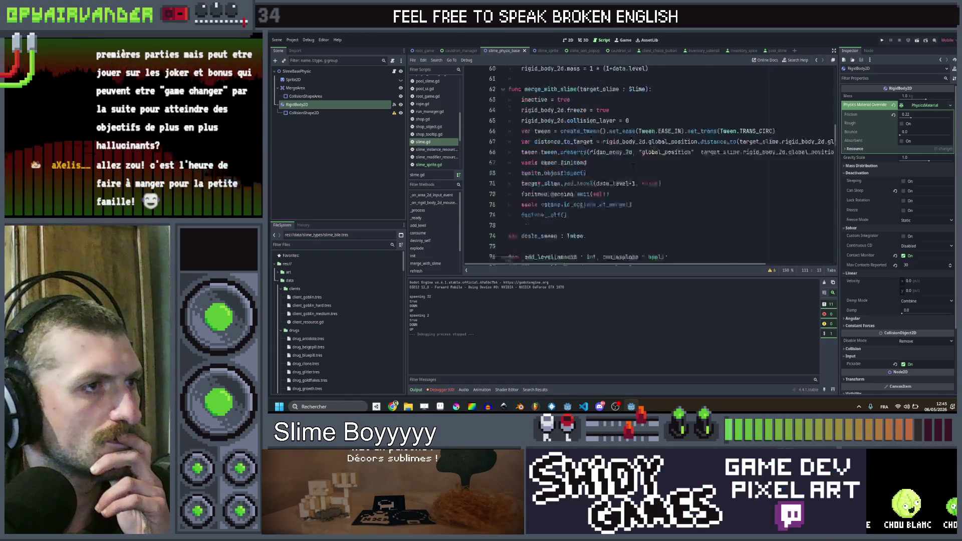
scroll(630, 161, "up", 5)
scroll(630, 161, "down", 4)
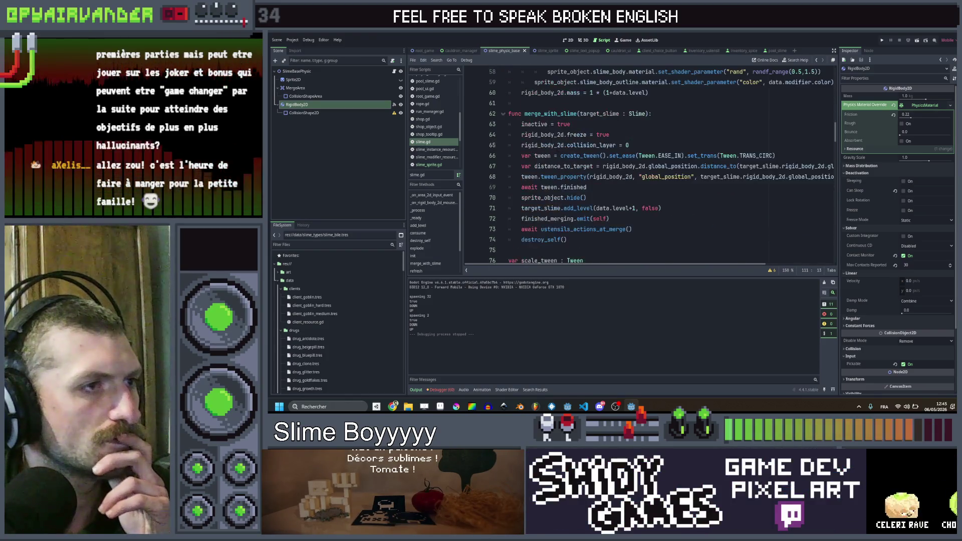
double_click(551, 114)
- Search all scripts for merge_with_slime and jump to its explode call in cauldron_manager.gd
key("ctrl+shift+f")
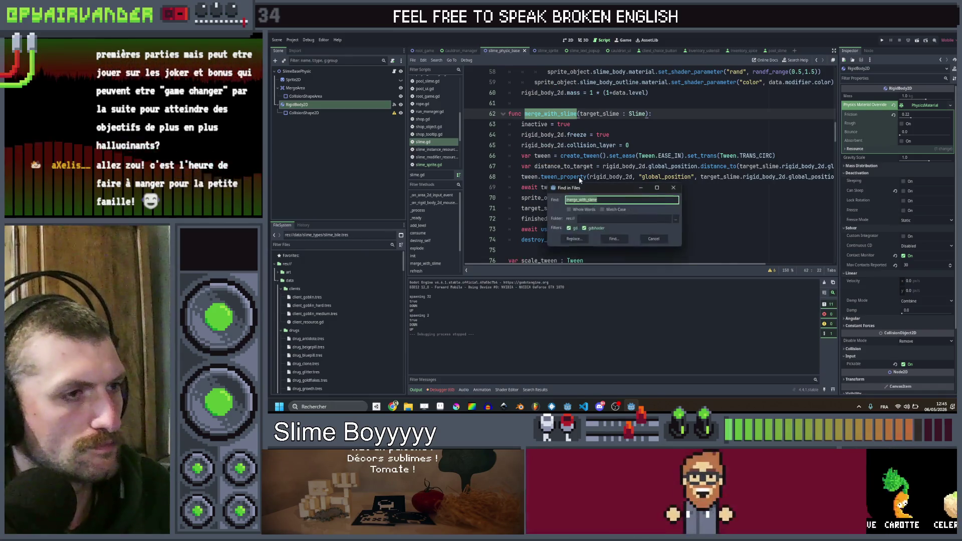
key("Return")
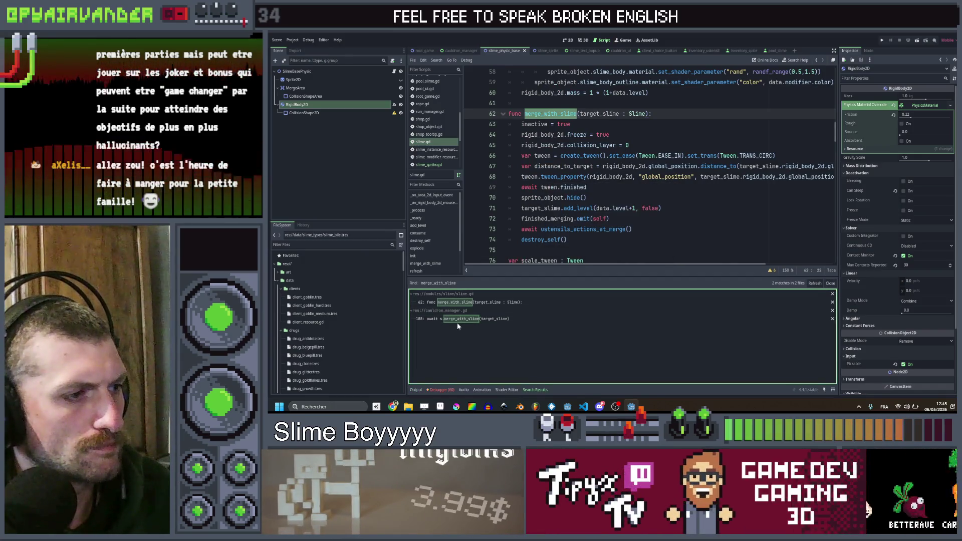
left_click(457, 323)
left_click(655, 198)
scroll(655, 196, "down", 1)
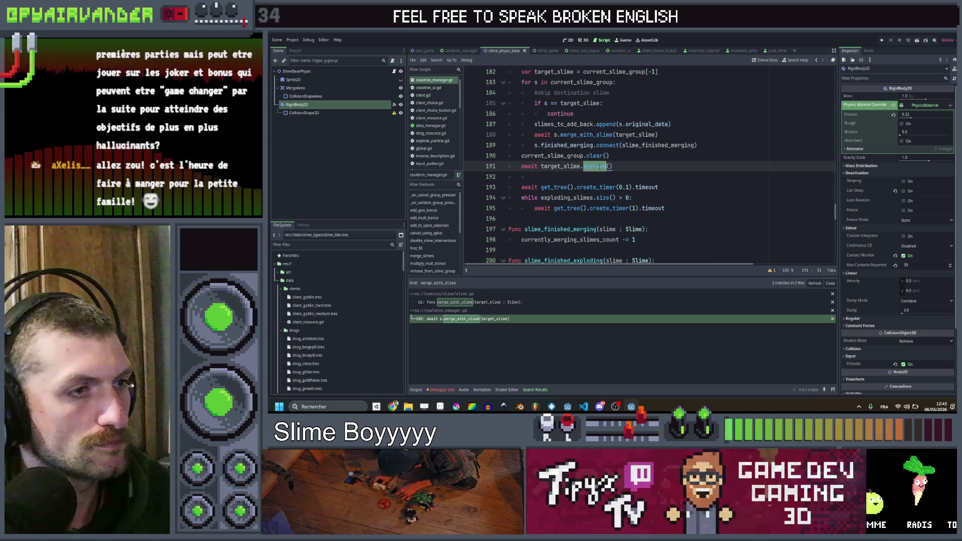
- Wrap the explode call under a new 'if target_slime.should_explode():' condition
left_click(615, 157)
key("Return")
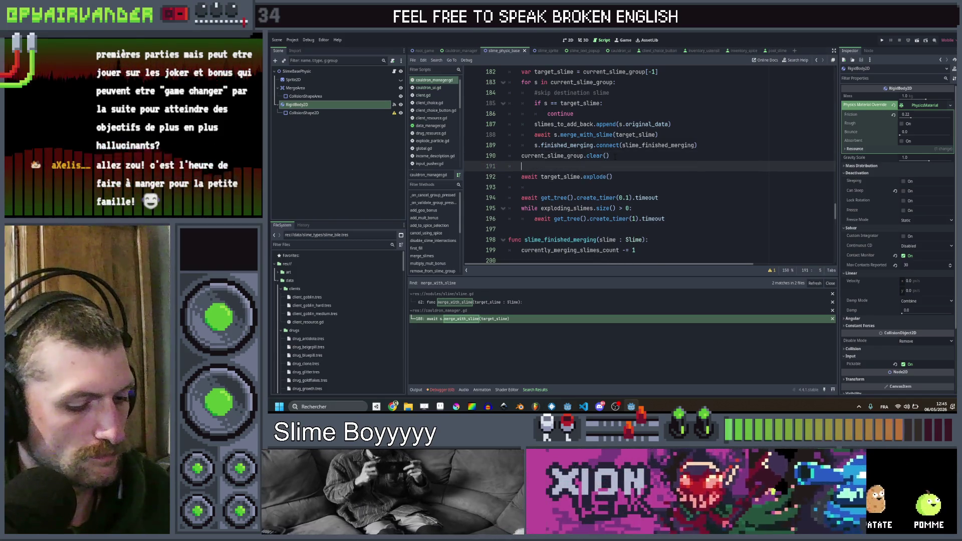
type("if target_slime.")
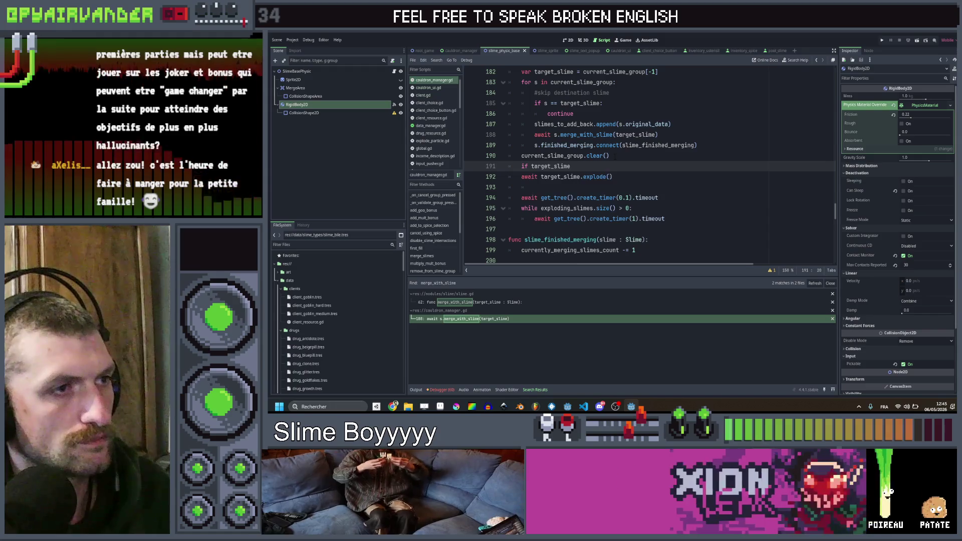
type("should_explode()")
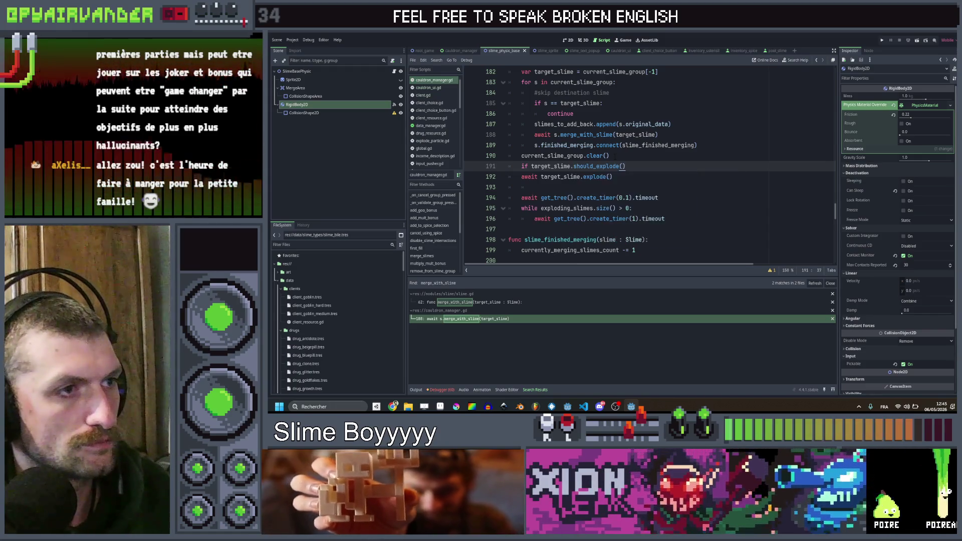
type(":")
key("Down")
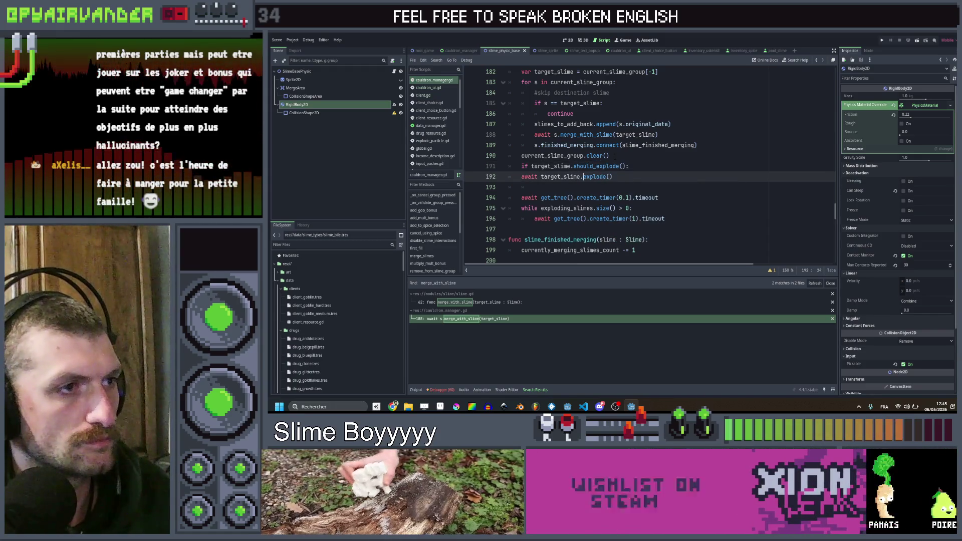
key("Home")
key("Tab")
- Add an else branch that calls target_slime.consume()
left_click(620, 176)
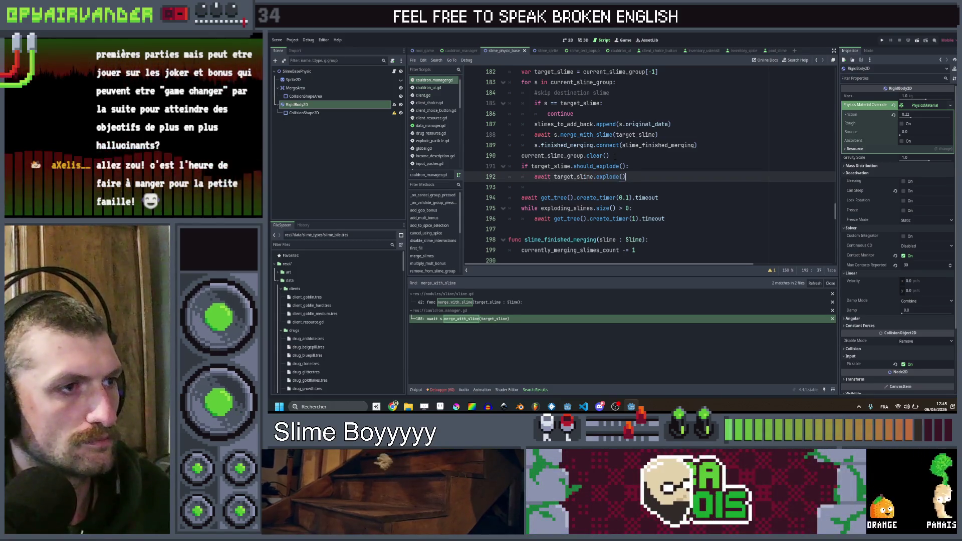
key("Return")
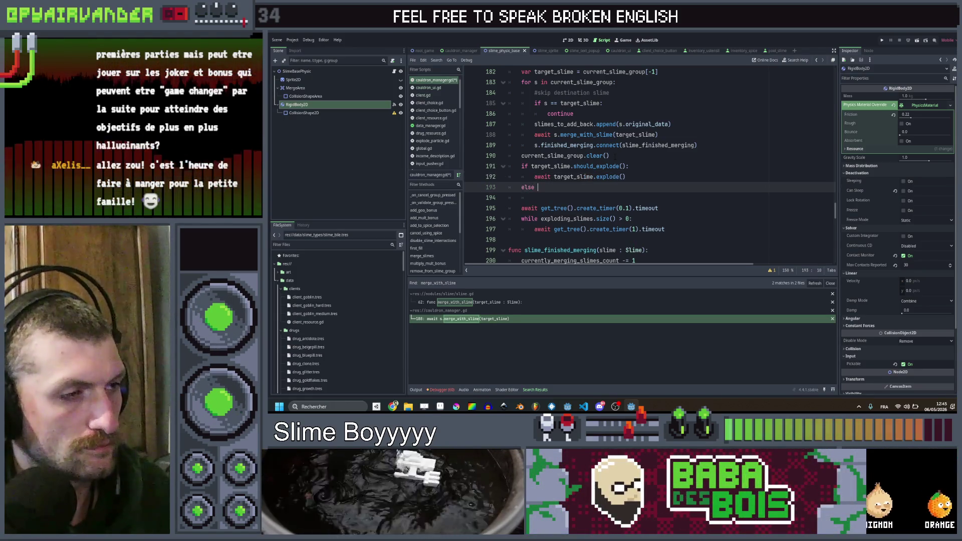
key("Up")
key("ctrl+d")
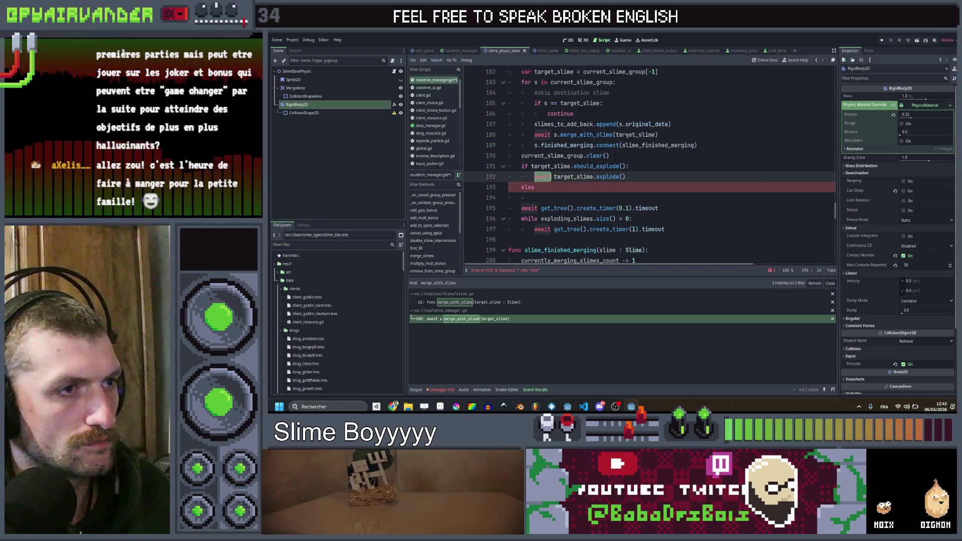
key("Down")
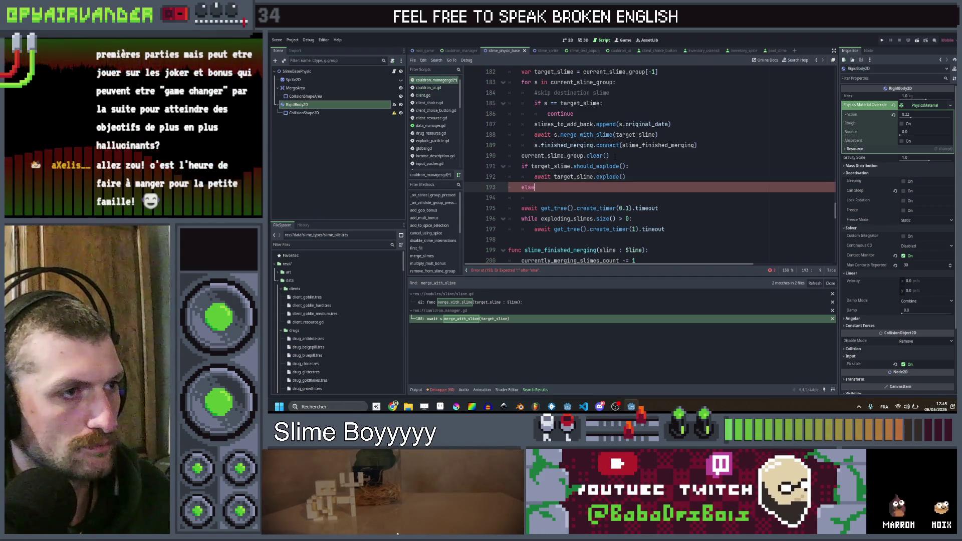
key("Return")
type("target_slime.cons")
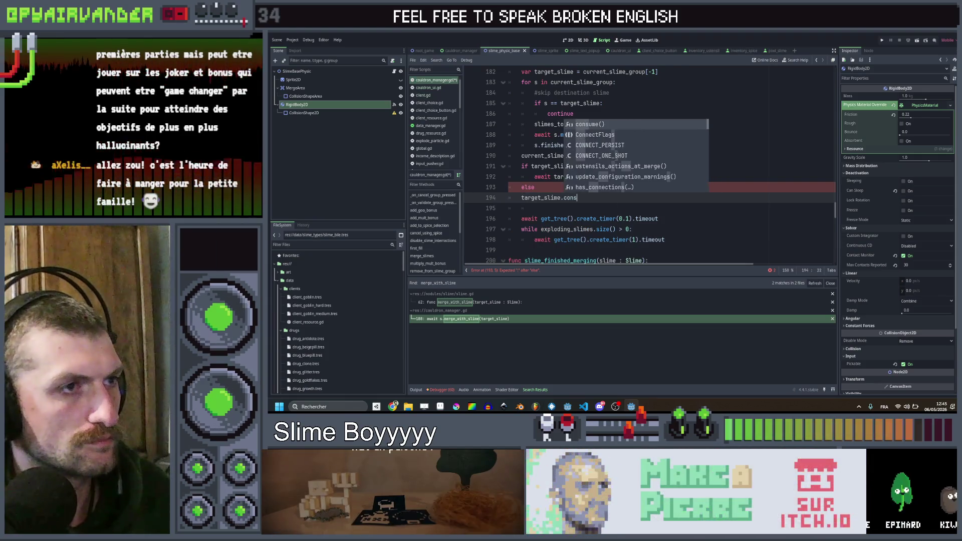
key("Return")
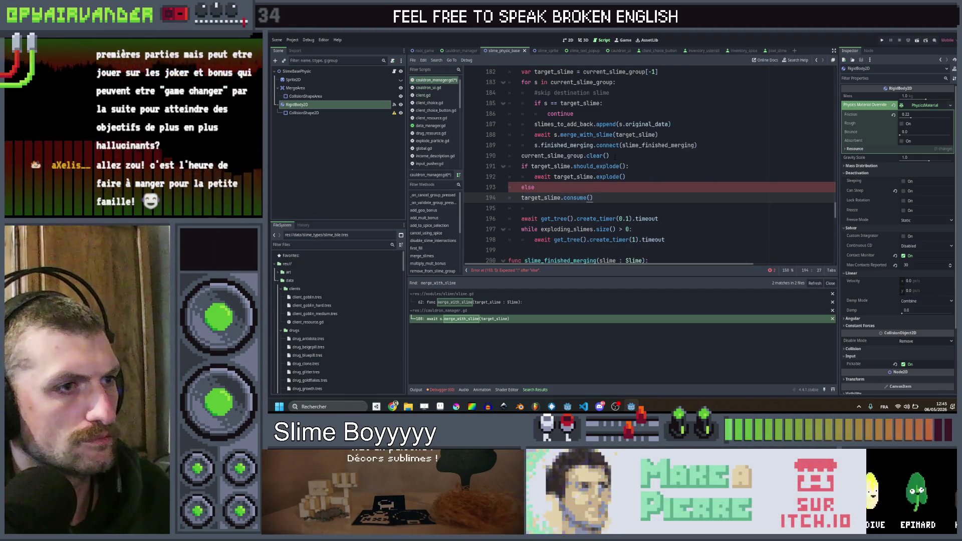
key("Up")
type(":")
- Save cauldron_manager.gd and run the game
key("ctrl+s")
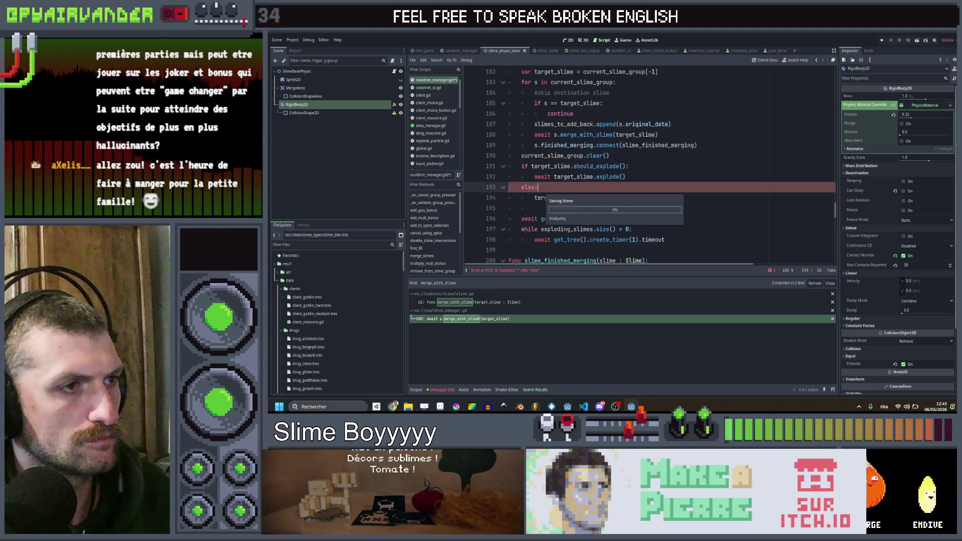
left_click(615, 157)
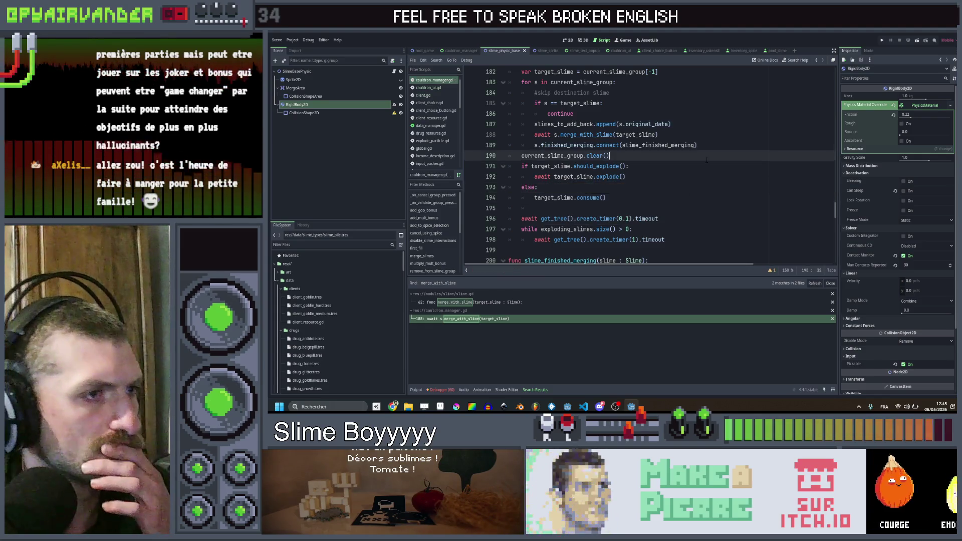
left_click(882, 40)
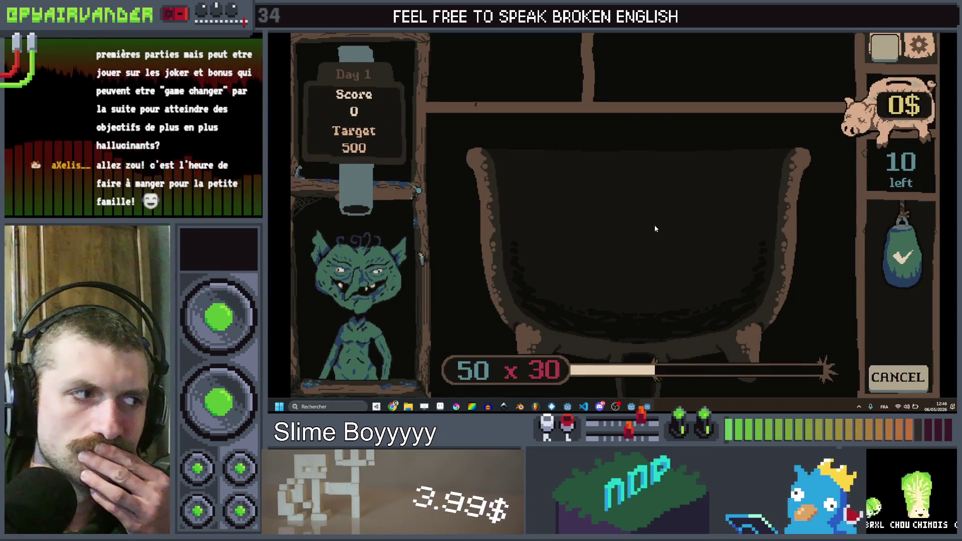
- Submit a red slime chain to the goblin, chain four purple slimes, then close the game
left_click_drag(672, 306, 633, 330)
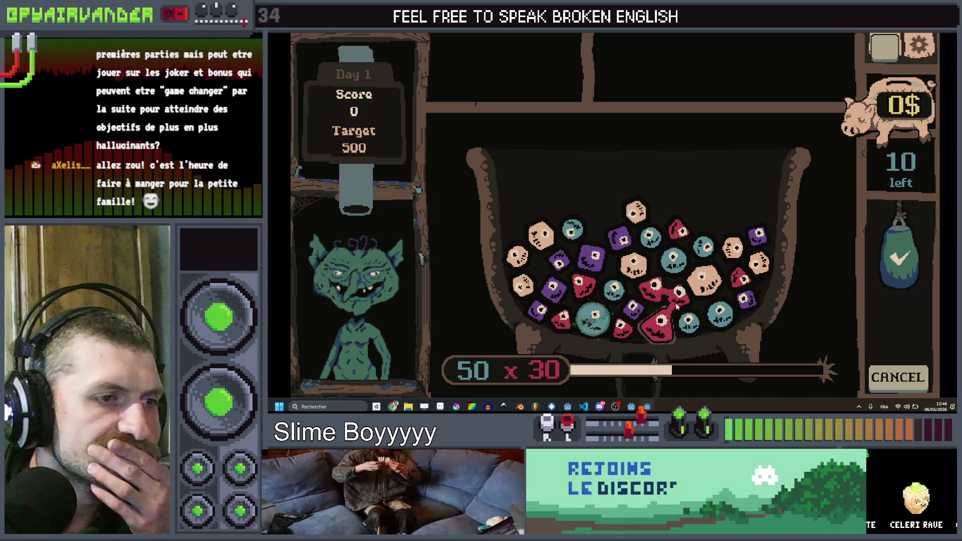
left_click(884, 258)
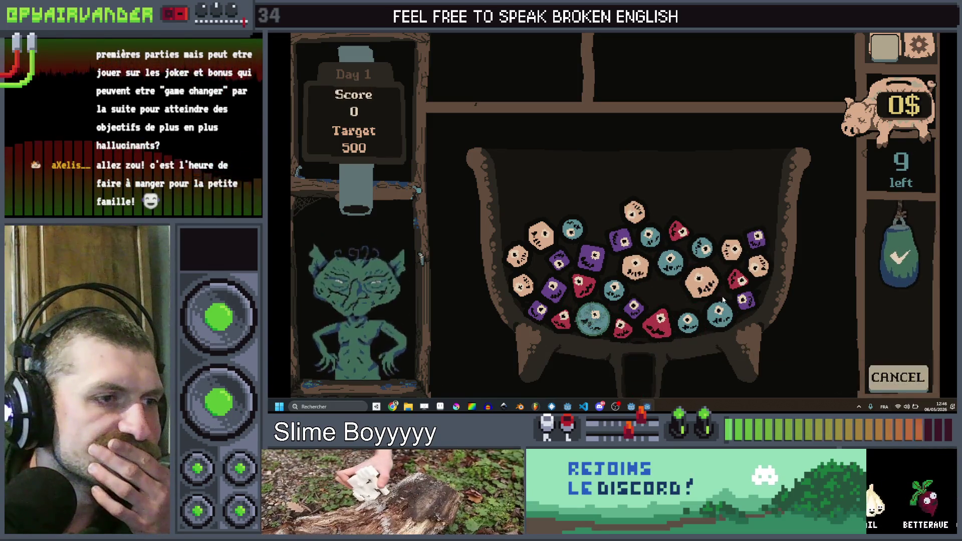
left_click(596, 258)
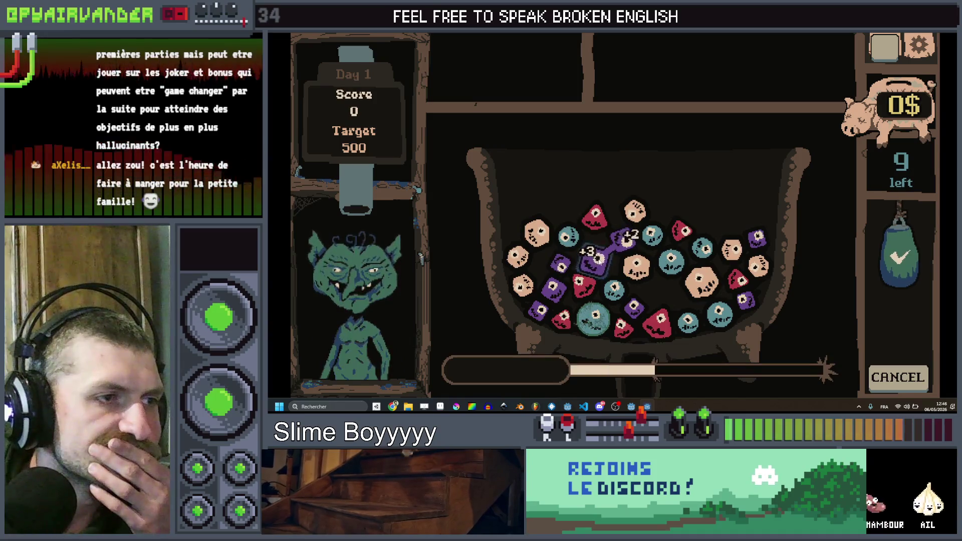
mouse_move(600, 268)
left_mouse_down()
mouse_move(560, 265)
mouse_move(534, 311)
left_mouse_up()
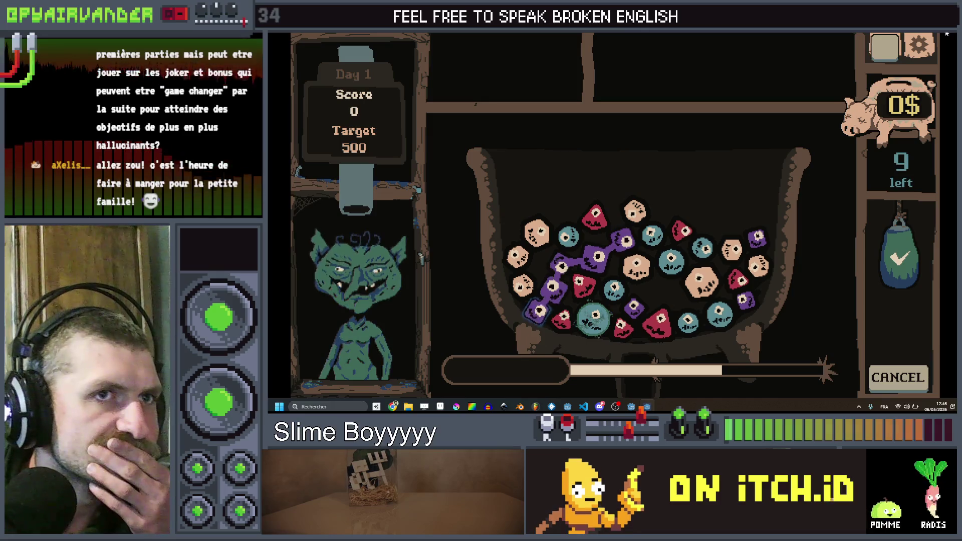
left_click(947, 34)
- Change both level 4 checks in slime.gd's should_explode to 8
scroll(646, 165, "up", 6)
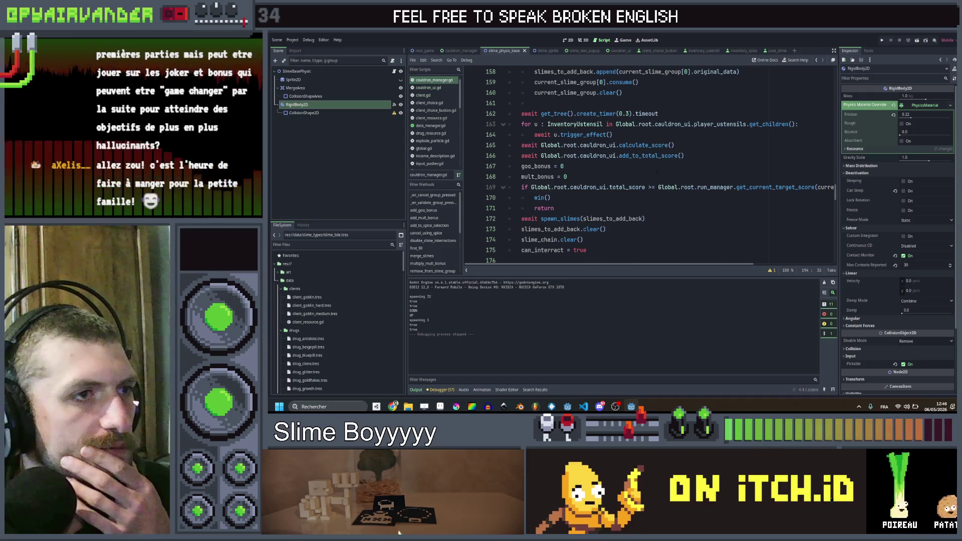
scroll(656, 178, "up", 7)
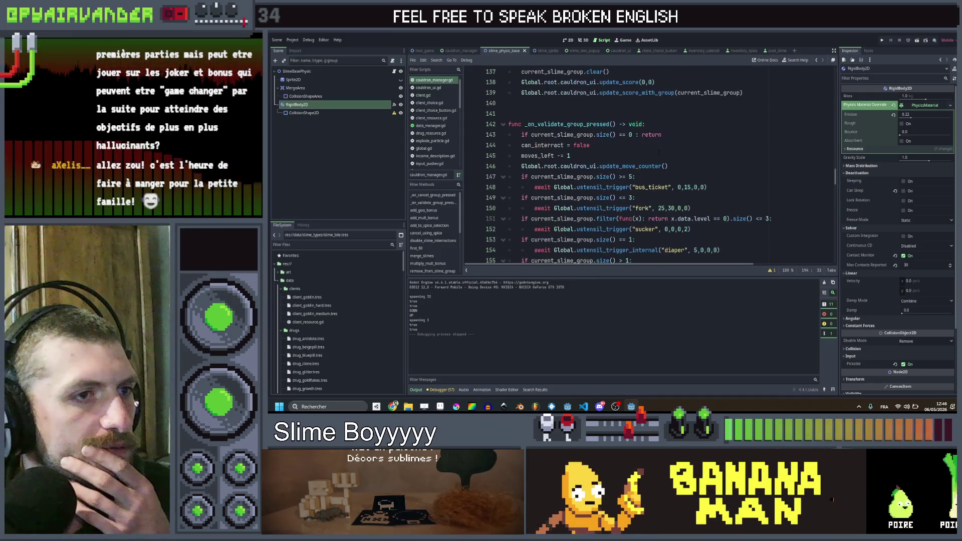
scroll(658, 153, "down", 17)
scroll(661, 155, "down", 1)
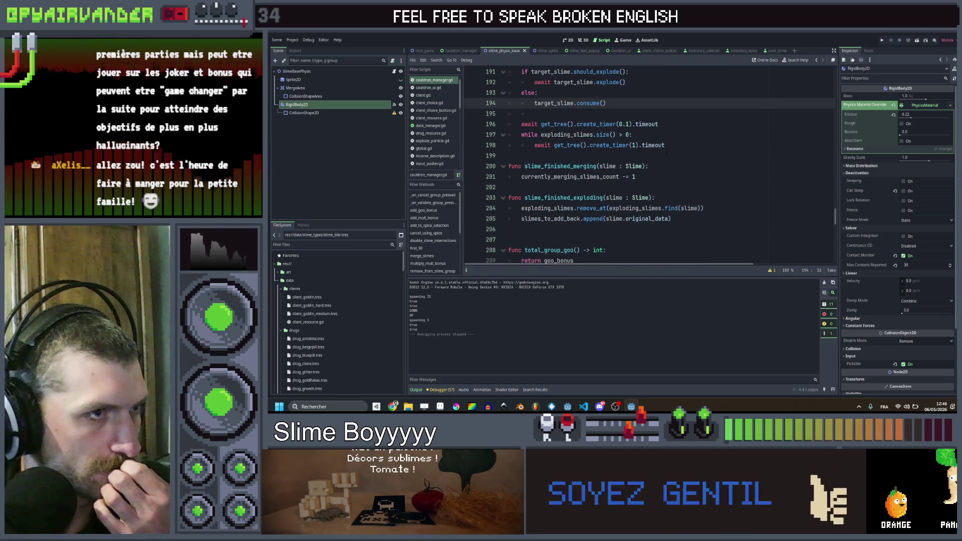
scroll(565, 187, "up", 3)
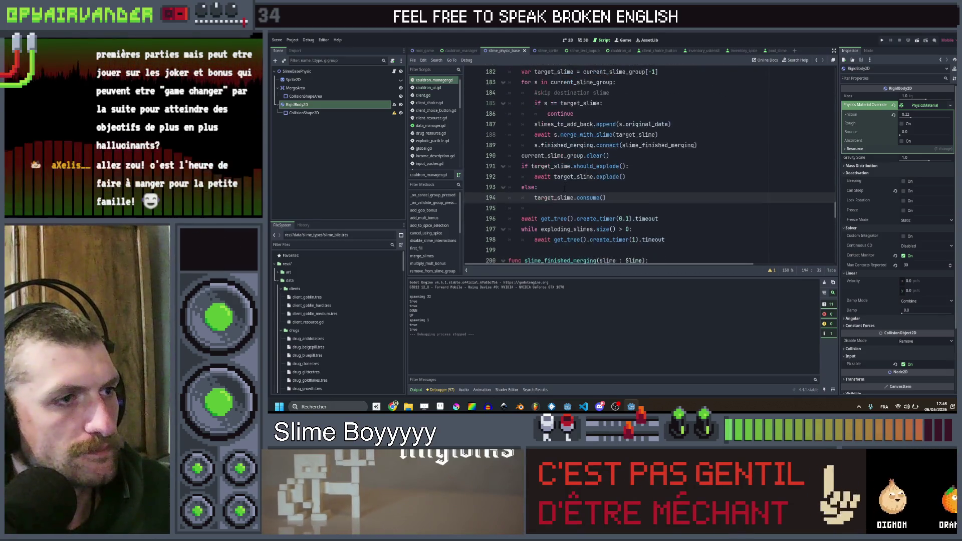
left_click(598, 166, "ctrl")
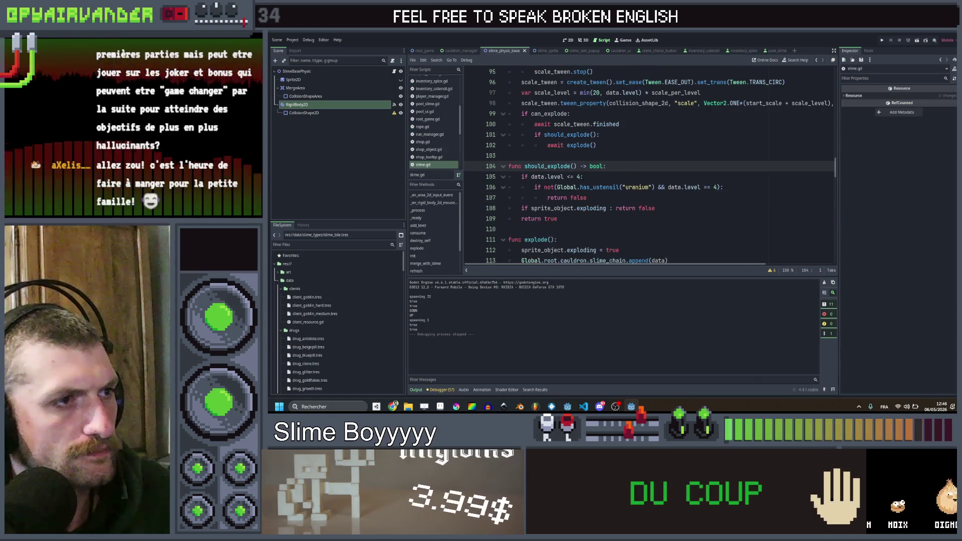
double_click(578, 176)
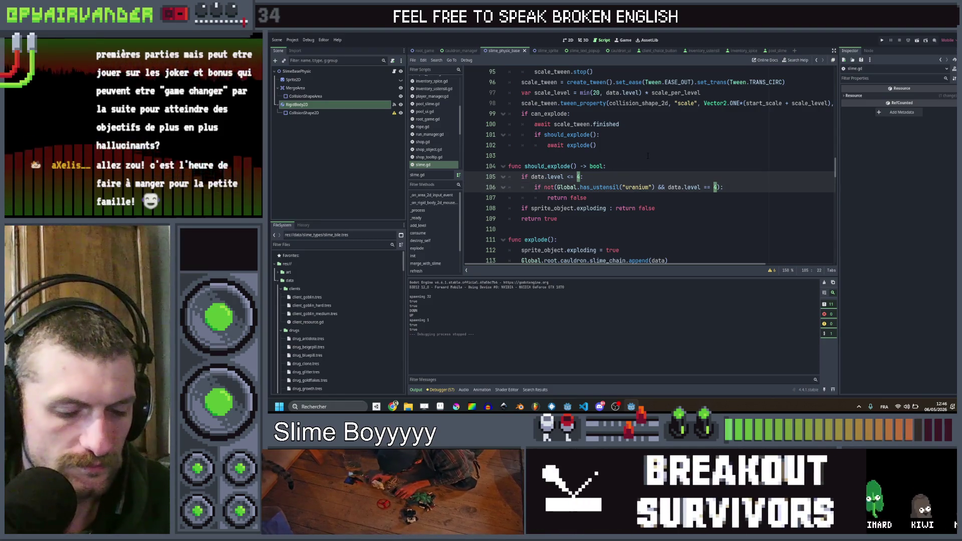
type("8")
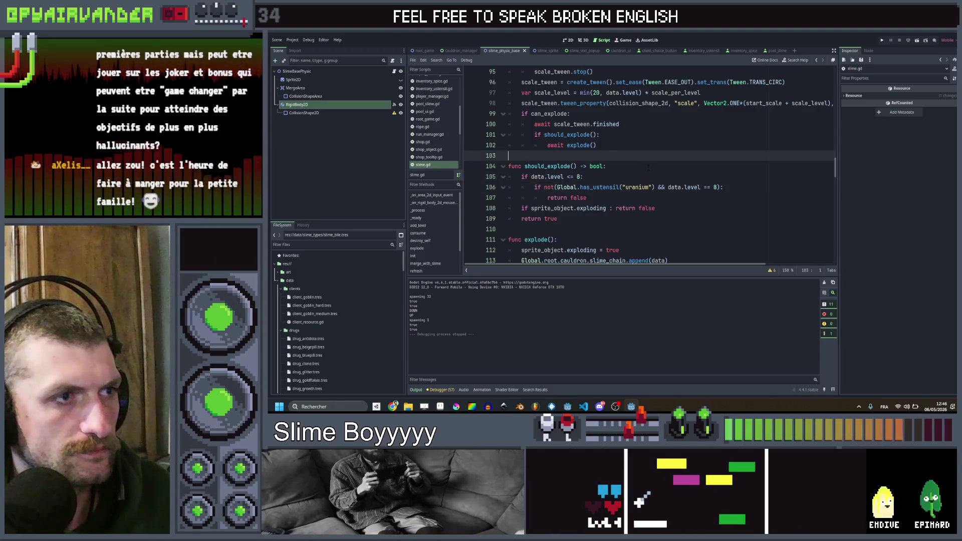
scroll(634, 198, "up", 2)
left_click(635, 198)
scroll(634, 198, "down", 2)
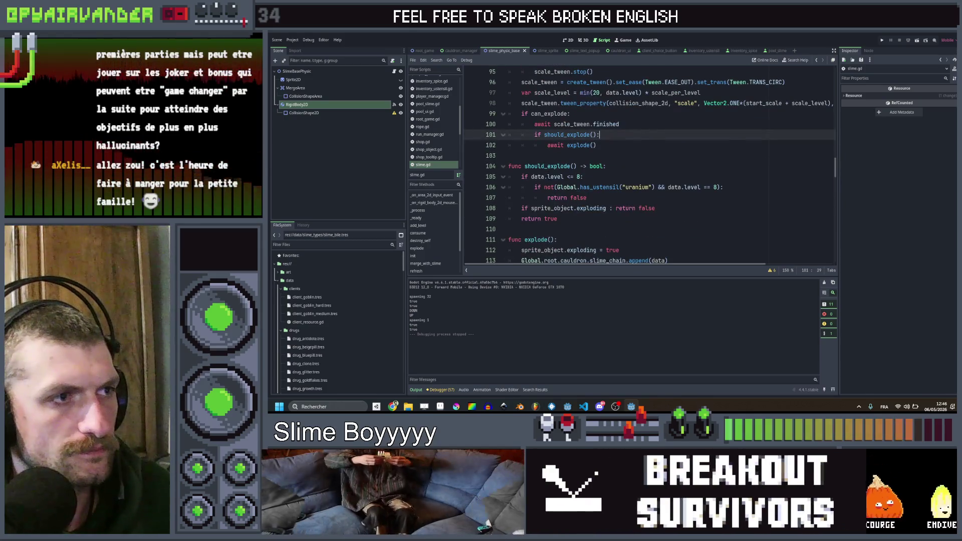
left_click(539, 178)
double_click(578, 176)
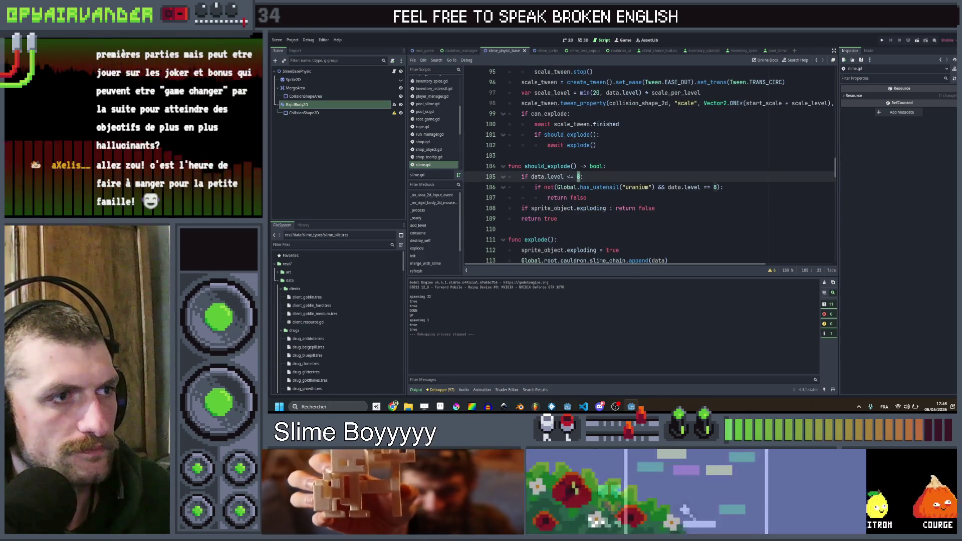
double_click(715, 187)
left_click(598, 176)
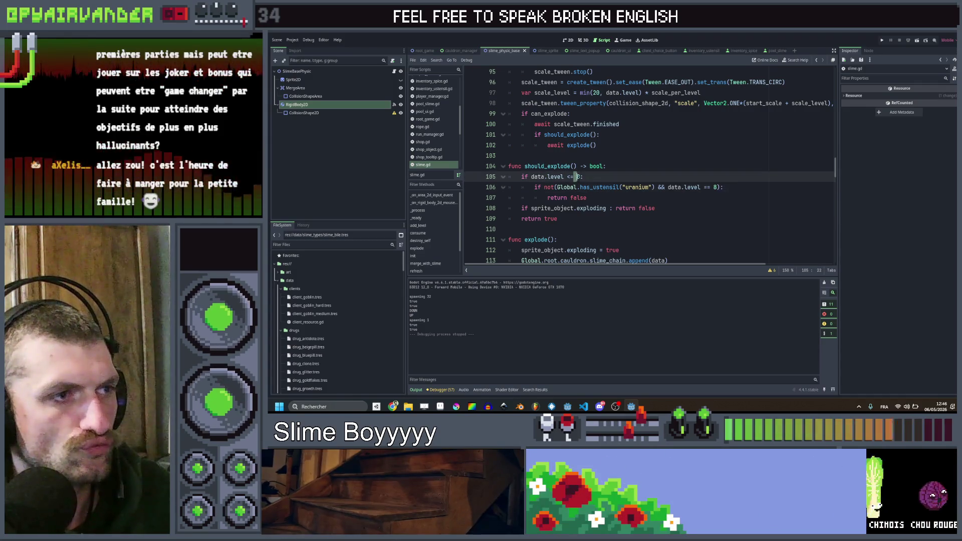
- In slime_sprite.gd, raise the total_group_level() outline-shake threshold from 5 to 9
scroll(599, 177, "up", 4)
scroll(635, 173, "up", 3)
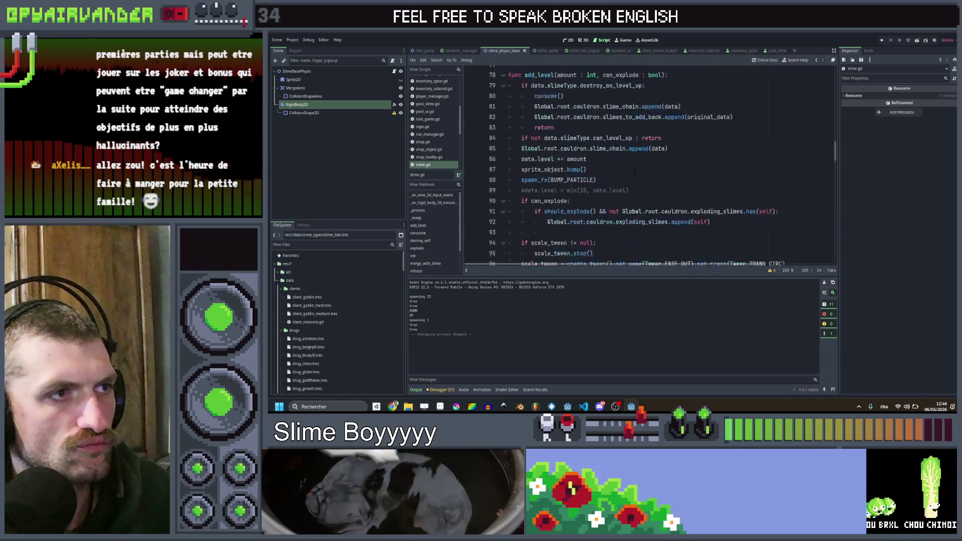
scroll(419, 154, "down", 1)
left_click(428, 165)
scroll(648, 165, "down", 14)
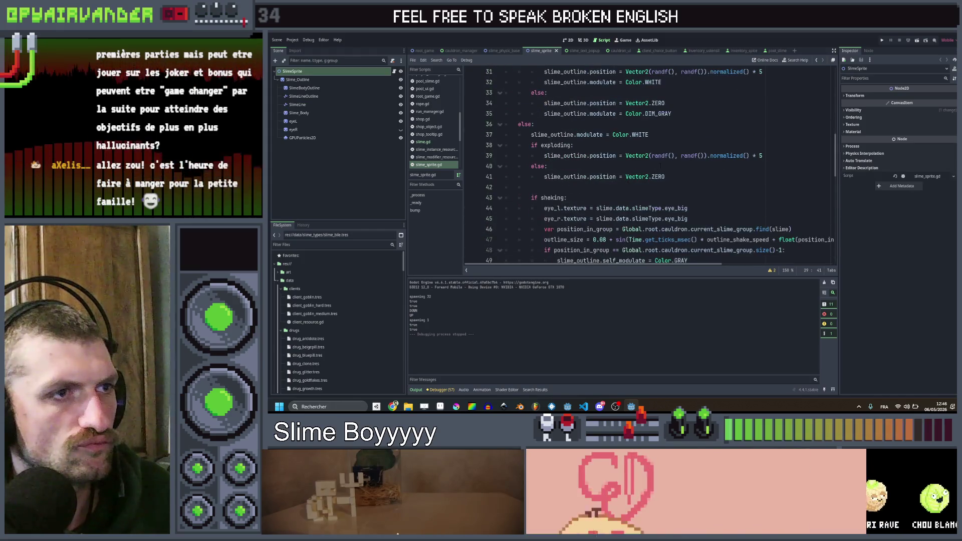
scroll(649, 165, "down", 1)
left_click(725, 123)
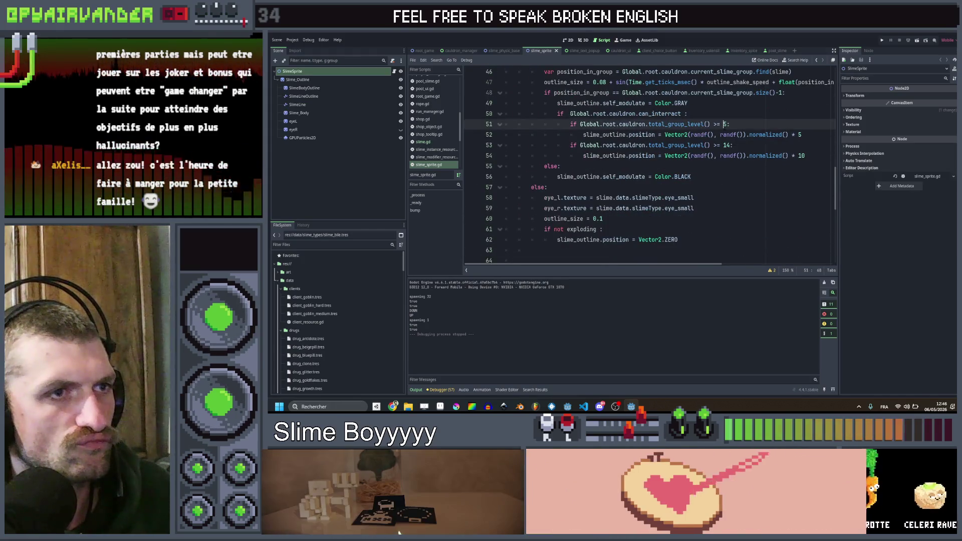
type("9")
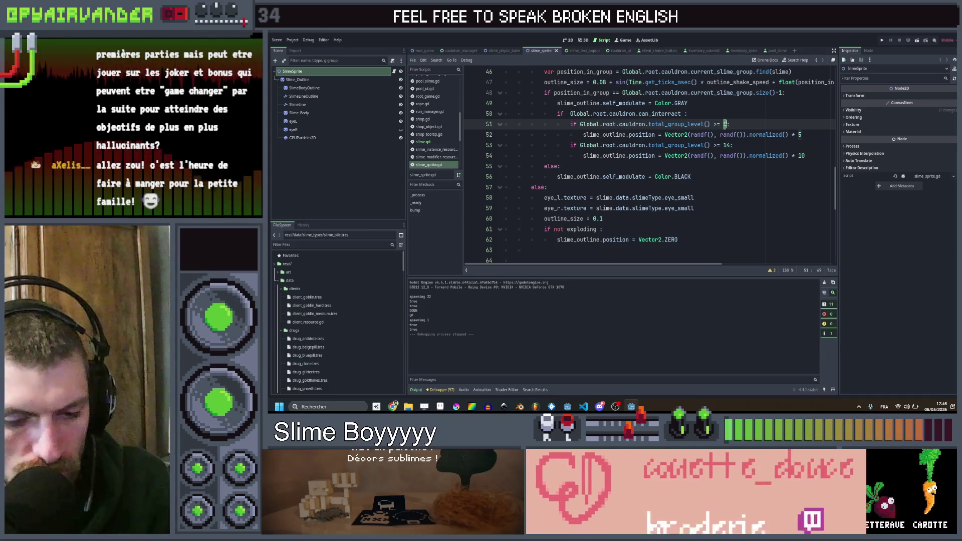
left_click(733, 146)
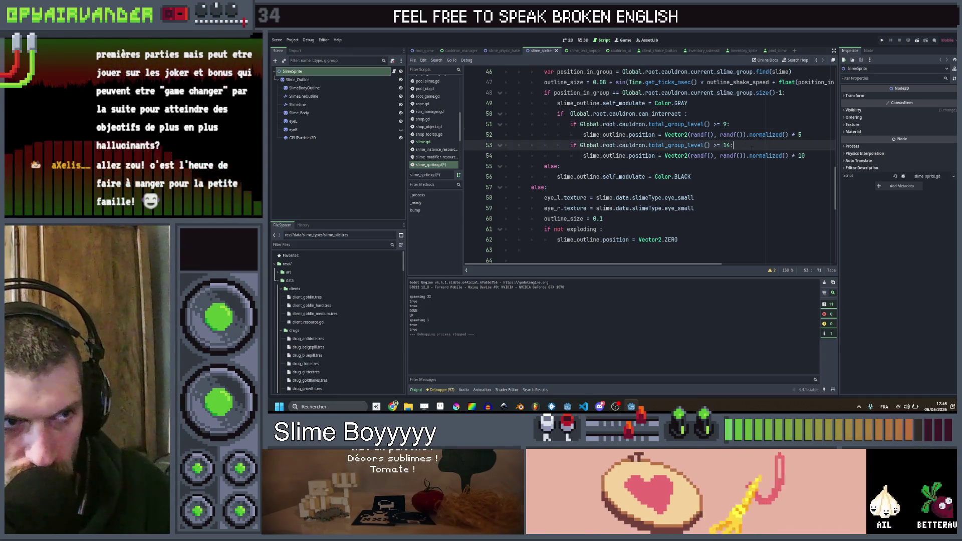
- Save slime_sprite.gd, run the project, and maximize the game window
key("ctrl+s")
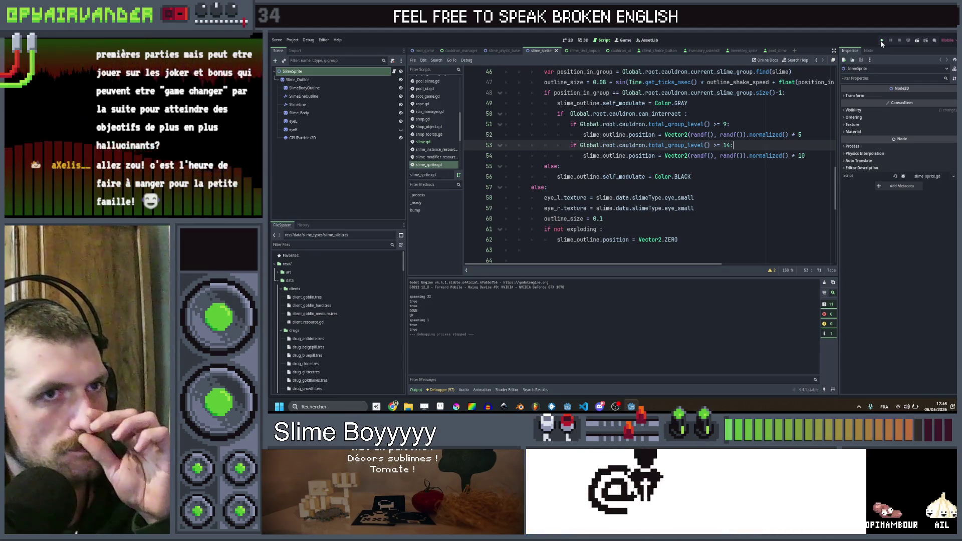
left_click(881, 41)
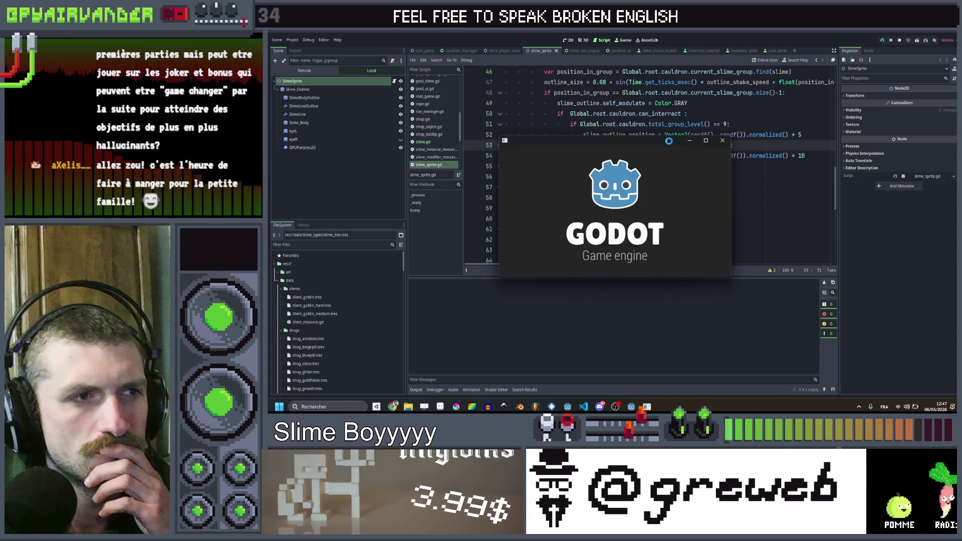
left_click(705, 140)
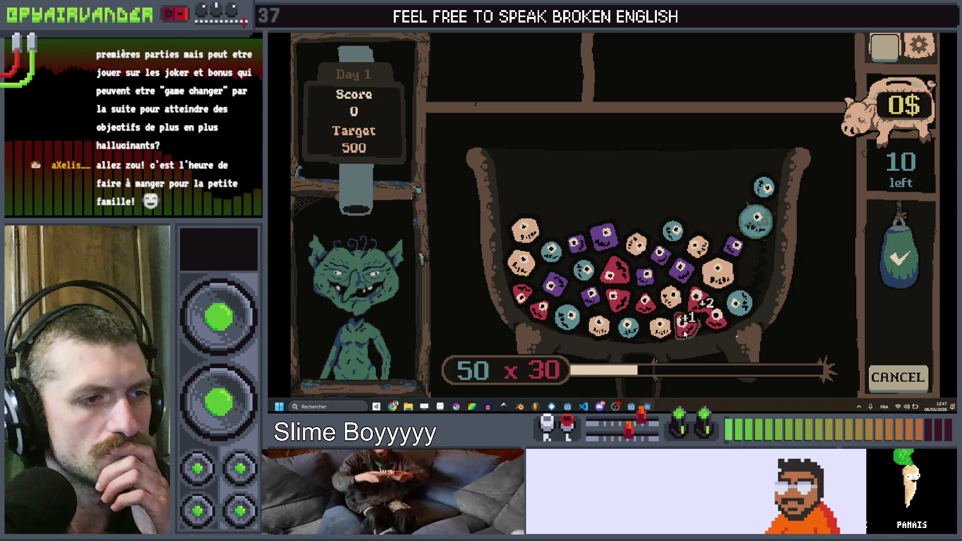
- Play red and beige slime chains down to 7 moves left, then stop the game
left_click(902, 250)
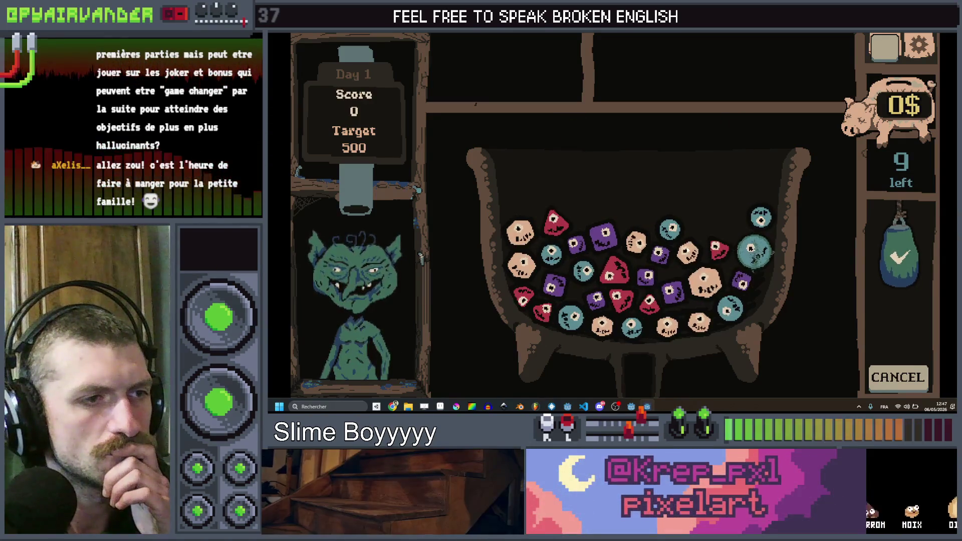
left_click(904, 257)
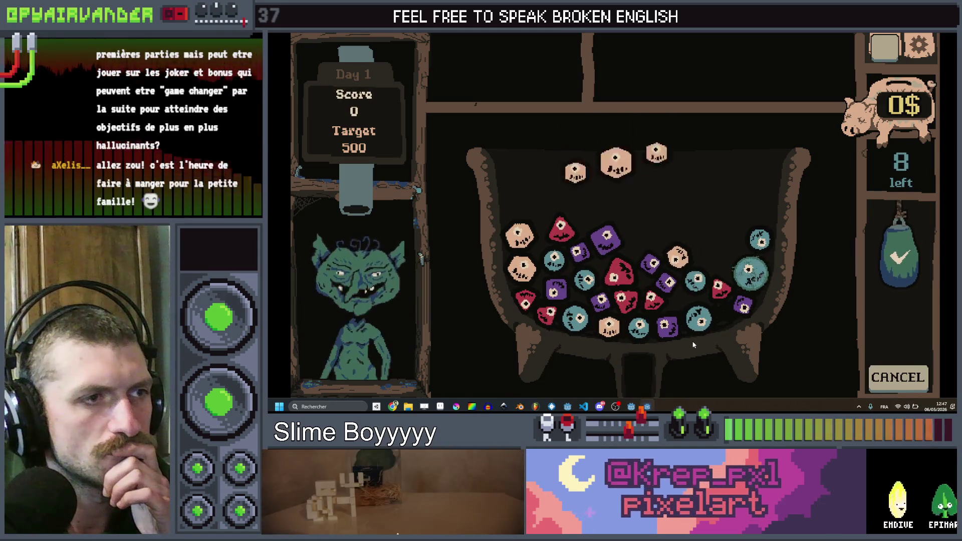
left_click(670, 300)
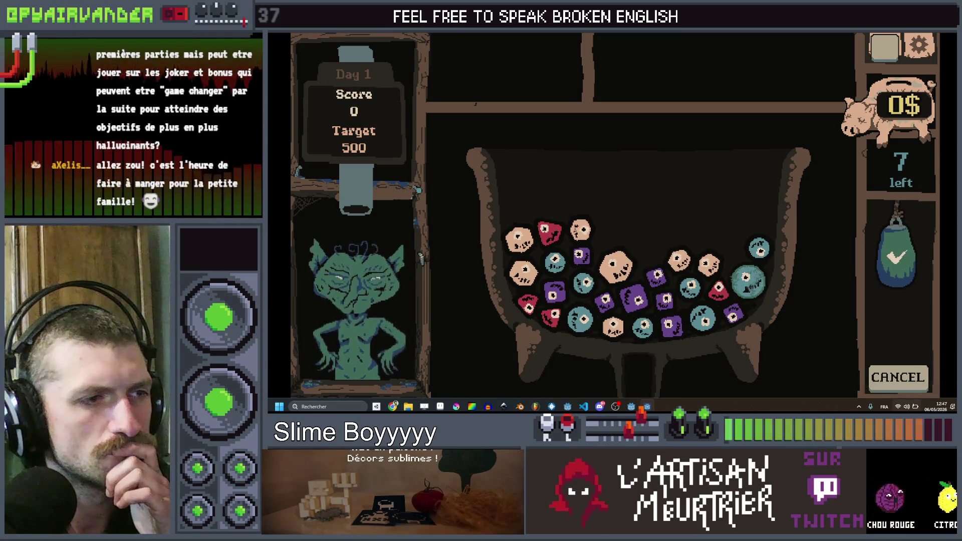
key("F8")
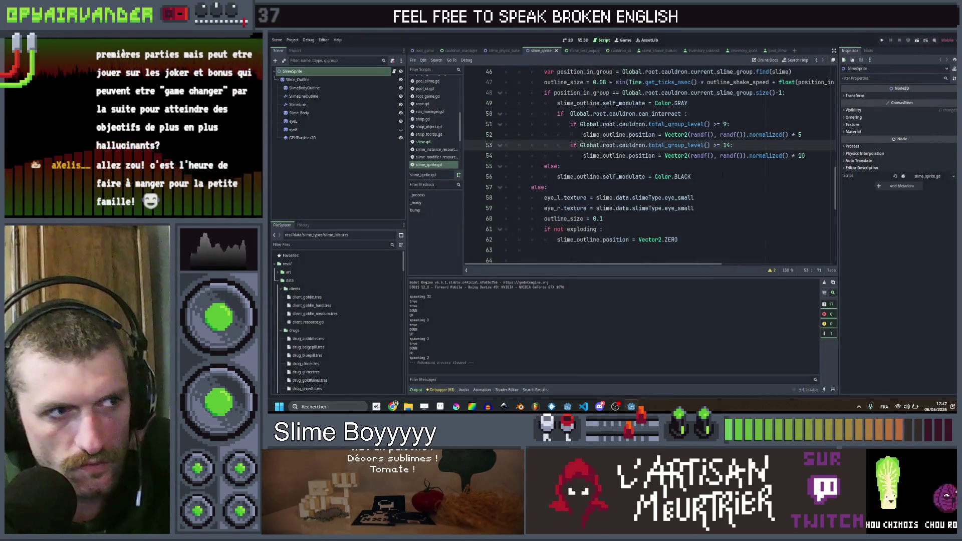
- Add slimes_to_add_back.append(target_slime.original_data) under the else branch in cauldron_manager.gd
scroll(646, 165, "up", 4)
scroll(447, 122, "up", 4)
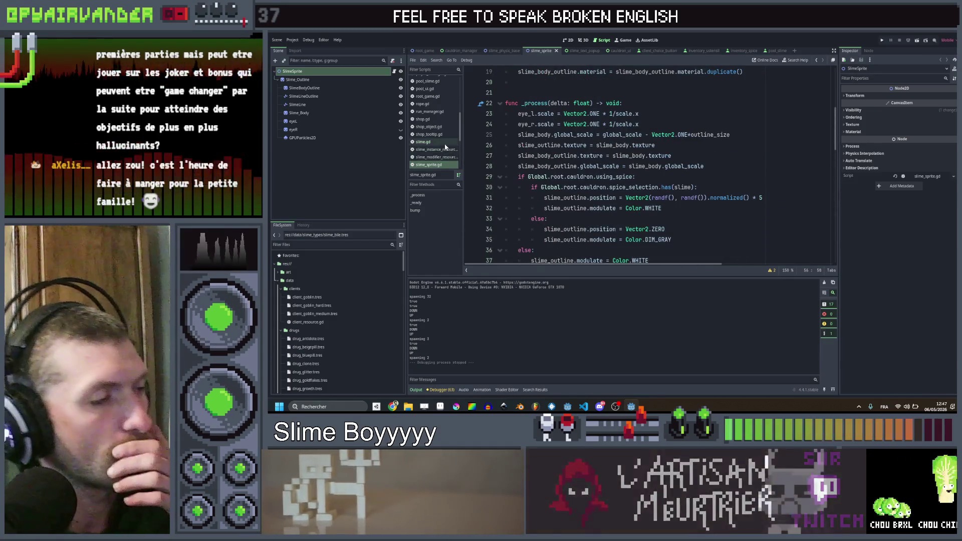
scroll(441, 110, "up", 2)
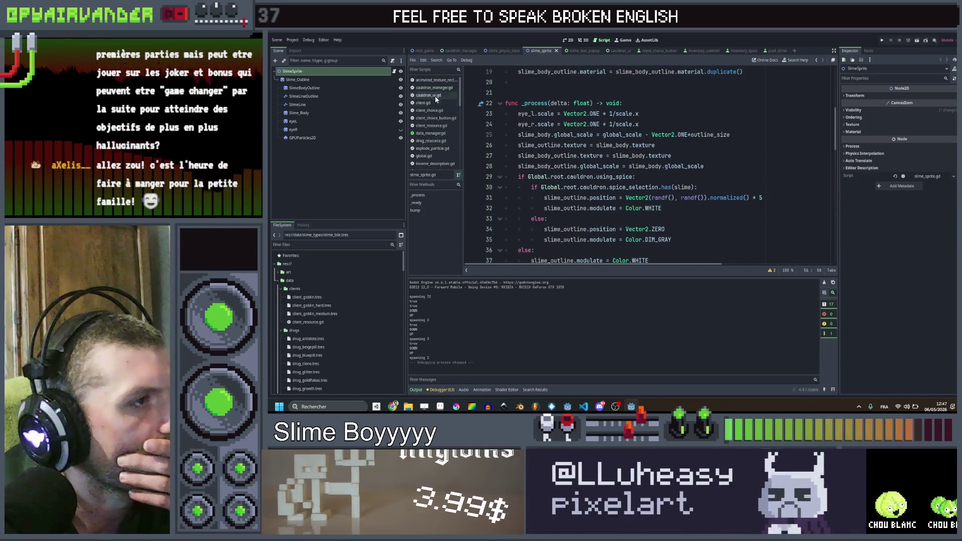
left_click(435, 88)
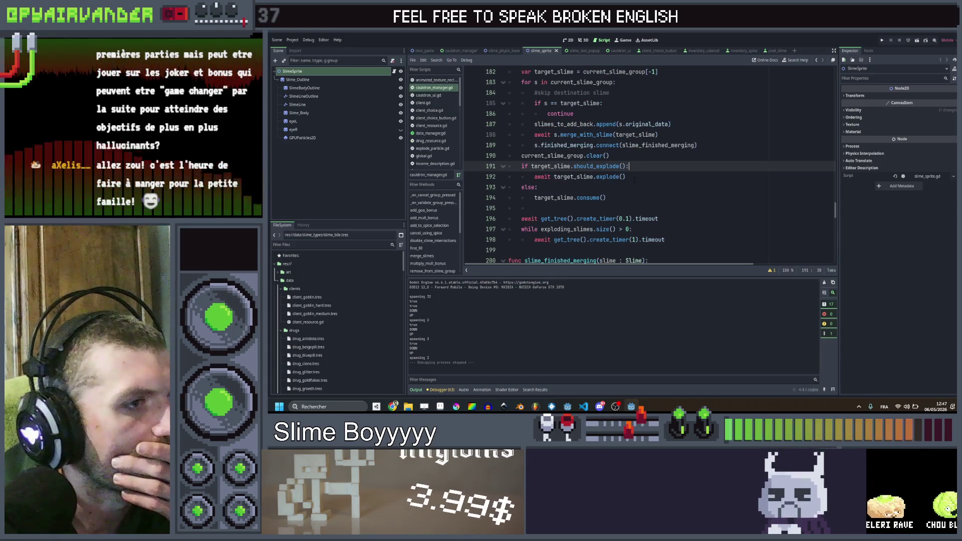
left_click(616, 188)
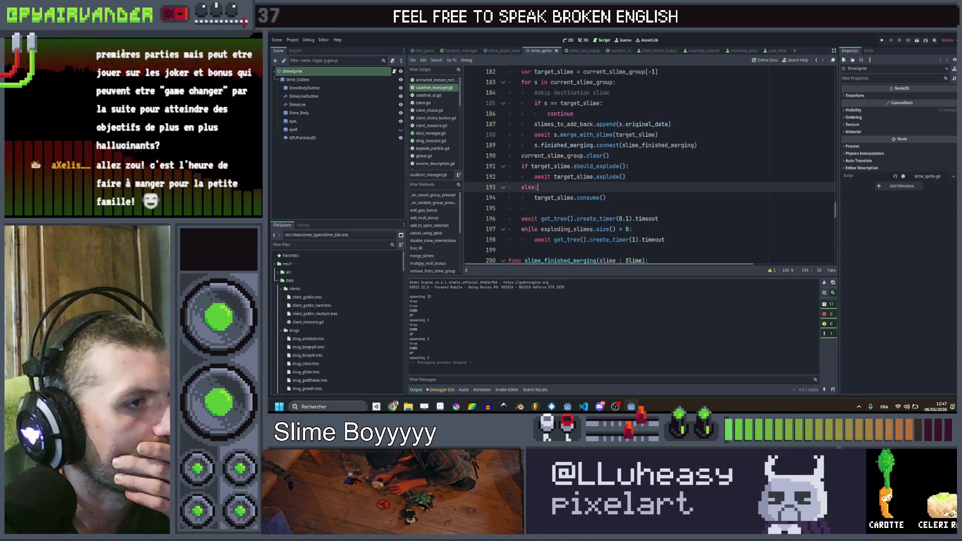
scroll(646, 165, "down", 3)
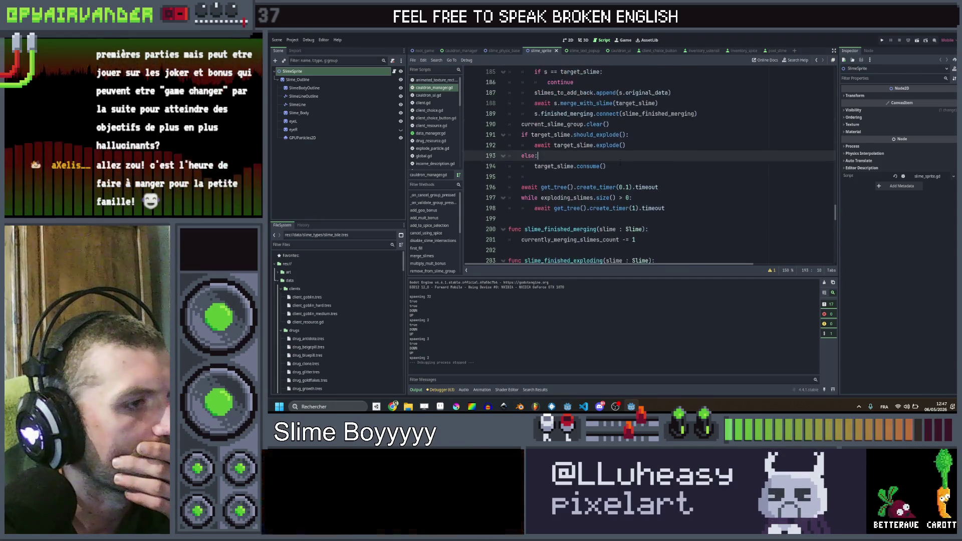
left_click_drag(671, 219, 542, 218)
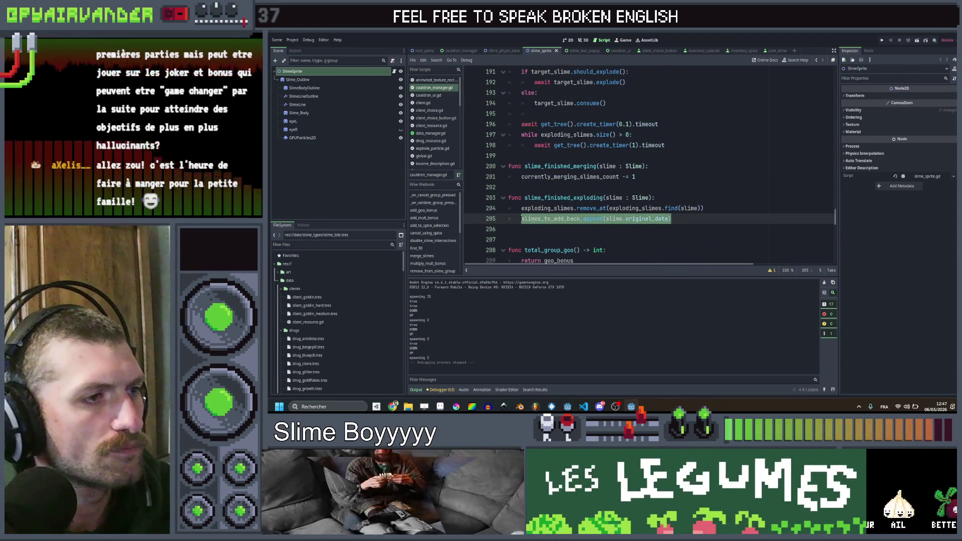
scroll(613, 198, "up", 3)
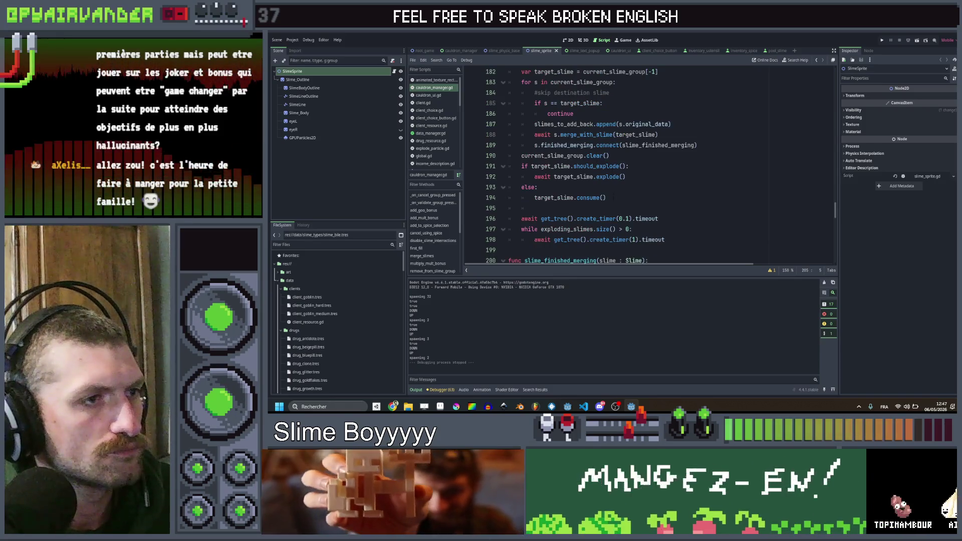
key("ctrl+z")
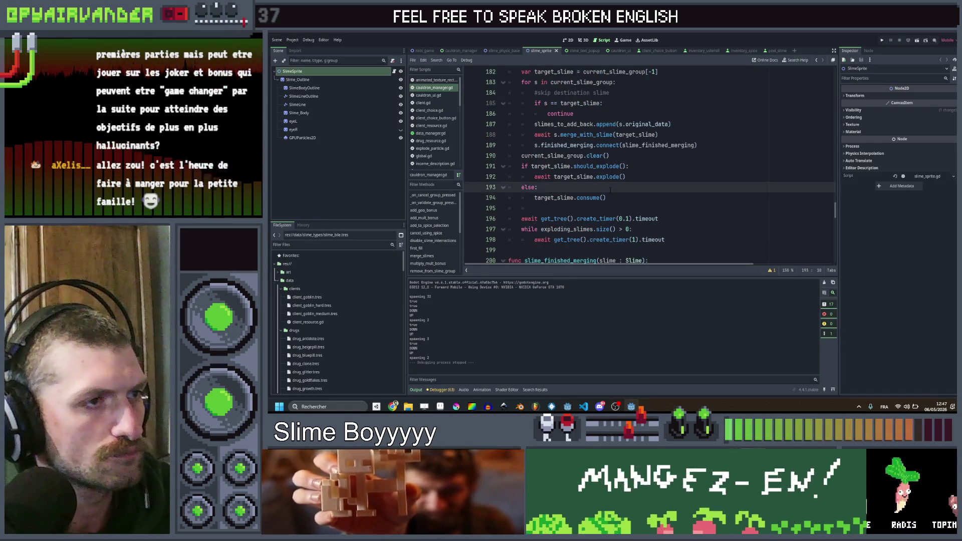
key("ctrl+shift+z")
key("Delete")
key("Delete")
key("Delete")
type("target")
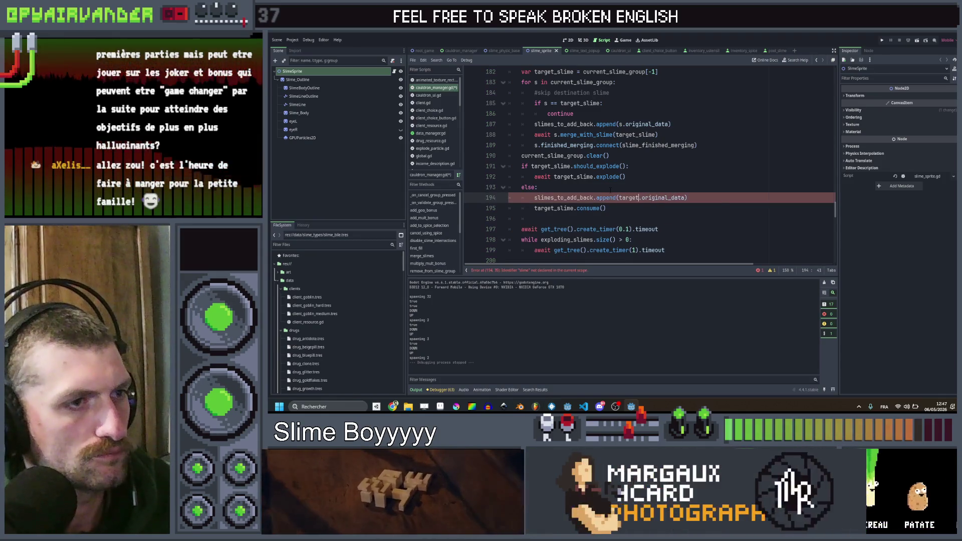
type("_slime")
- Save cauldron_manager.gd and run the project
left_click(610, 188)
key("ctrl+s")
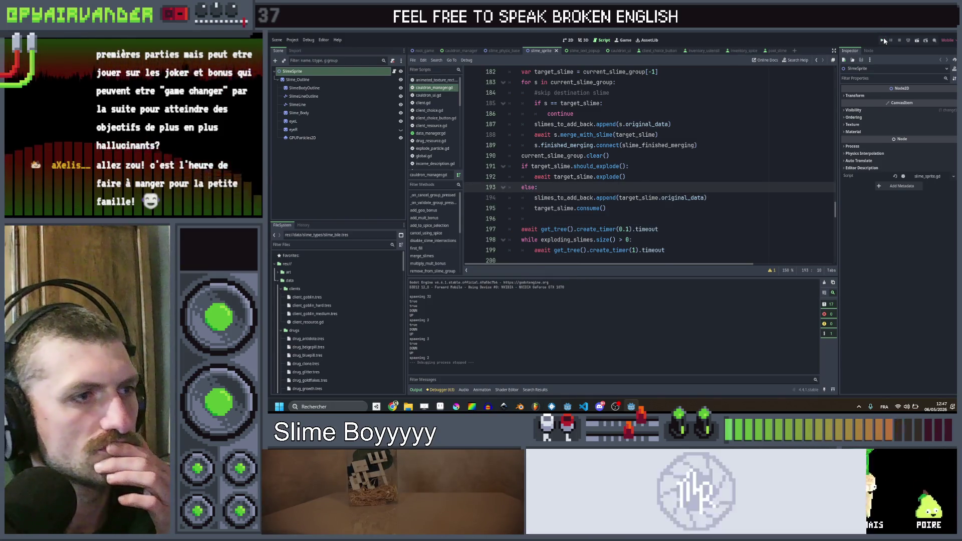
left_click(883, 39)
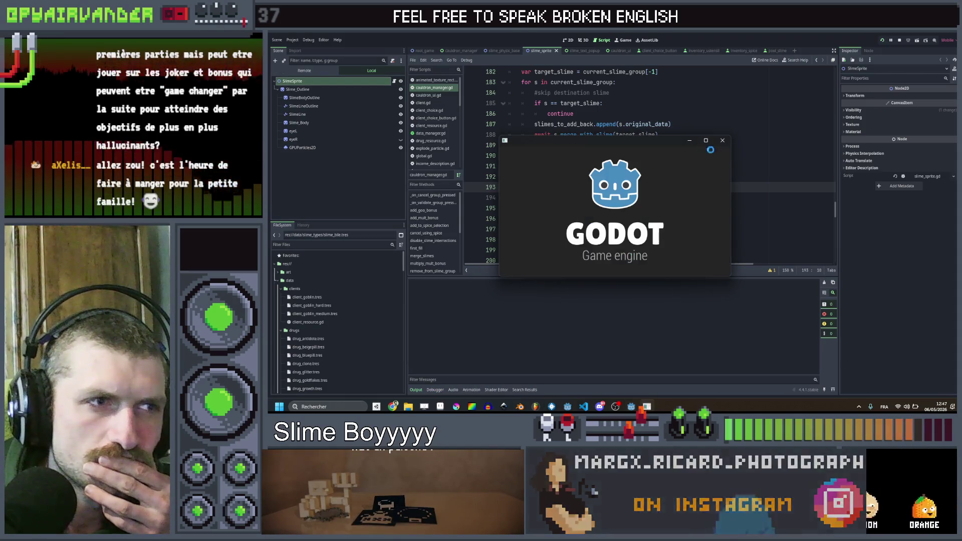
left_click(705, 140)
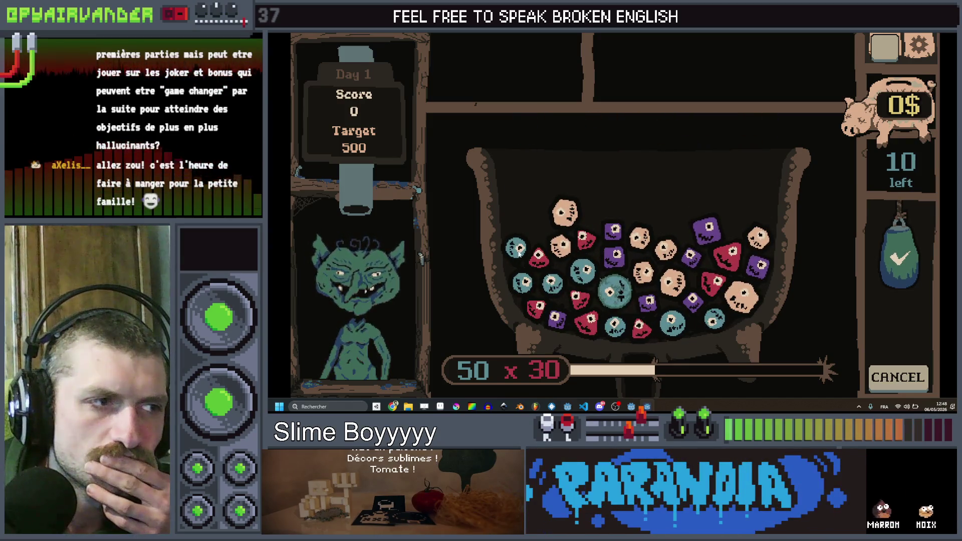
mouse_move(519, 290)
left_mouse_down()
mouse_move(581, 273)
mouse_move(613, 296)
mouse_move(616, 322)
left_mouse_up()
left_click(897, 256)
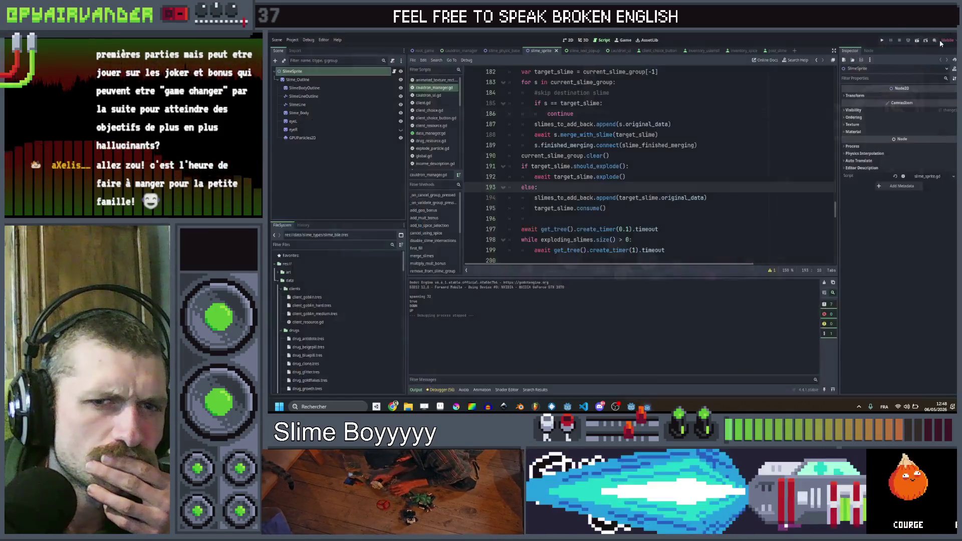
left_click(604, 166)
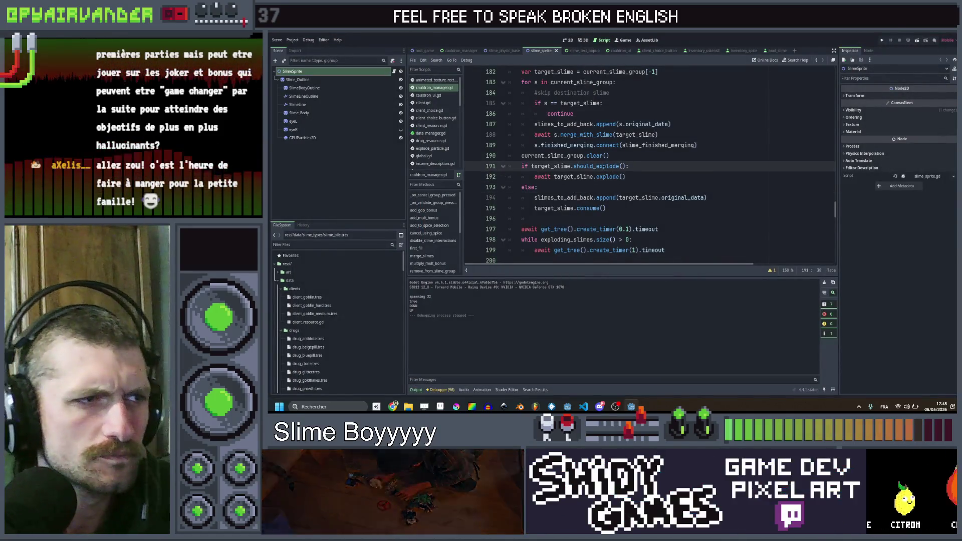
- Lower both should_explode level checks on lines 105 and 106 from 8 to 7, and save slime.gd
left_click(603, 165, "ctrl")
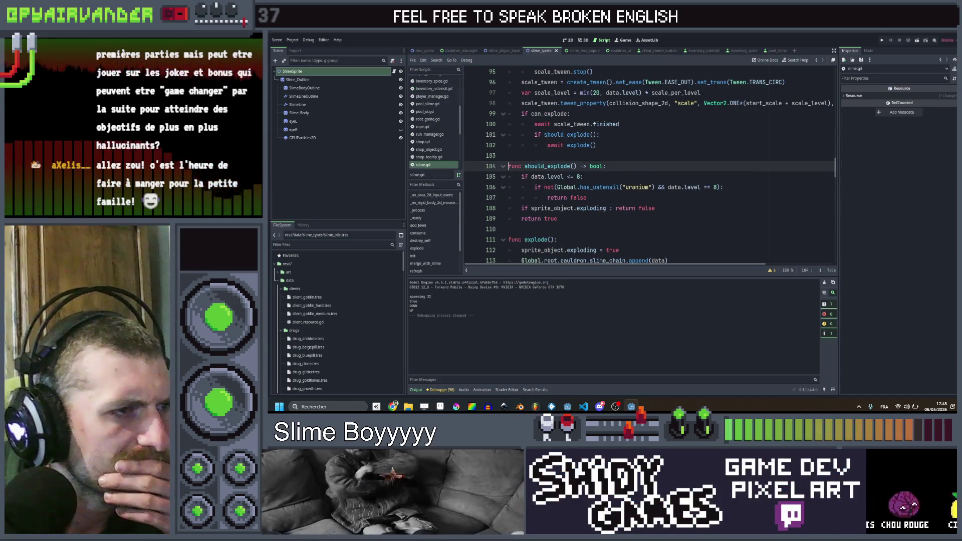
left_click(582, 176)
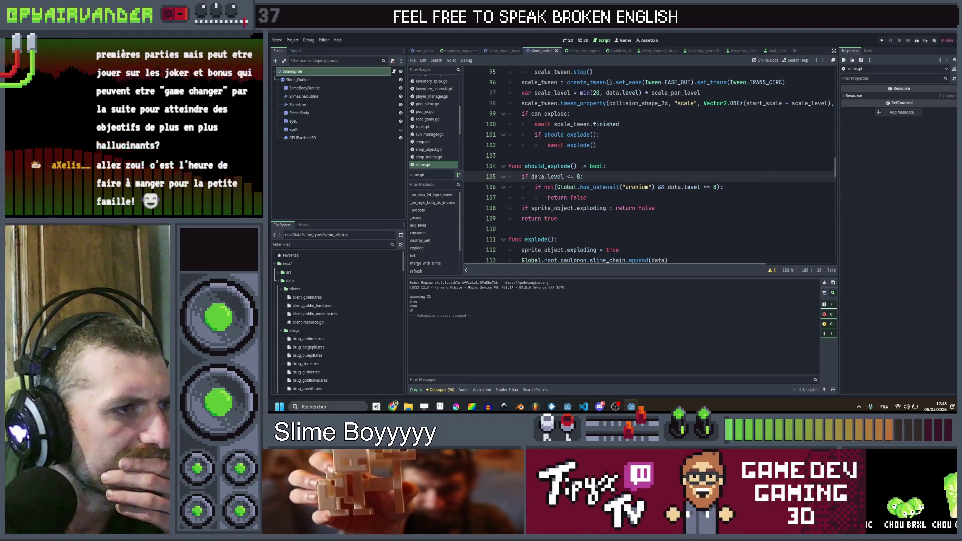
scroll(660, 143, "up", 7)
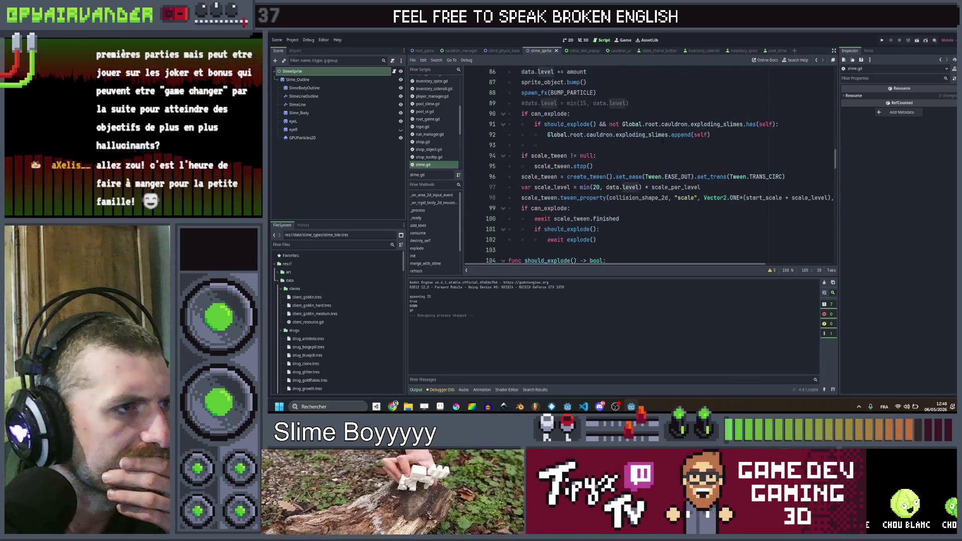
scroll(660, 144, "down", 18)
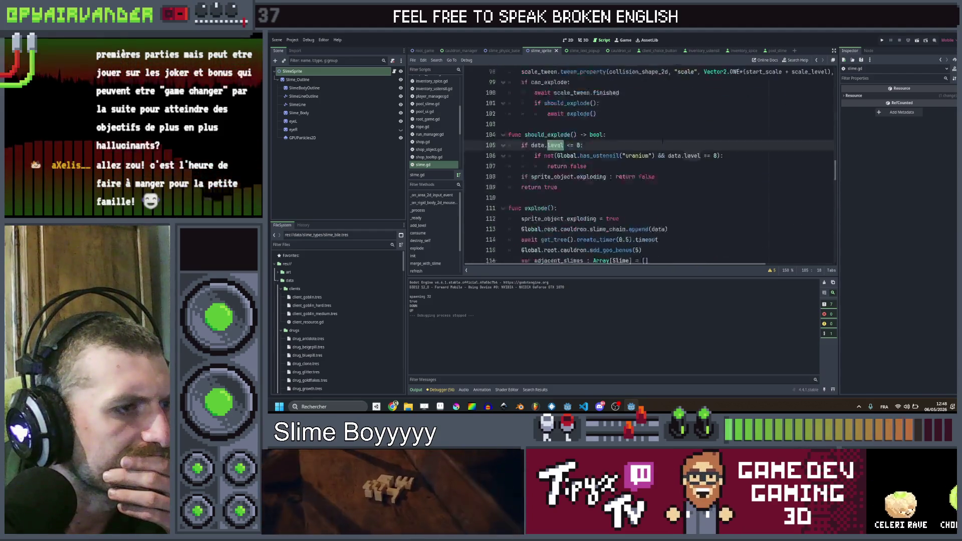
scroll(656, 149, "up", 12)
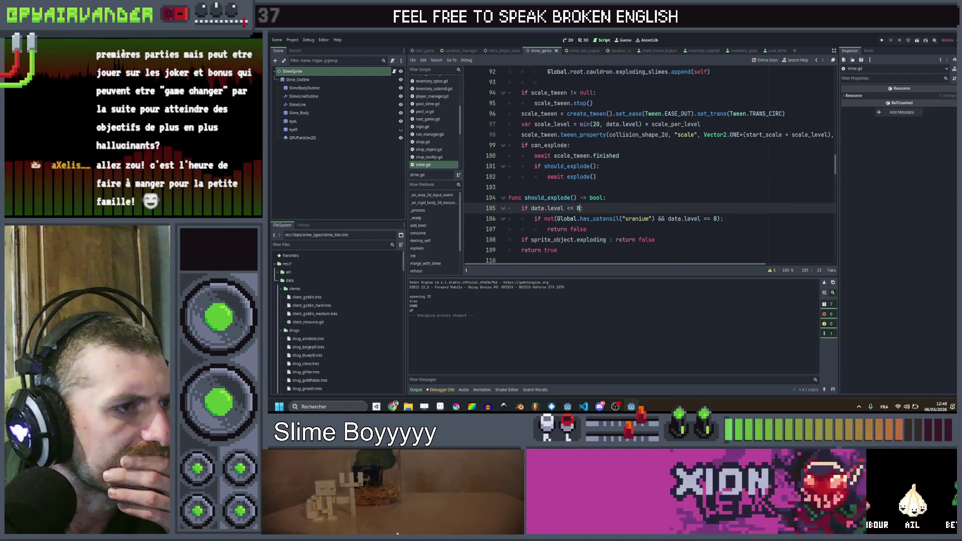
type("7")
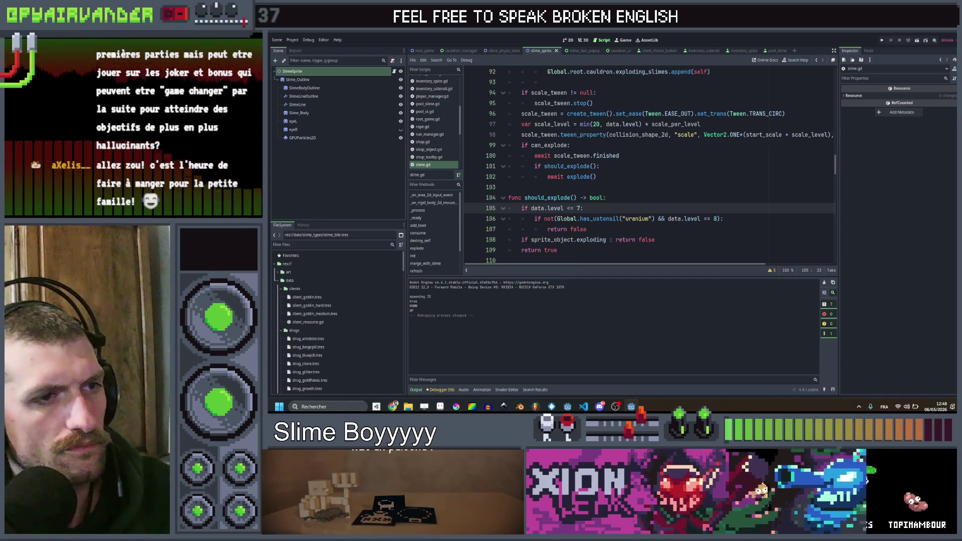
double_click(714, 218)
type("7")
left_click(709, 199)
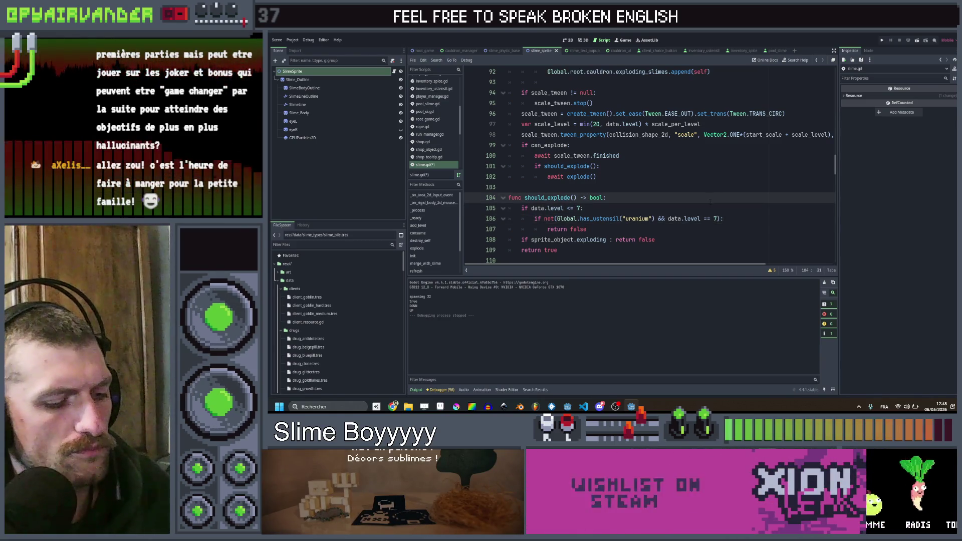
key("ctrl+s")
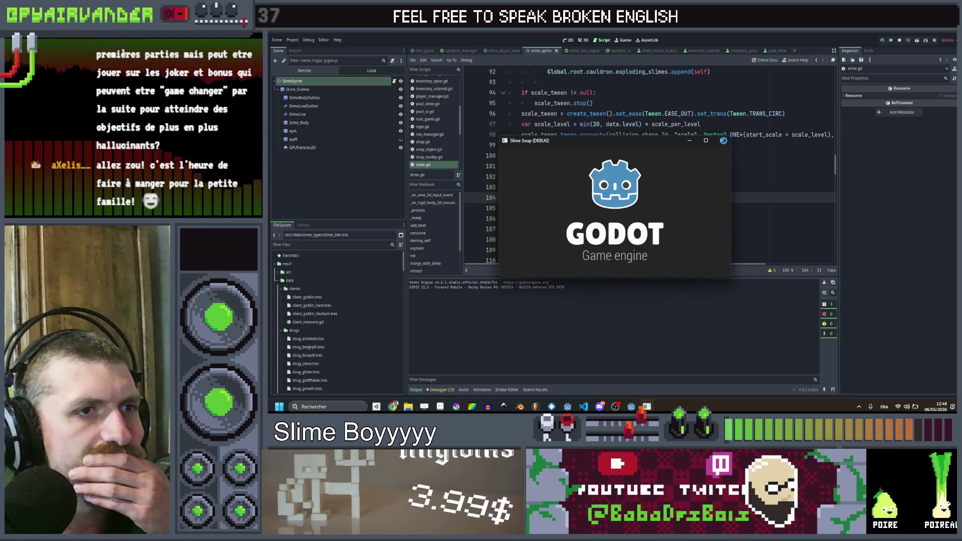
- Close the running test game
left_click(722, 140)
left_click(685, 154)
scroll(684, 155, "up", 6)
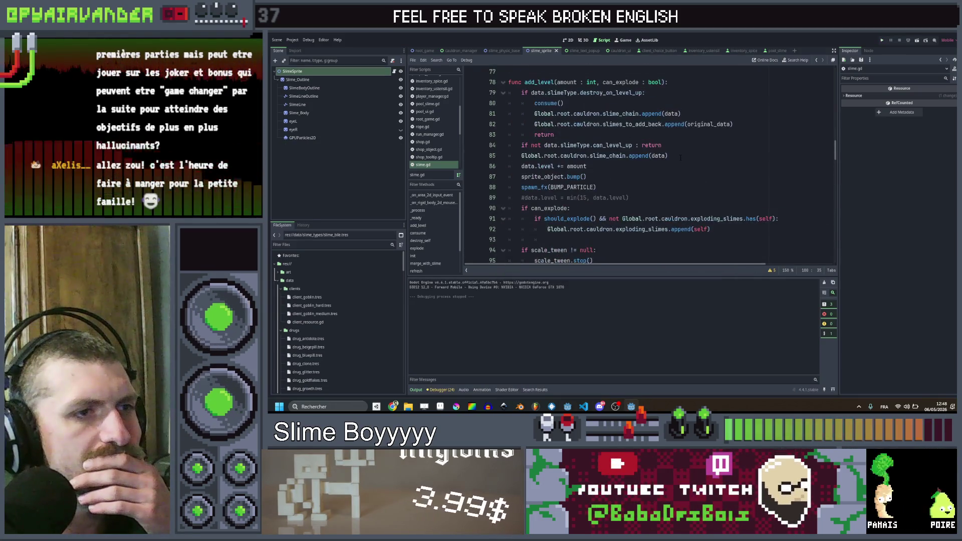
scroll(685, 154, "up", 1)
scroll(685, 155, "down", 2)
- Switch from the slime_physic_base scene to the cauldron_manager script
left_click(495, 52)
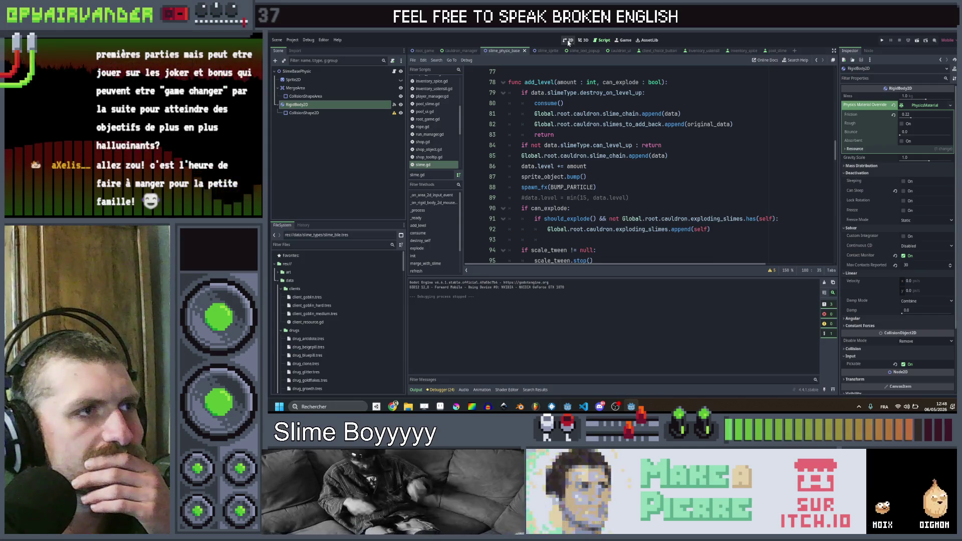
left_click(459, 52)
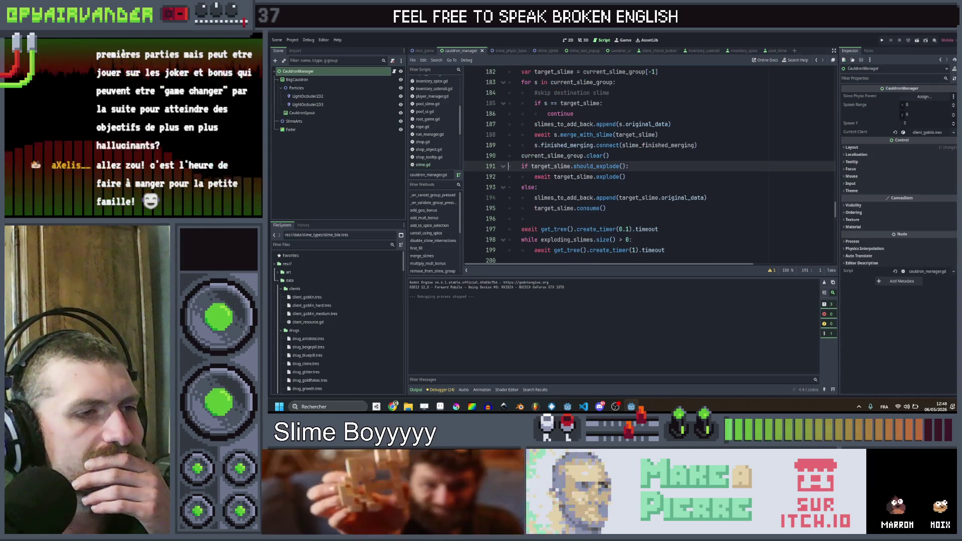
left_click(657, 197)
scroll(665, 174, "up", 4)
scroll(665, 174, "down", 7)
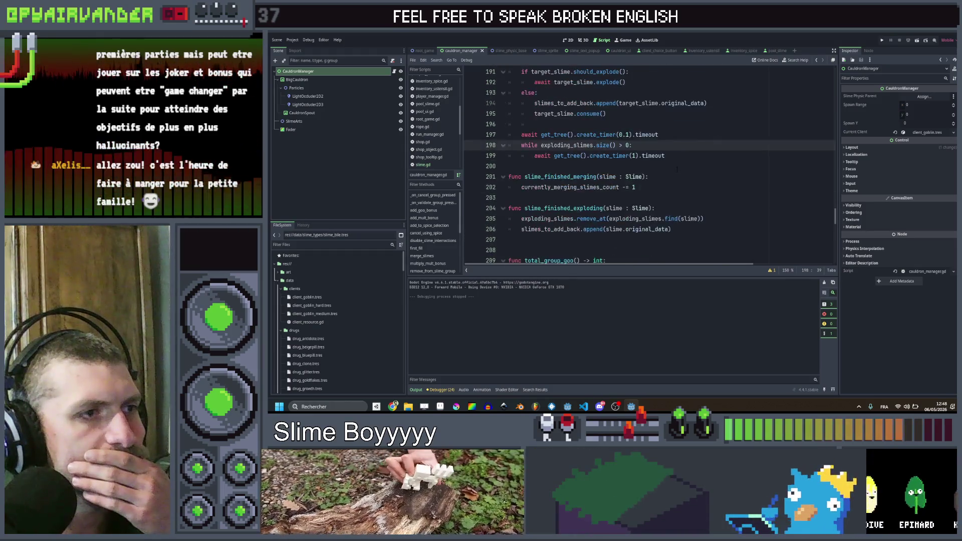
scroll(677, 167, "up", 16)
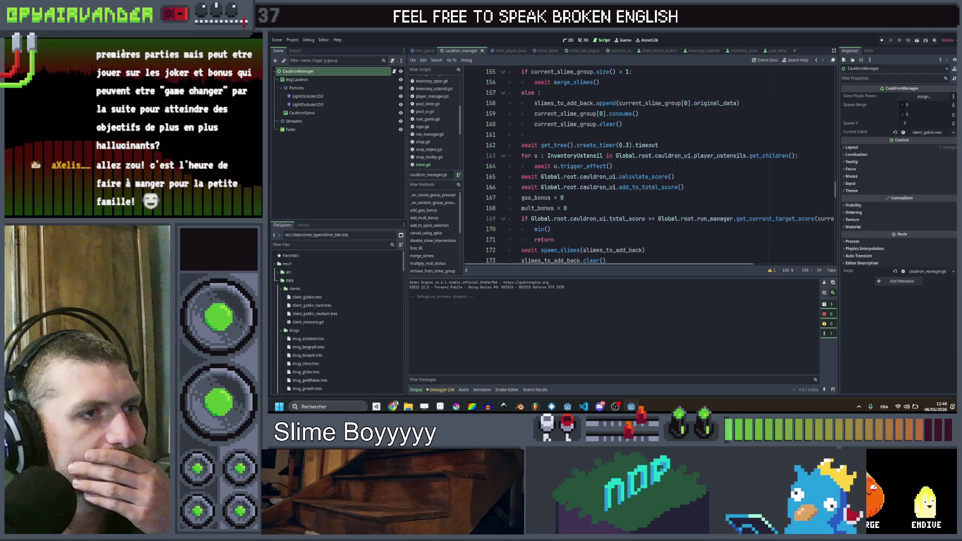
scroll(647, 165, "up", 8)
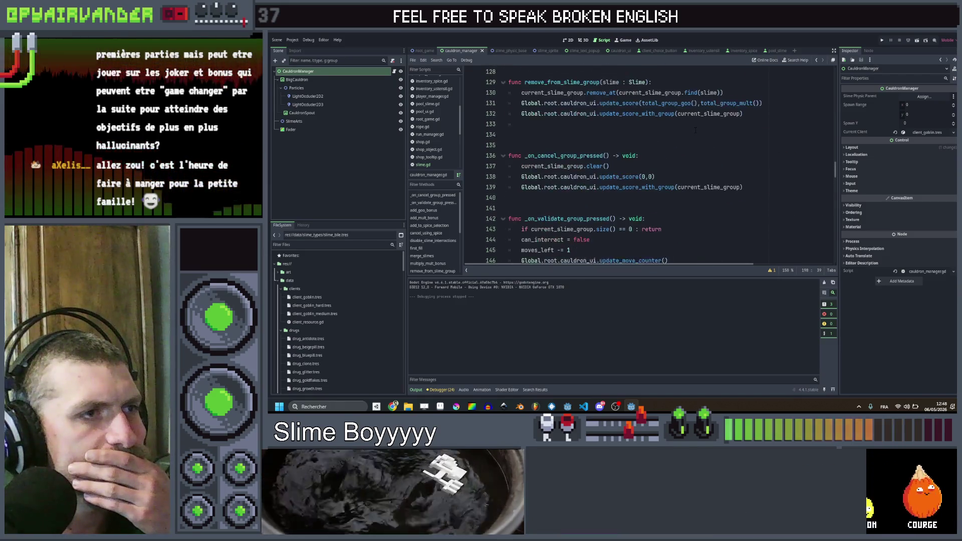
scroll(702, 150, "up", 2)
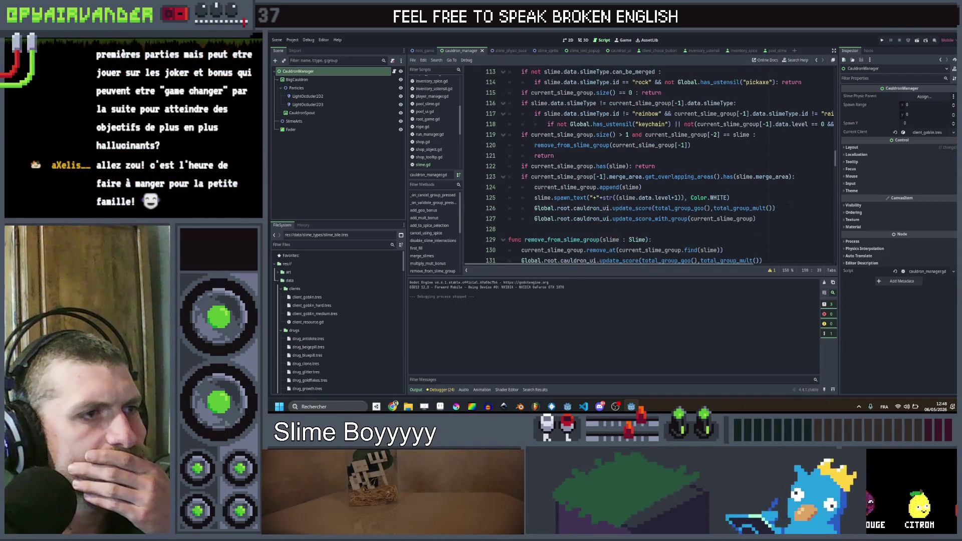
- Locate the spawn_text line in try_add_to_group that shows the white '+' level text
left_click(786, 206)
scroll(787, 206, "up", 1)
left_click(741, 229)
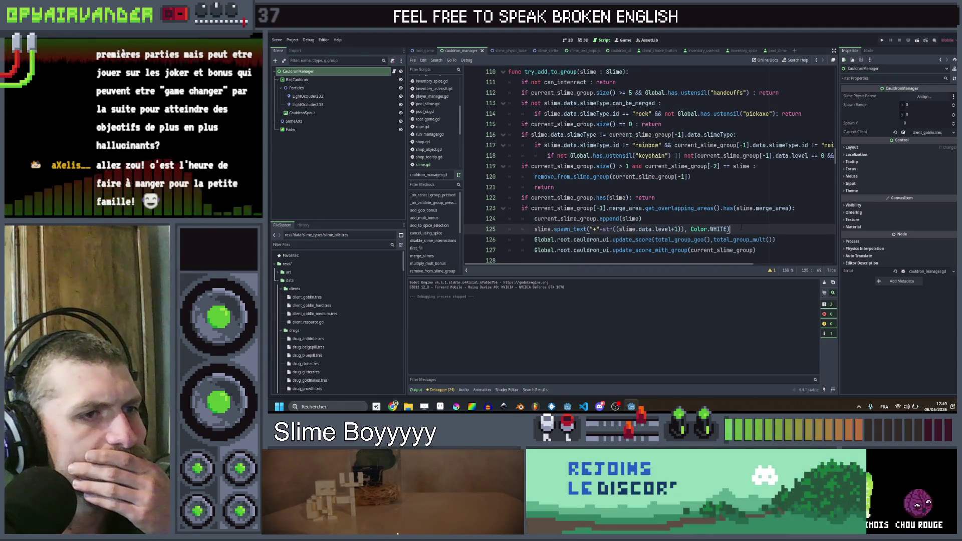
scroll(740, 228, "up", 1)
scroll(740, 228, "up", 1)
scroll(758, 227, "down", 3)
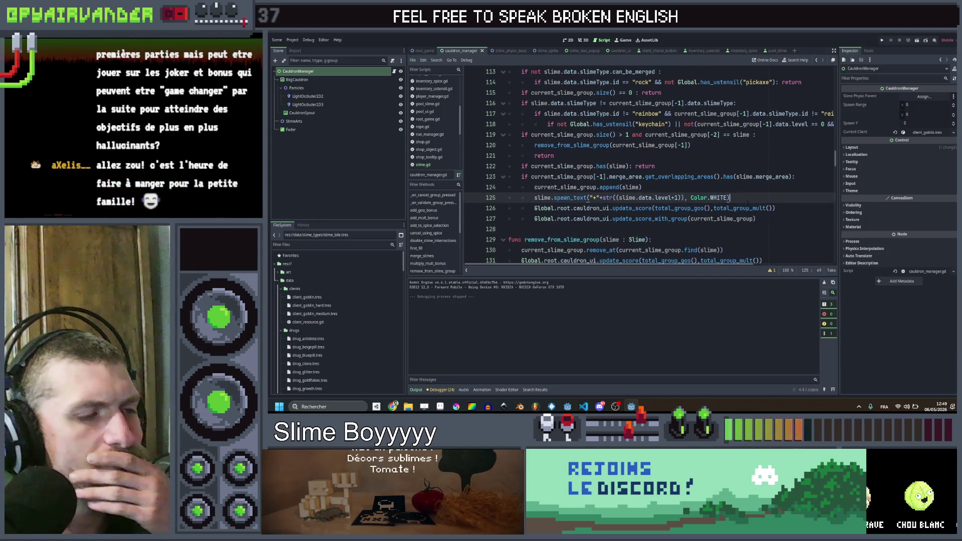
- Add 'goo_bonus += slime.data.level + 1' below the floating-text call in the add function
key("Return")
type("groop")
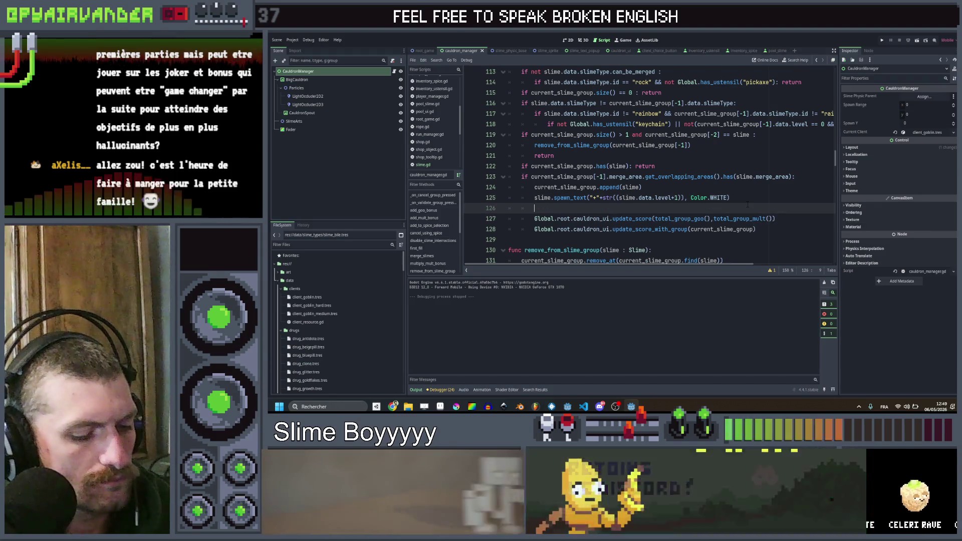
key("BackSpace")
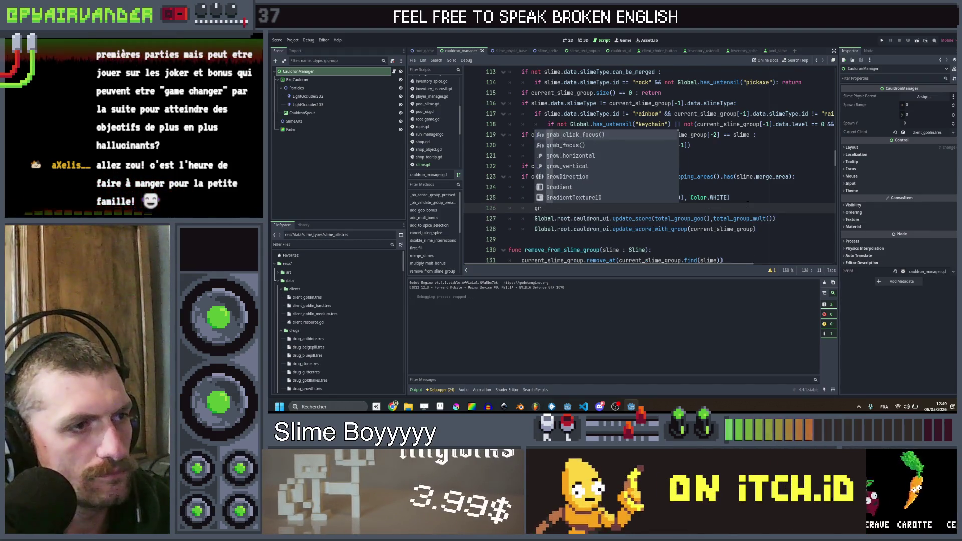
key("BackSpace")
type("oo")
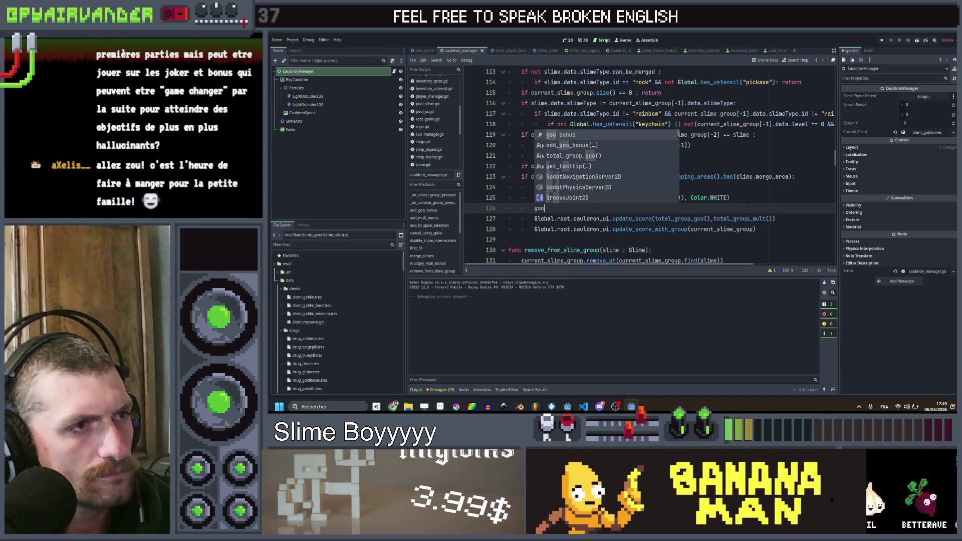
key("Return")
type("+=")
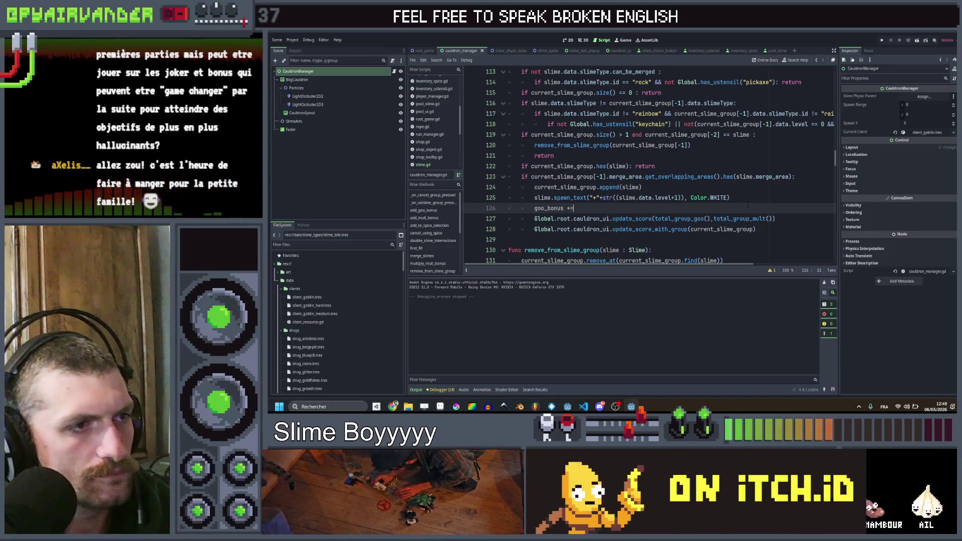
key("Escape")
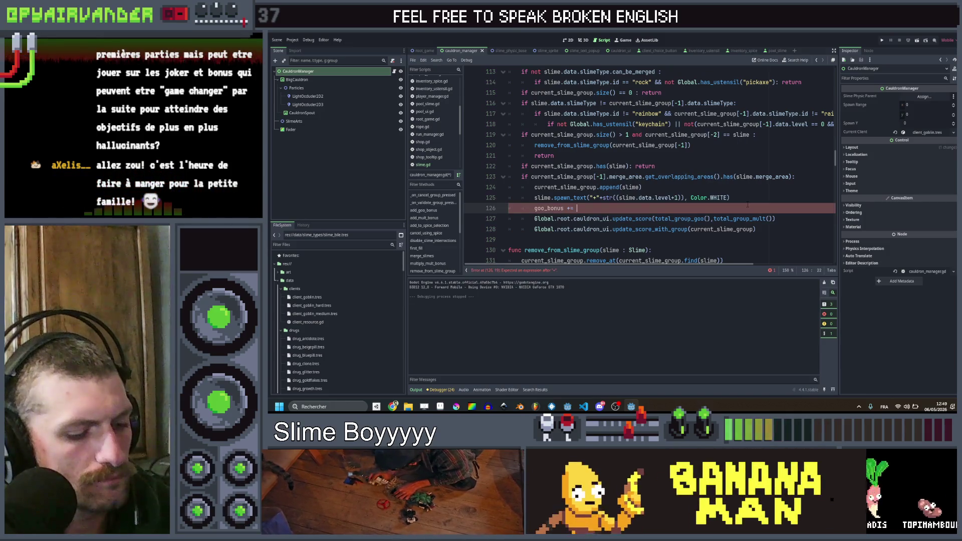
type("curr")
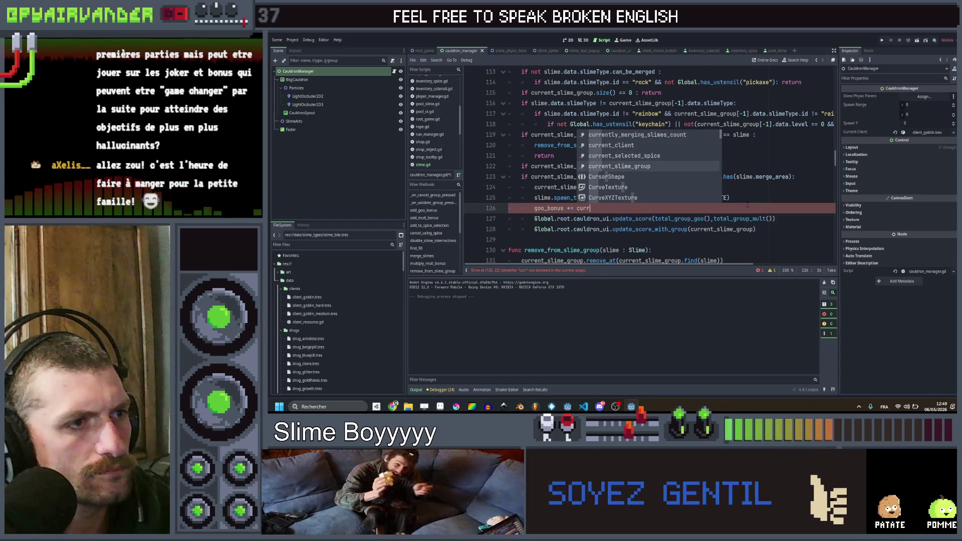
key("Escape")
key("BackSpace")
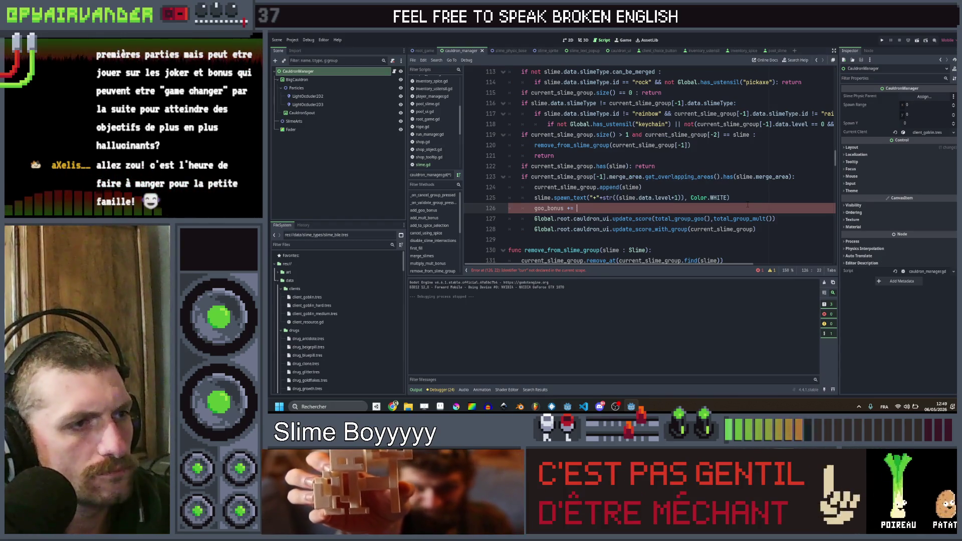
type("slime.")
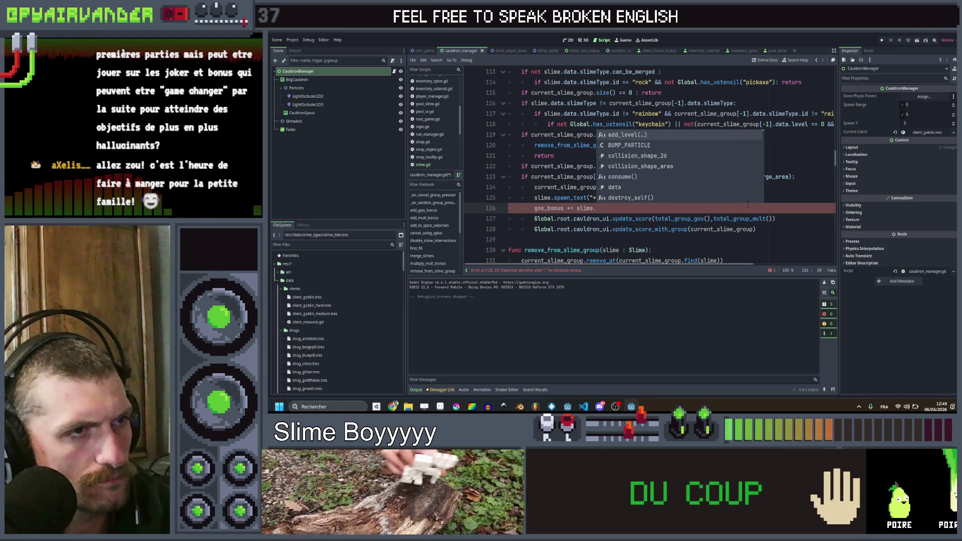
type("data.level")
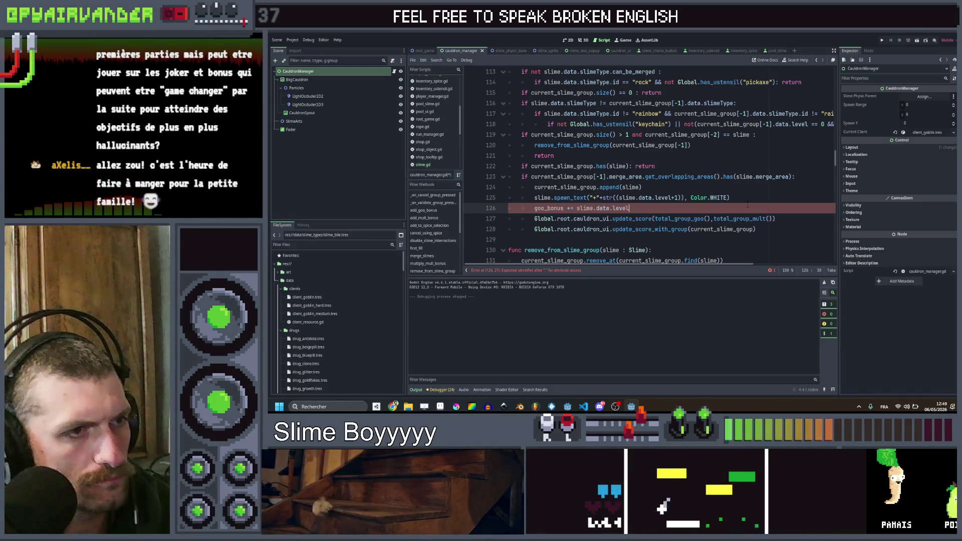
type(" + 1")
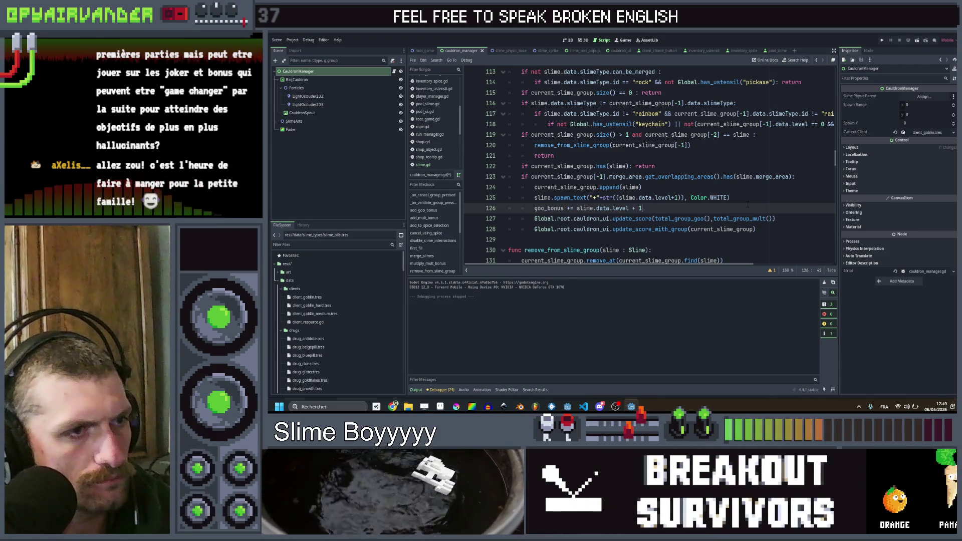
- Duplicate that line as 'mult_bonus += 1' and save cauldron_manager.gd
key("ctrl+alt+Down")
key("Left")
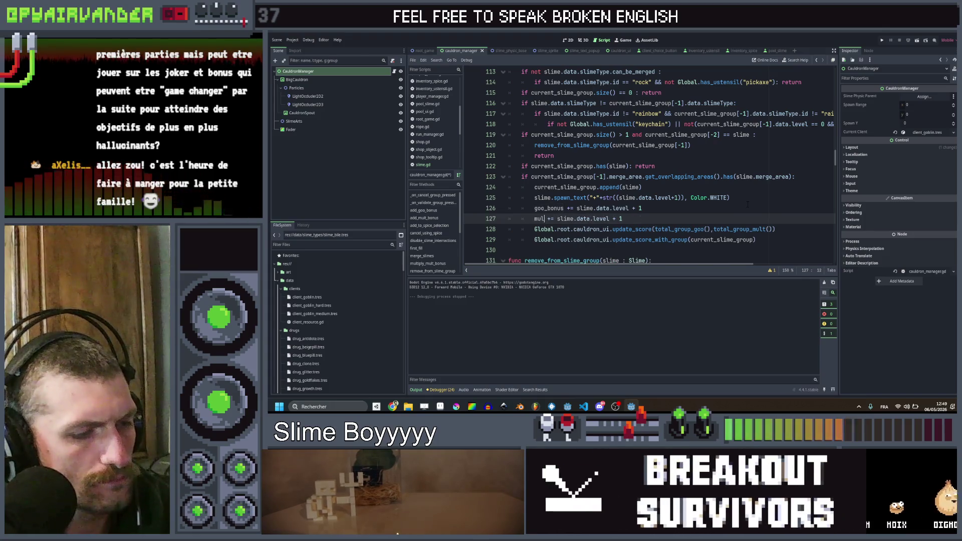
type("mult_bonus")
key("End")
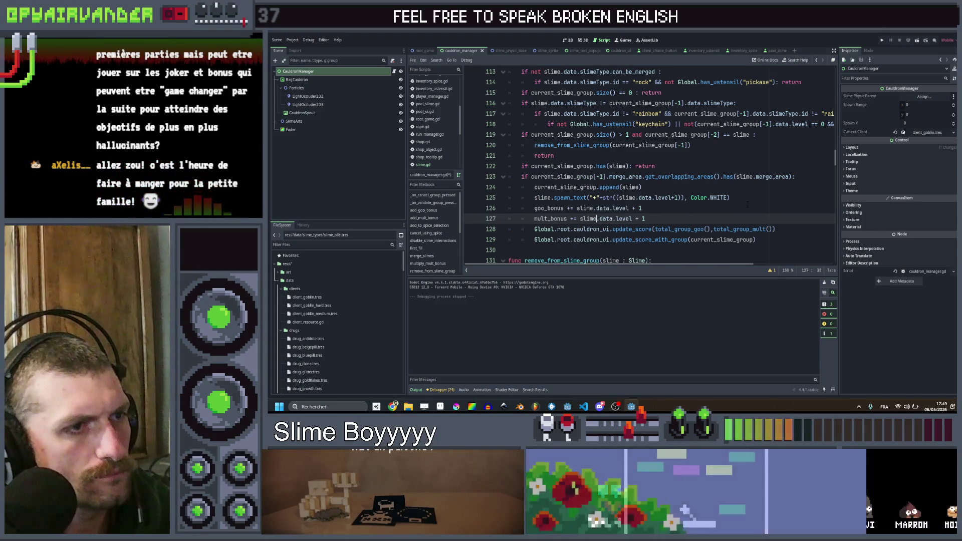
key("ctrl+s")
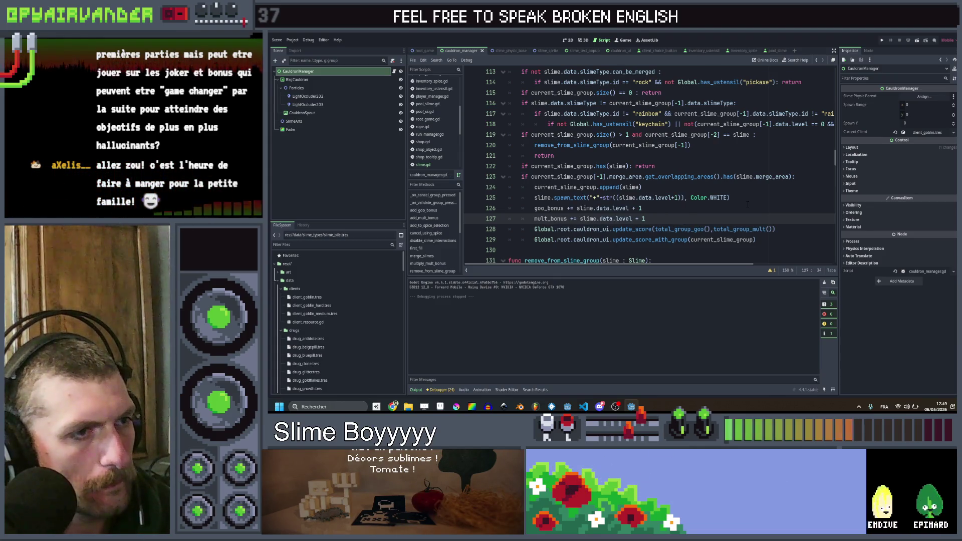
key("ctrl+Right")
key("BackSpace")
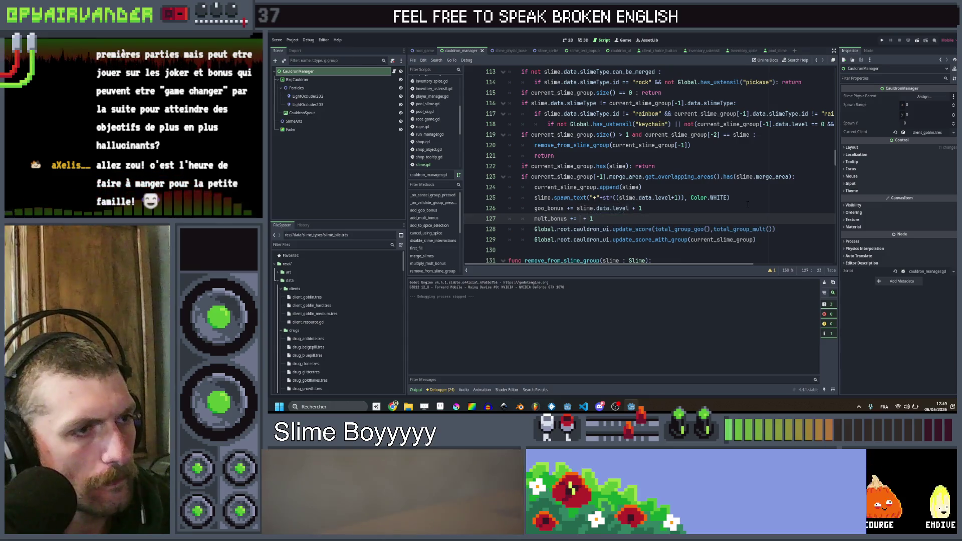
key("BackSpace")
key("BackSpace")
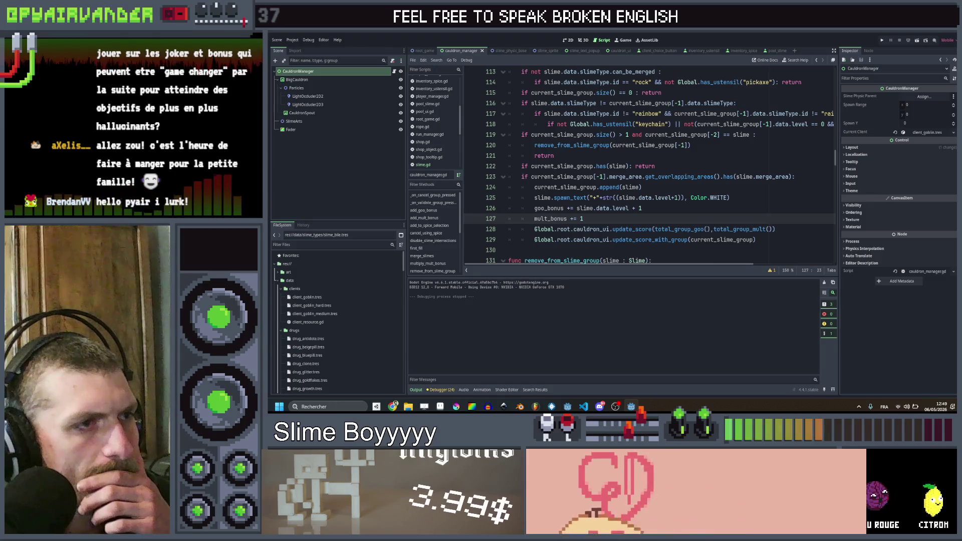
- Copy both bonus lines into remove_from_slime_group after the group-removal line
scroll(646, 165, "down", 3)
left_click(612, 134)
scroll(646, 166, "up", 1)
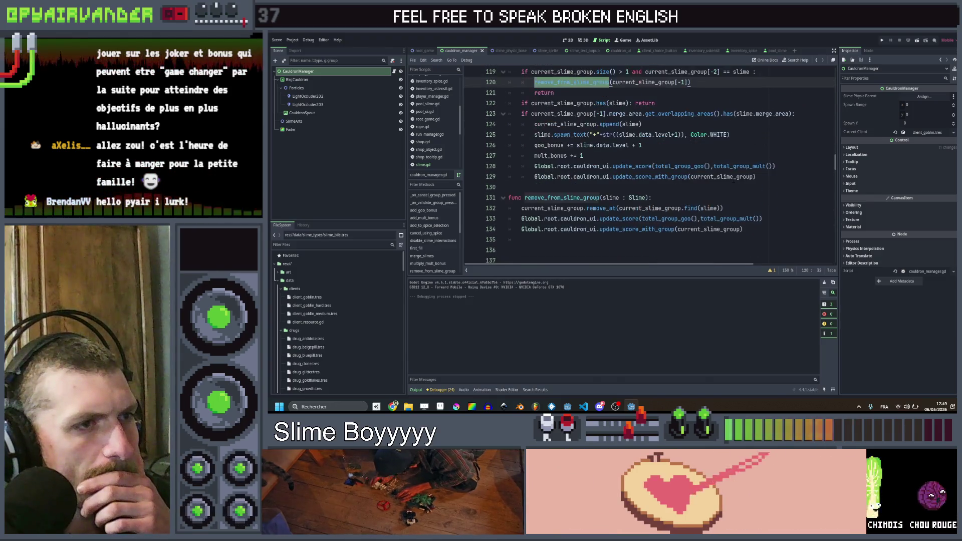
left_click(736, 208)
left_click_drag(596, 158, 534, 145)
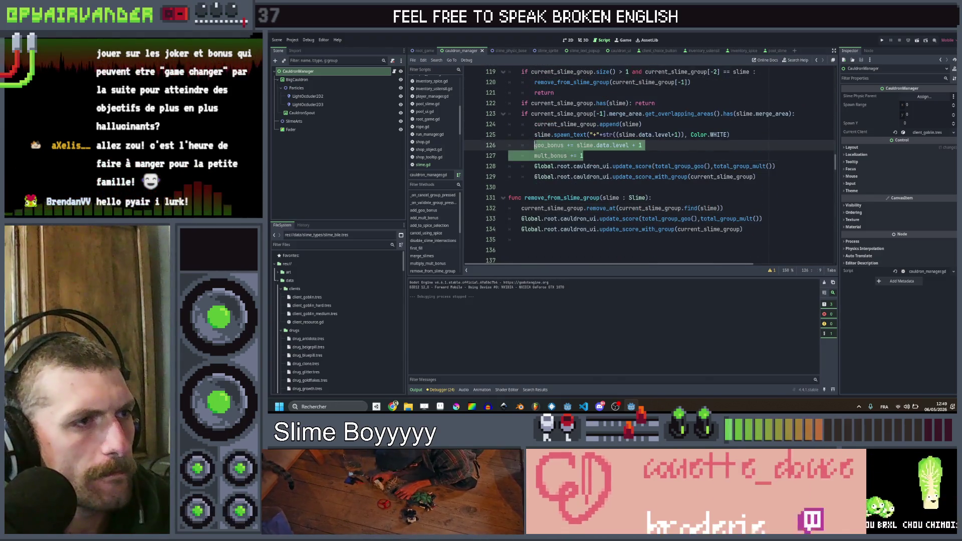
key("ctrl+c")
left_click(741, 208)
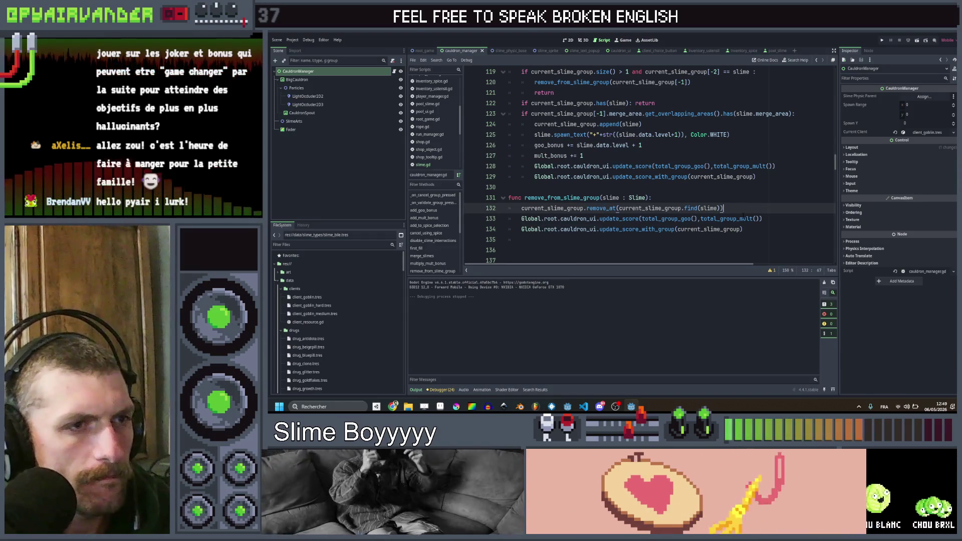
key("Return")
key("ctrl+v")
key("shift+Tab")
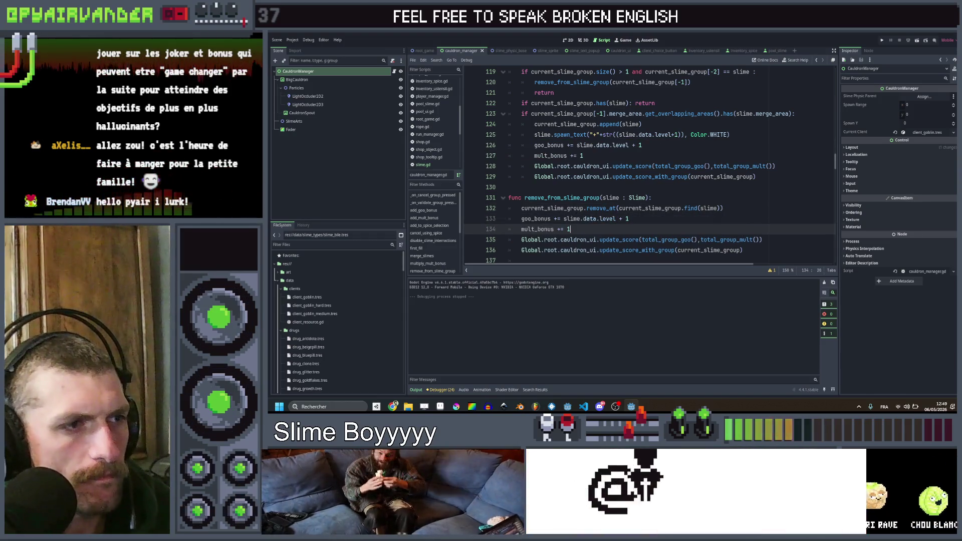
- Change the pasted lines to -= so removal lowers goo_bonus and mult_bonus, then run the game
left_click(554, 219)
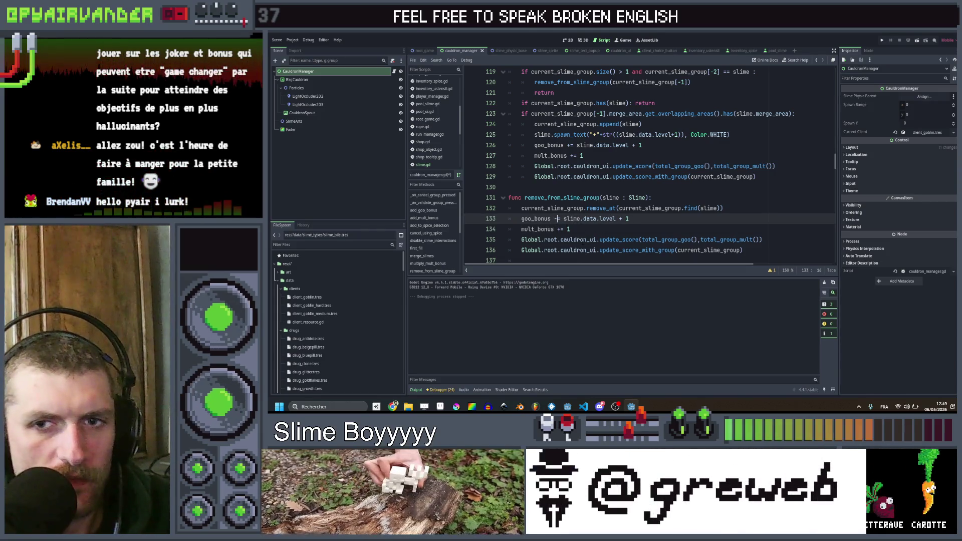
key("Down")
key("Delete")
type("-")
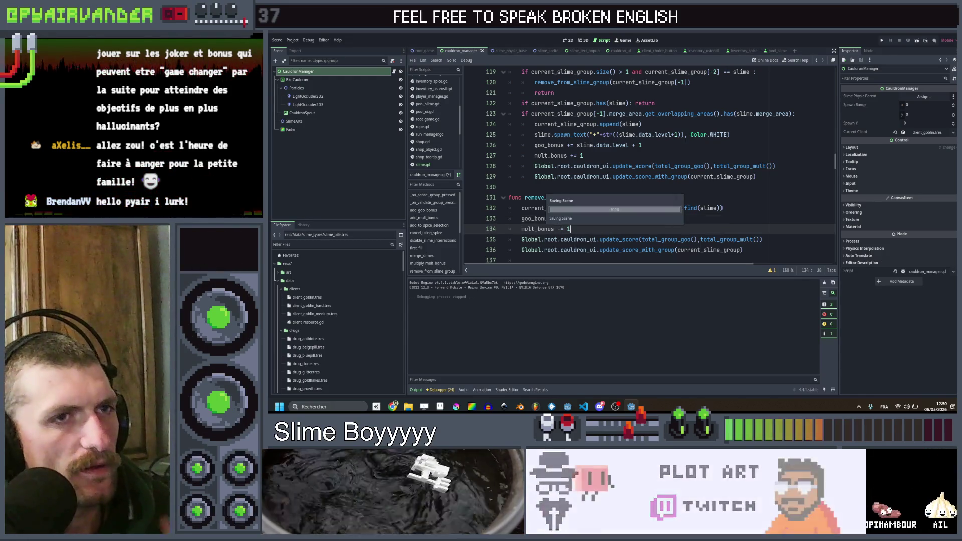
left_click(884, 37)
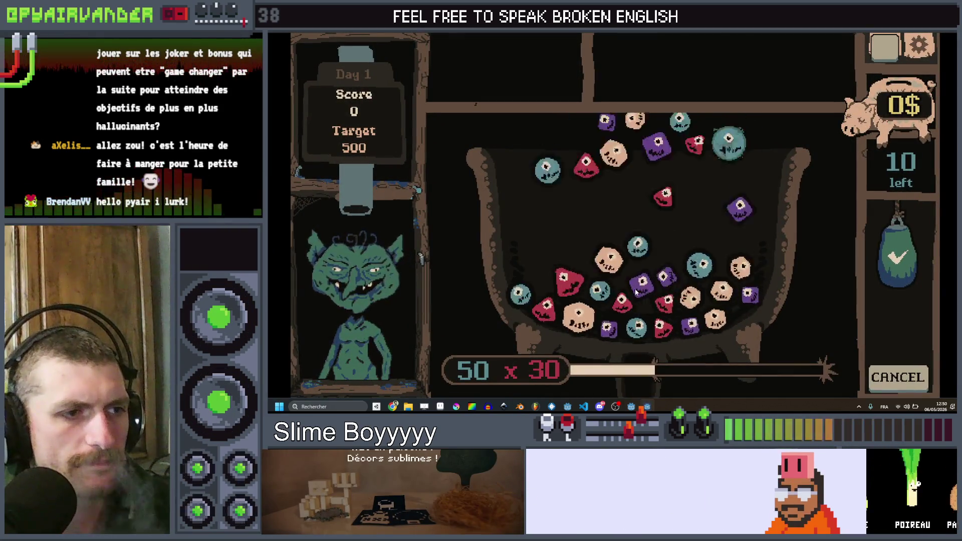
left_click(551, 256)
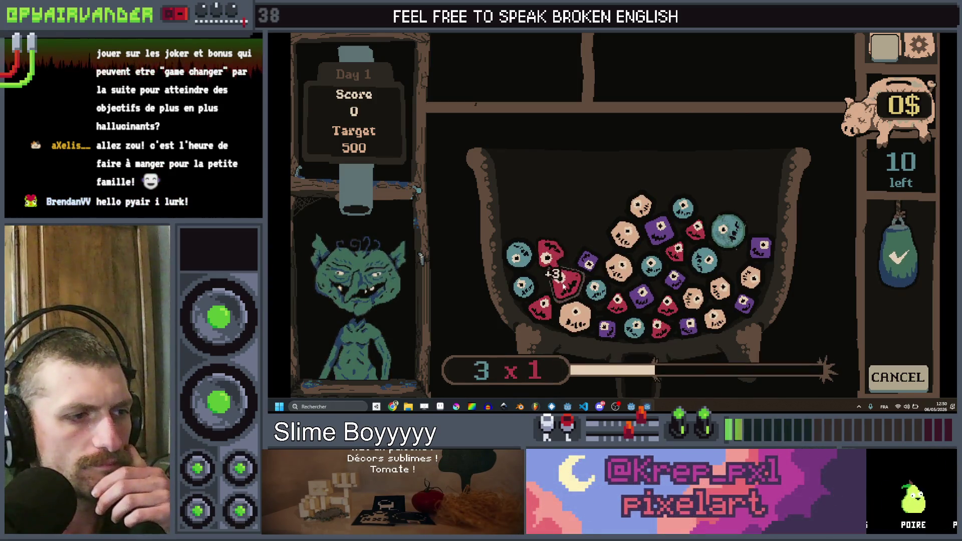
mouse_move(553, 257)
left_mouse_down()
mouse_move(543, 306)
mouse_move(551, 257)
mouse_move(861, 35)
left_mouse_up()
key("alt+F4")
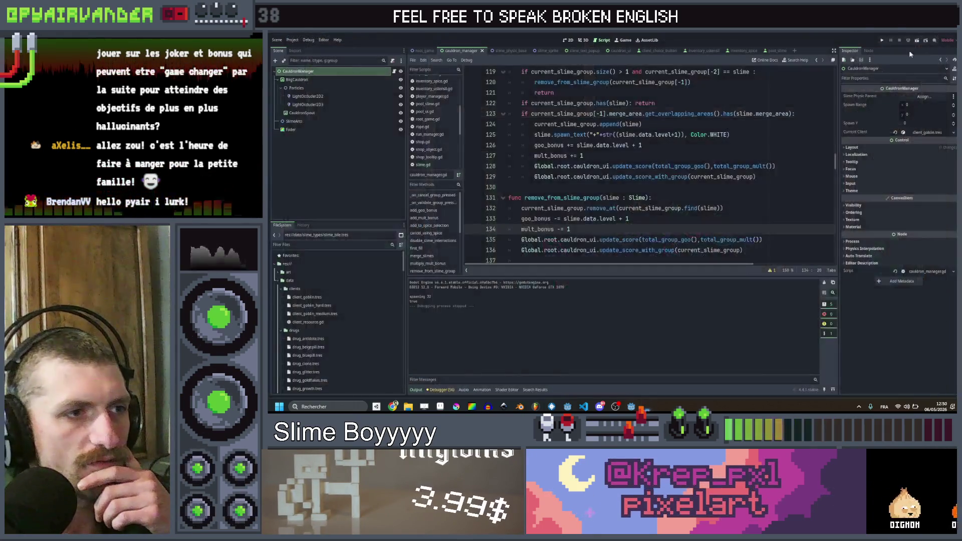
- Insert the bonus-subtraction lines under the group-size check in try_start_new_group, indented into the if block
scroll(655, 215, "up", 8)
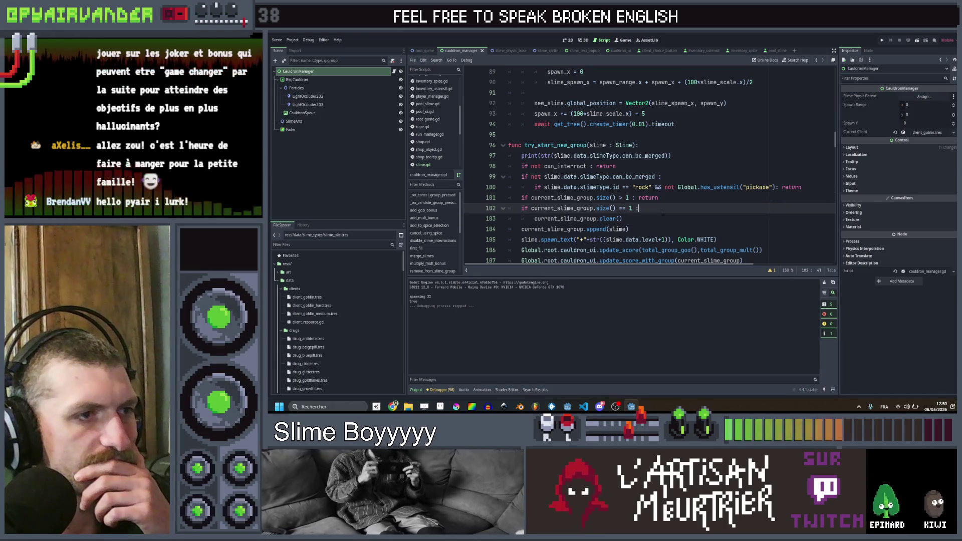
left_click(651, 222)
scroll(649, 223, "down", 11)
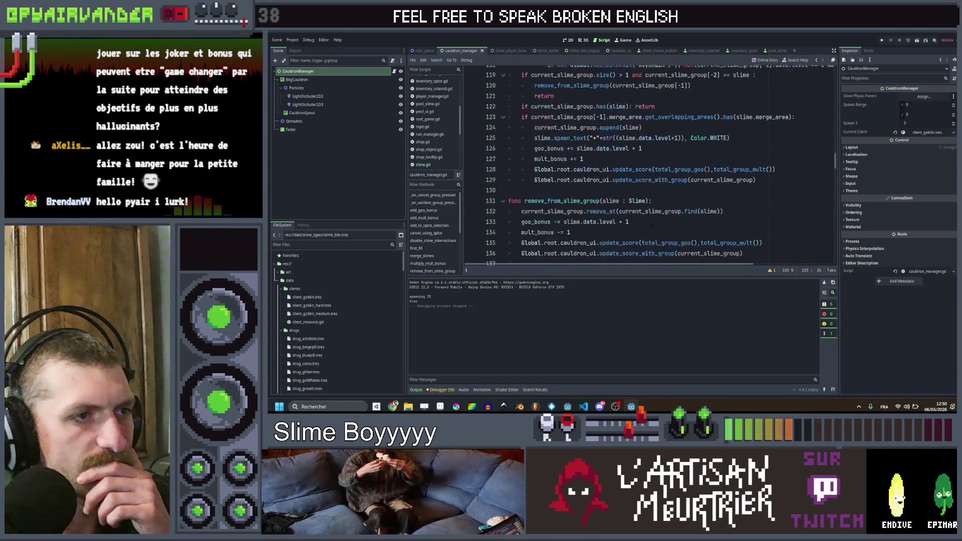
mouse_move(763, 219)
left_mouse_down()
mouse_move(554, 208)
mouse_move(523, 187)
left_mouse_up()
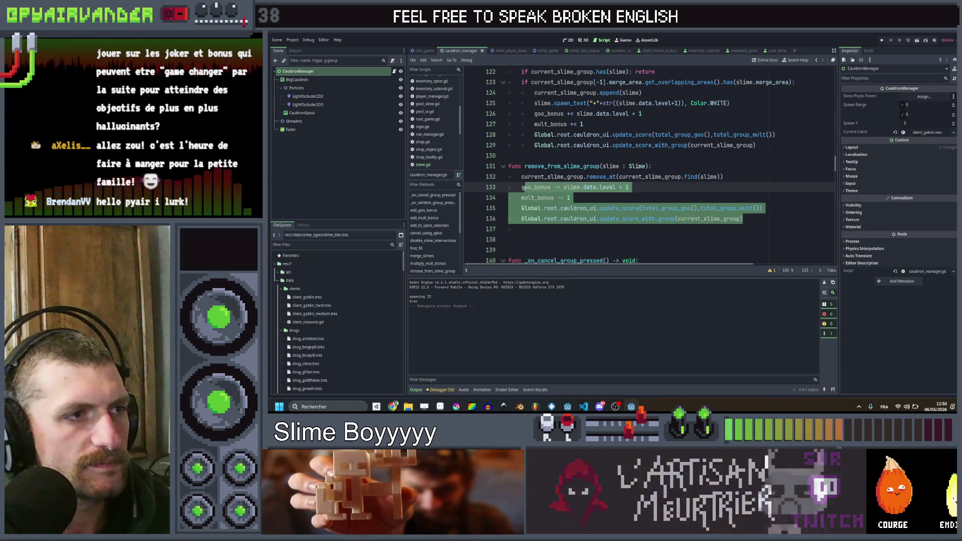
scroll(530, 189, "up", 11)
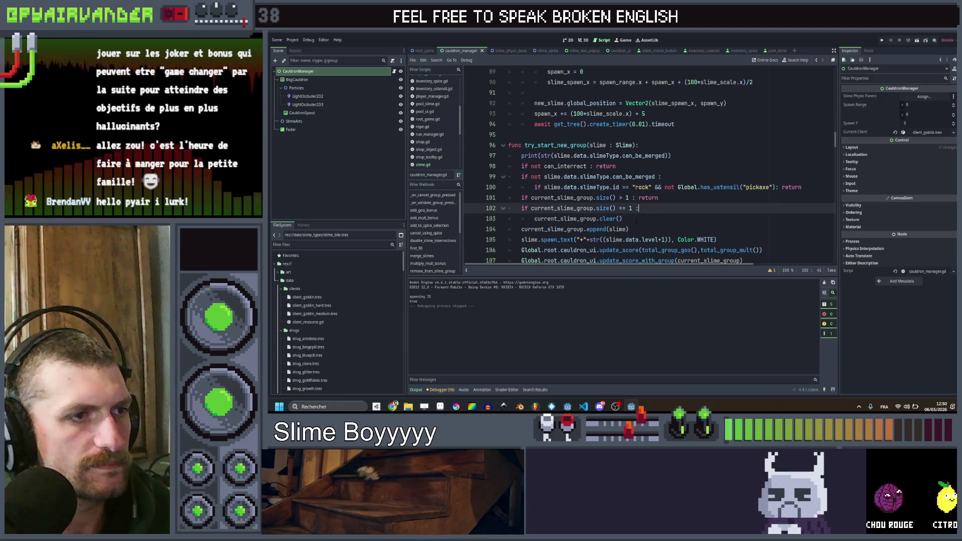
left_click(636, 218)
key("ctrl+z")
key("ctrl+z")
key("ctrl+z")
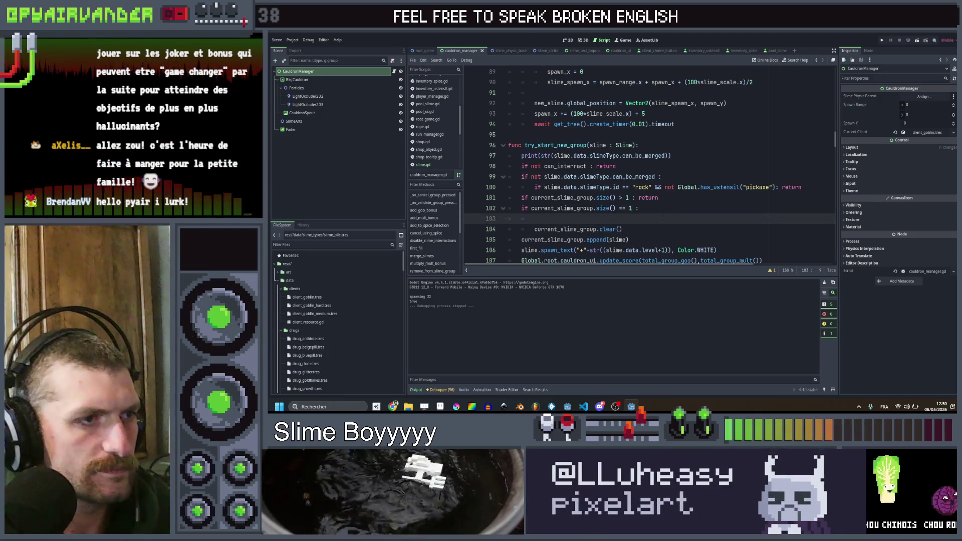
key("shift+Up")
key("shift+Up")
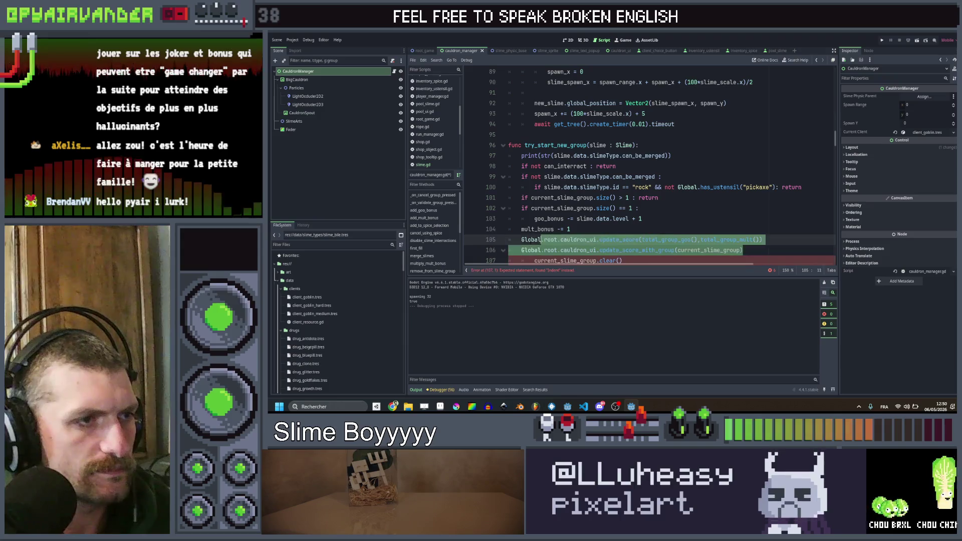
key("shift+Home")
key("Tab")
key("End")
- Move clear() below the bonus lines, base them on current_slime_group[0], and save
scroll(648, 201, "down", 2)
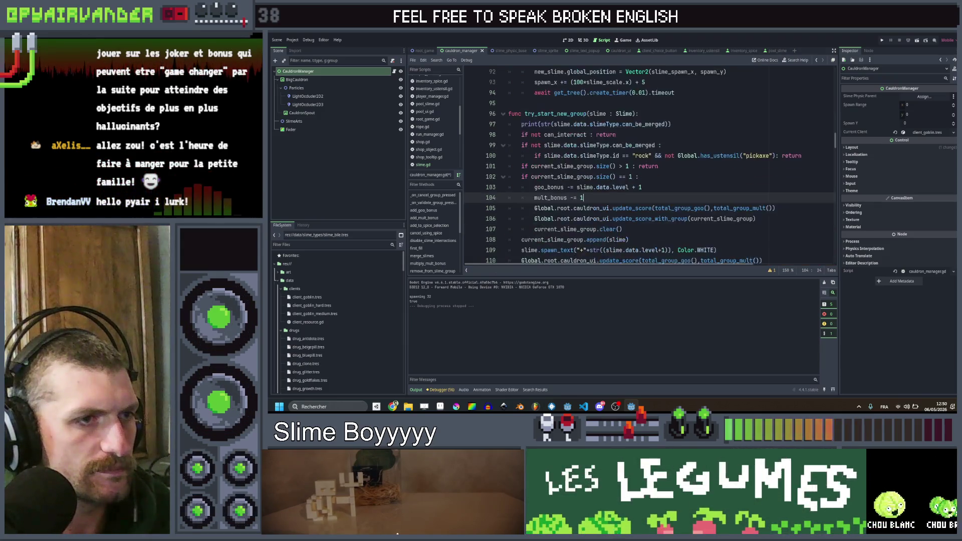
key("Down")
key("Down")
key("Down")
key("End")
key("alt+Up")
key("alt+Up")
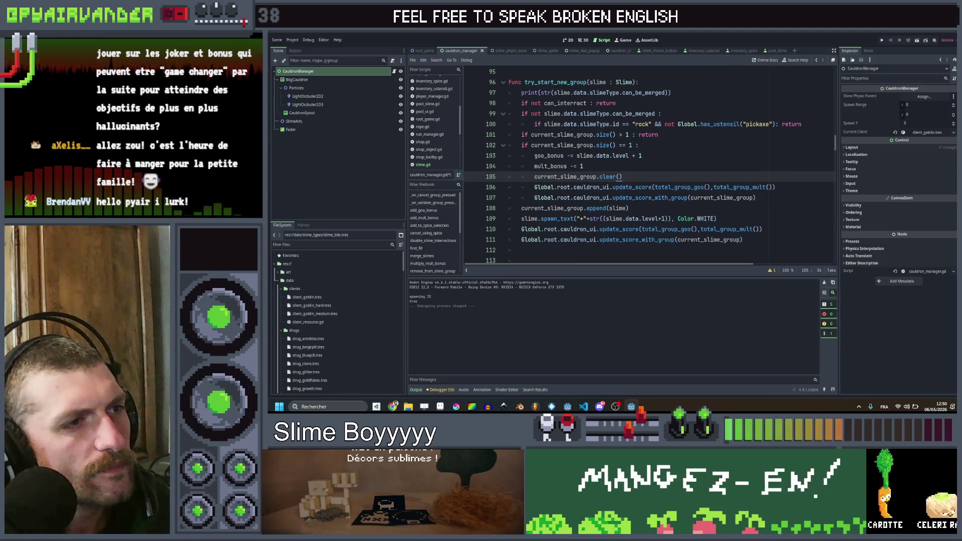
left_click(531, 145)
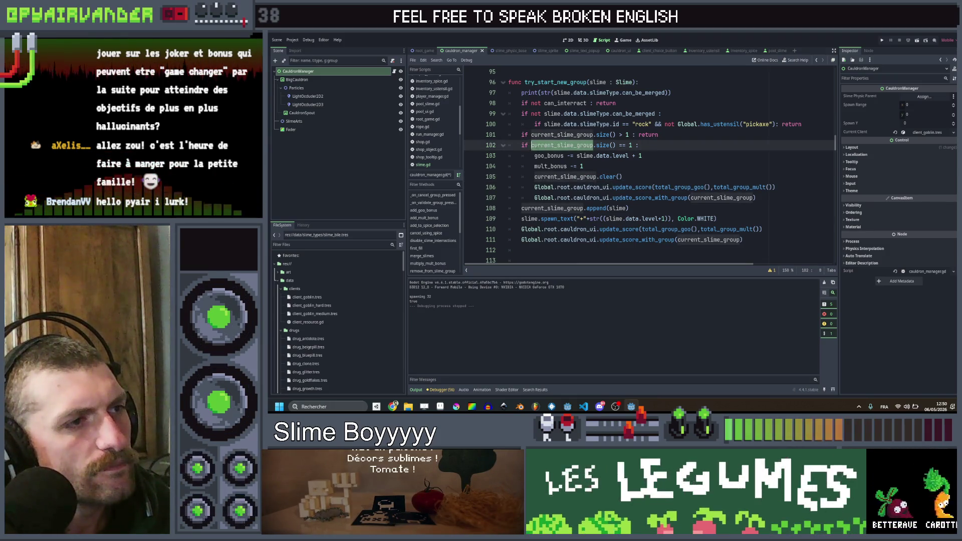
double_click(584, 156)
key("ctrl+v")
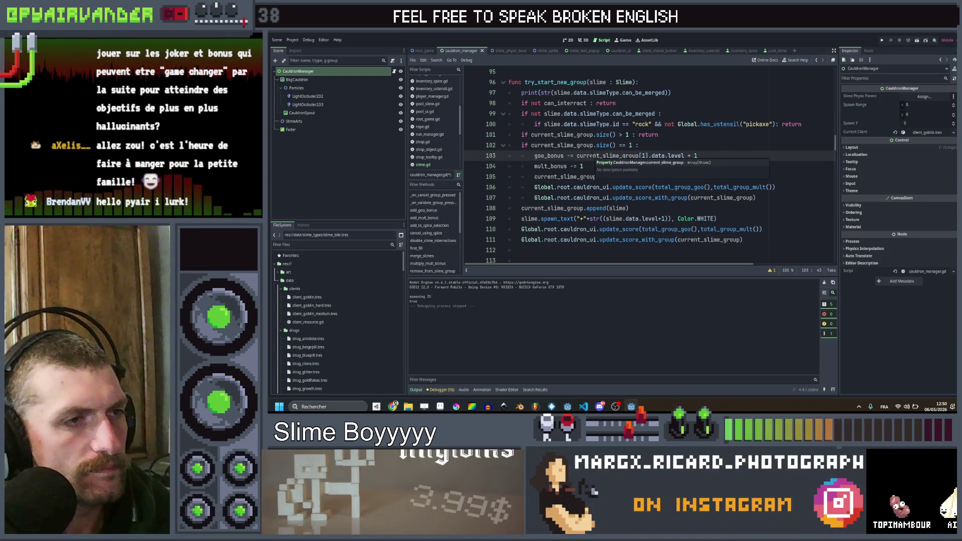
key("BackSpace")
type("0")
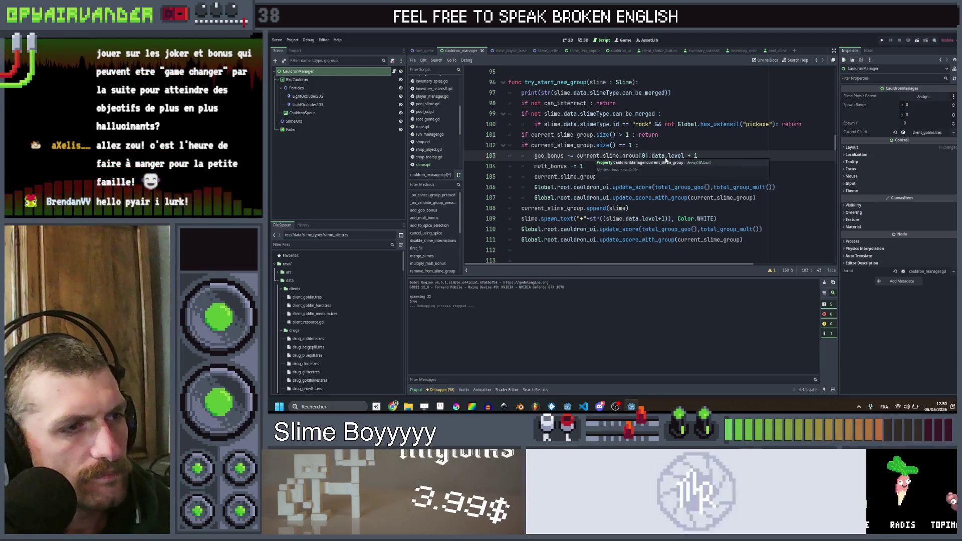
left_click(682, 146)
key("ctrl+s")
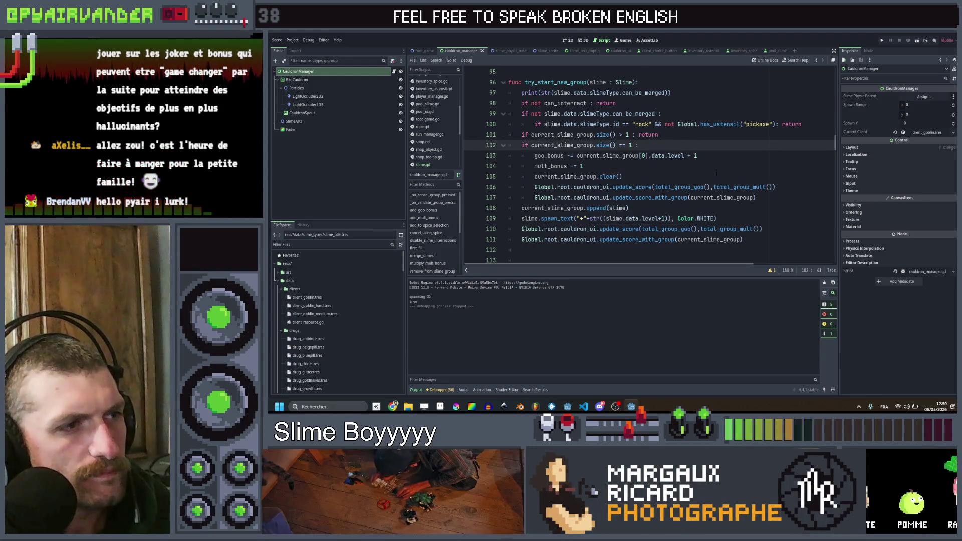
- Delete the two score-update calls from the if block
left_click(717, 172)
scroll(716, 173, "up", 1)
scroll(716, 172, "down", 1)
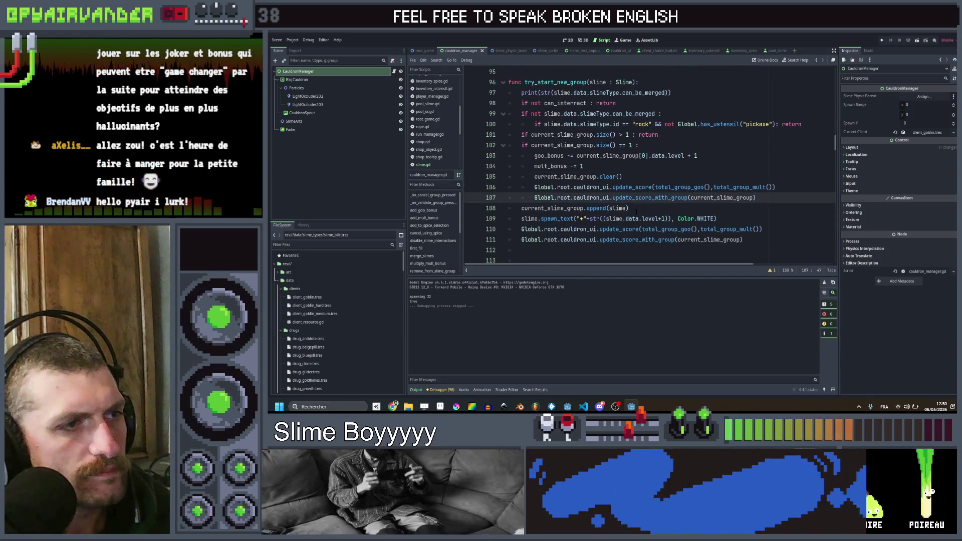
left_click(600, 163)
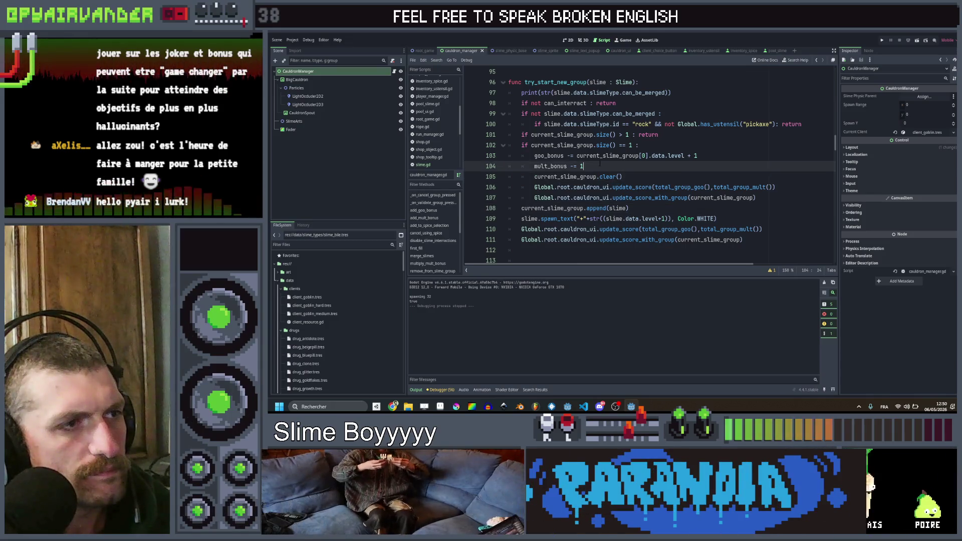
left_click_drag(567, 166, 534, 155)
key("ctrl+c")
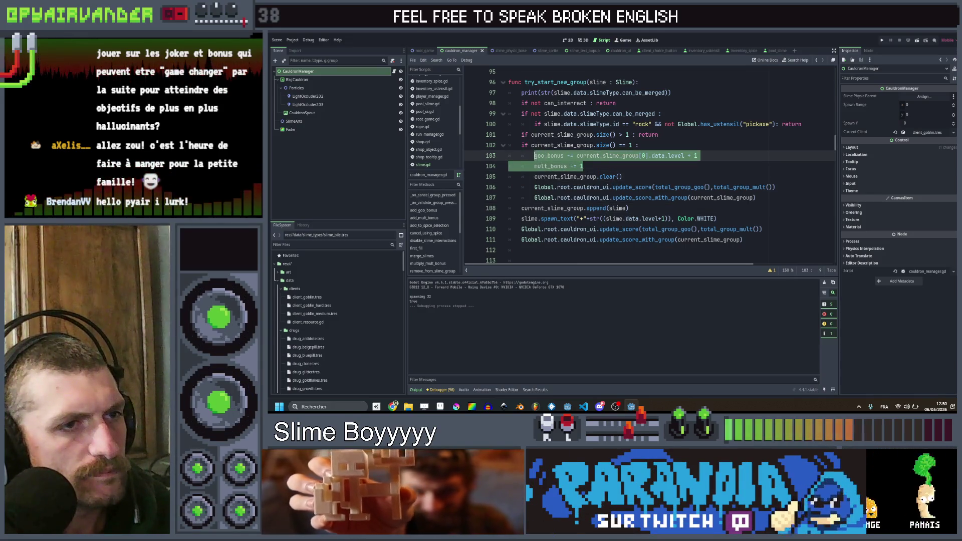
triple_click(631, 197)
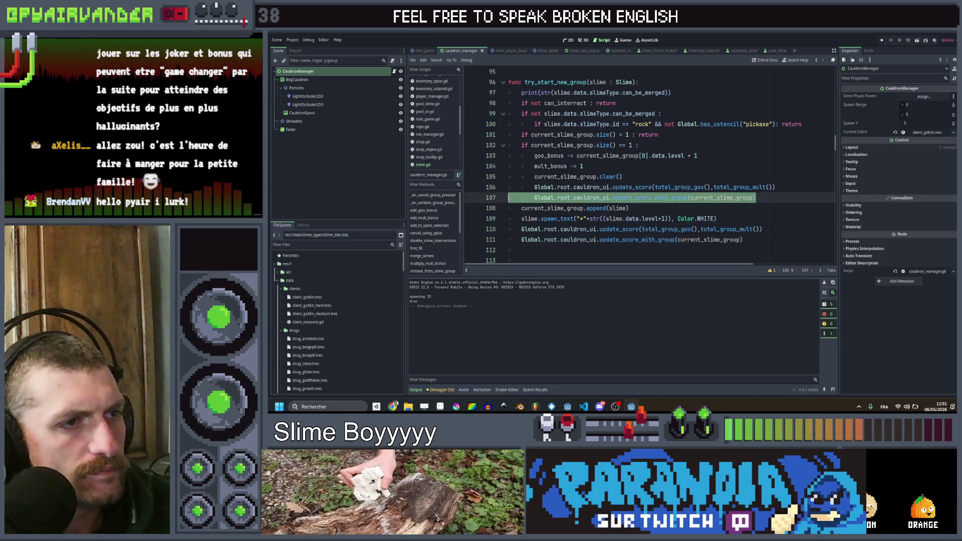
key("shift+Up")
key("Delete")
- Paste the goo_bonus and mult_bonus lines after append(slime) and fix their indentation
left_click_drag(583, 166, 574, 165)
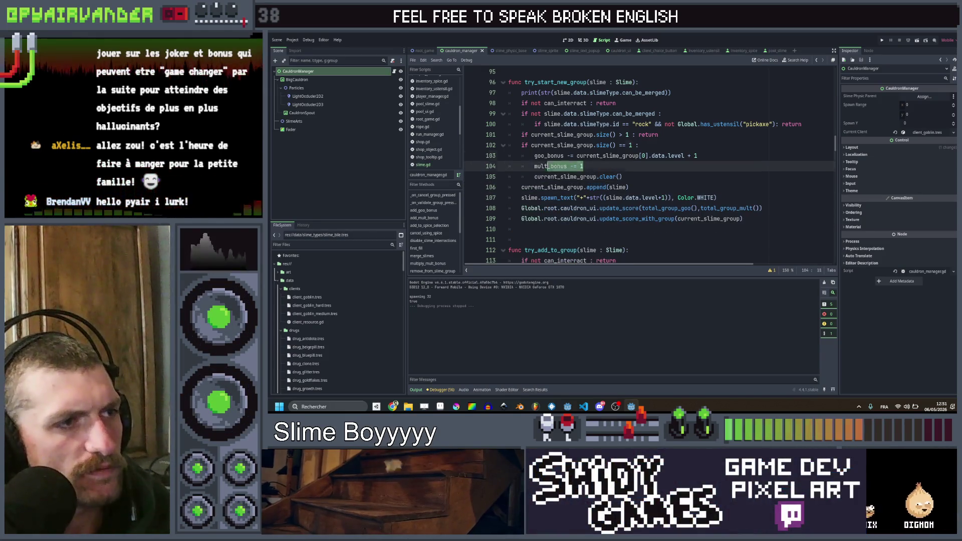
left_click(534, 155, "shift")
left_click(650, 191)
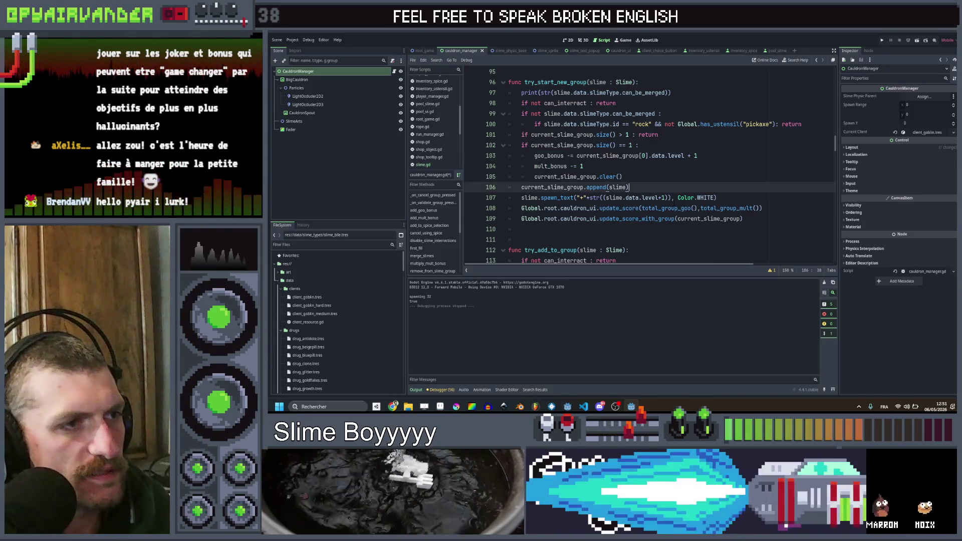
key("Return")
key("ctrl+v")
key("Down")
key("shift+Tab")
- Make the pasted lines use slime with += so the new slime's bonuses are added, then save cauldron_ui
key("Up")
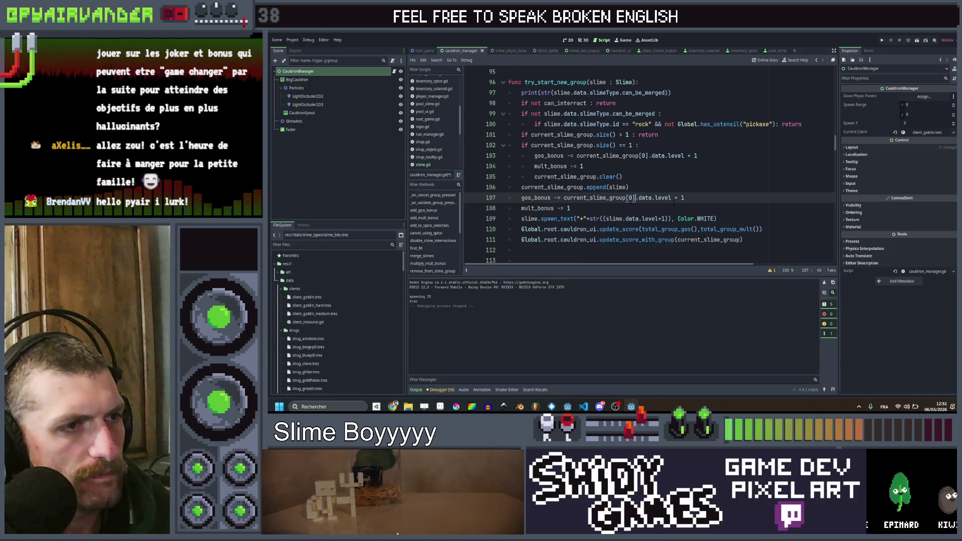
key("BackSpace")
key("BackSpace")
key("BackSpace")
type("slime")
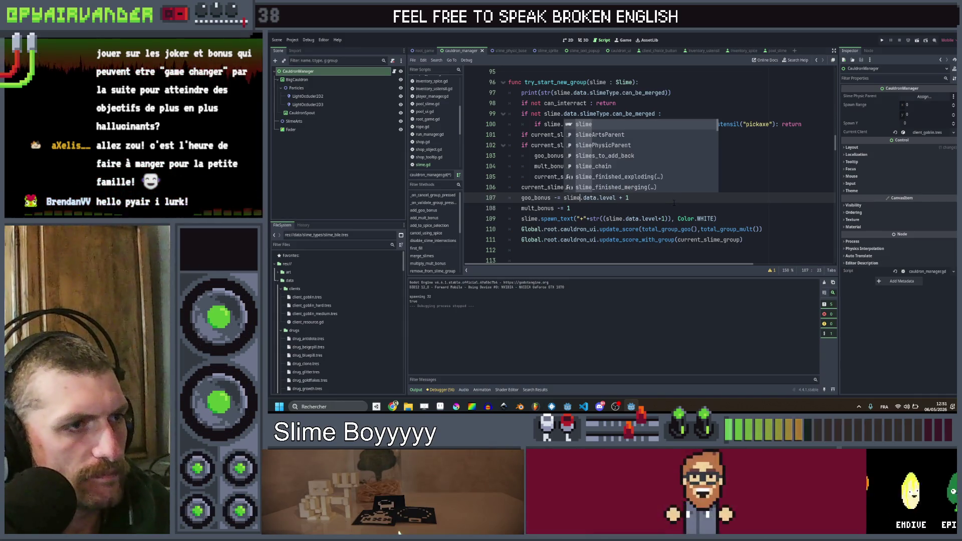
key("Left")
key("Left")
key("Left")
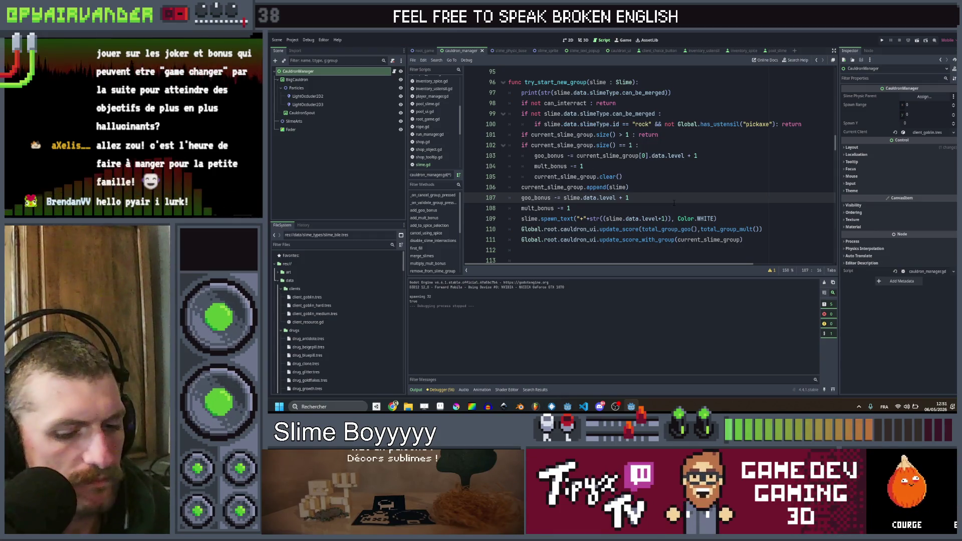
type("+")
key("Down")
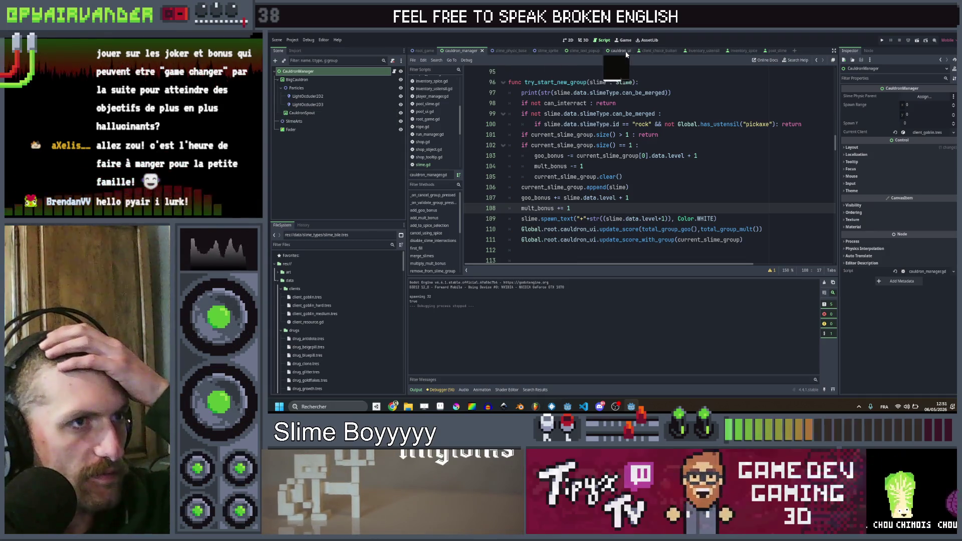
left_click(623, 229, "ctrl")
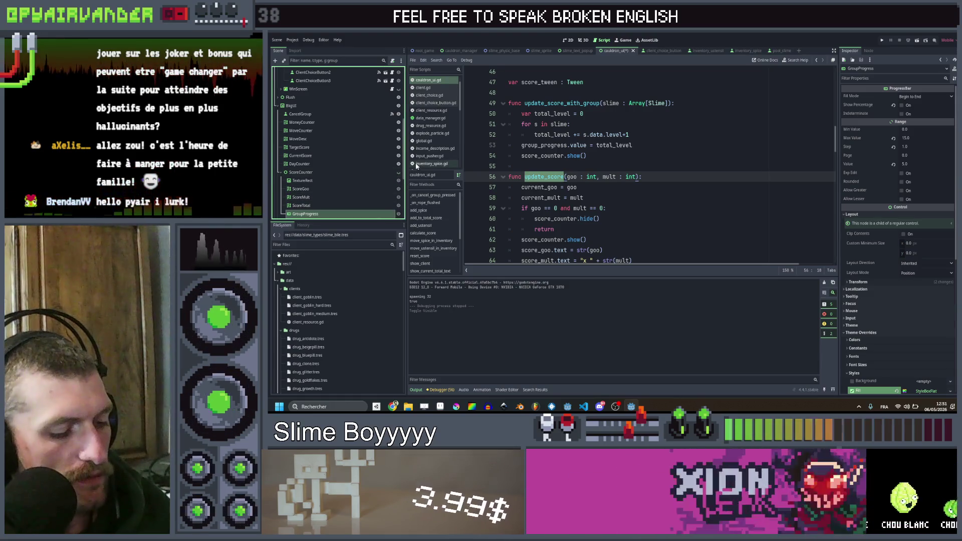
left_click(882, 41)
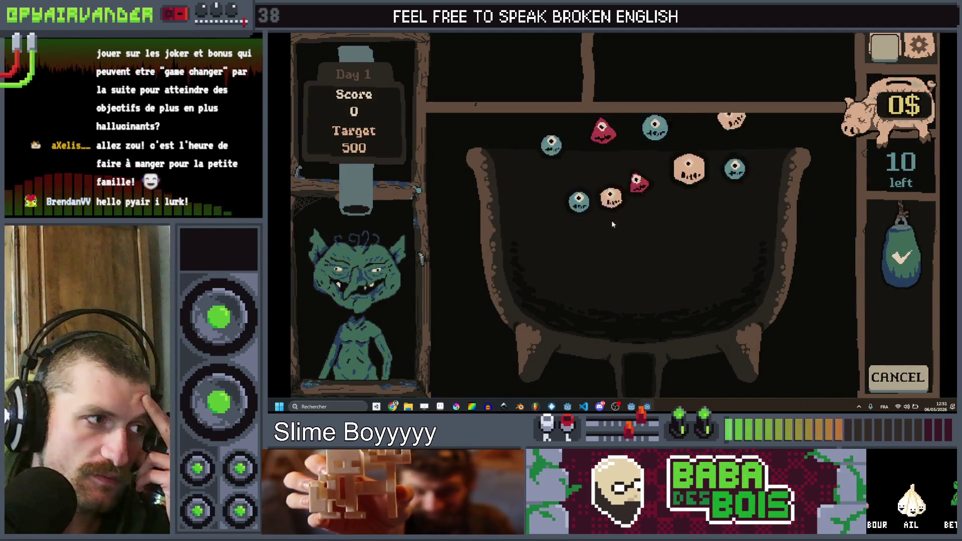
- Chain tan slimes into a 5 x 3 group, test shrinking and regrowing it, and cash it in for 15 points
mouse_move(601, 274)
left_mouse_down()
mouse_move(605, 245)
mouse_move(639, 248)
mouse_move(602, 274)
mouse_move(605, 245)
mouse_move(639, 250)
mouse_move(654, 273)
left_mouse_up()
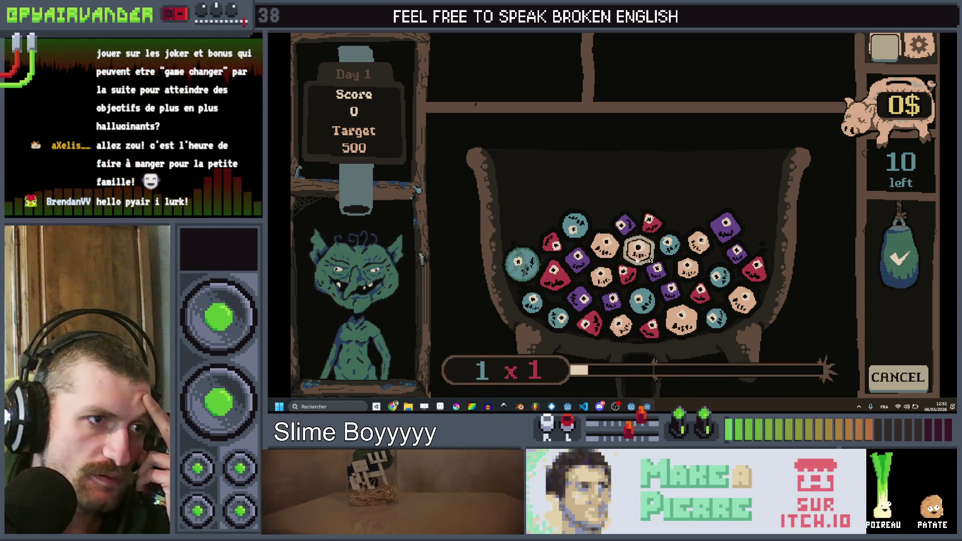
mouse_move(605, 249)
left_mouse_down()
mouse_move(601, 275)
mouse_move(658, 254)
mouse_move(673, 295)
mouse_move(688, 301)
mouse_move(682, 315)
mouse_move(657, 299)
mouse_move(574, 305)
left_mouse_up()
mouse_move(581, 260)
left_mouse_down()
mouse_move(584, 301)
mouse_move(612, 300)
mouse_move(583, 301)
mouse_move(584, 261)
left_mouse_up()
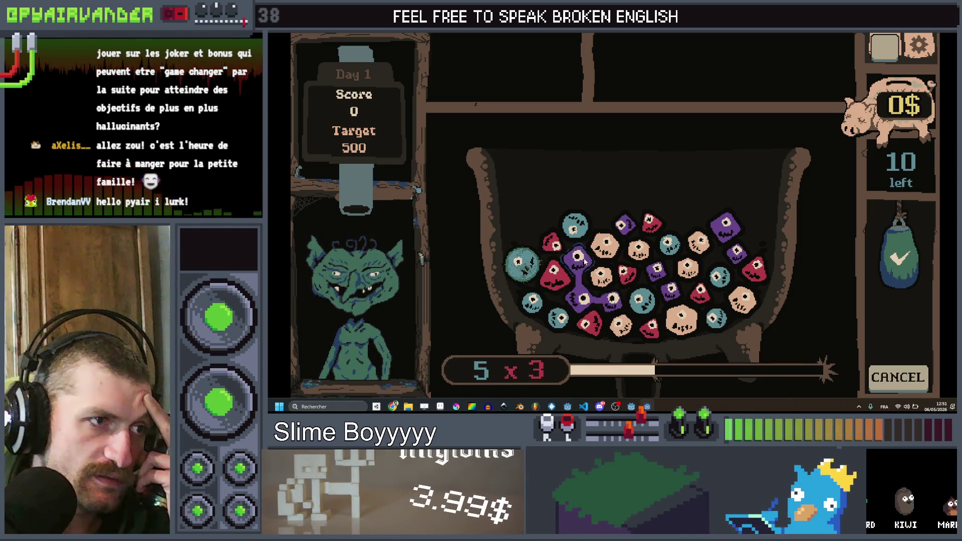
mouse_move(584, 261)
left_mouse_down()
mouse_move(915, 310)
mouse_move(912, 301)
left_mouse_up()
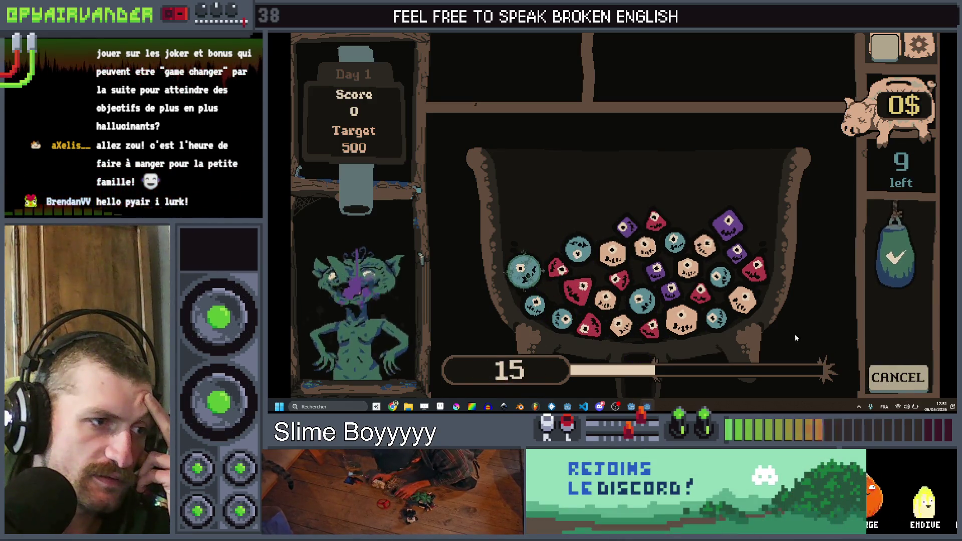
- Start a blue-slime chain, grow it and shrink it back to test bonus updates
mouse_move(566, 325)
left_mouse_down()
mouse_move(534, 301)
mouse_move(534, 269)
left_mouse_up()
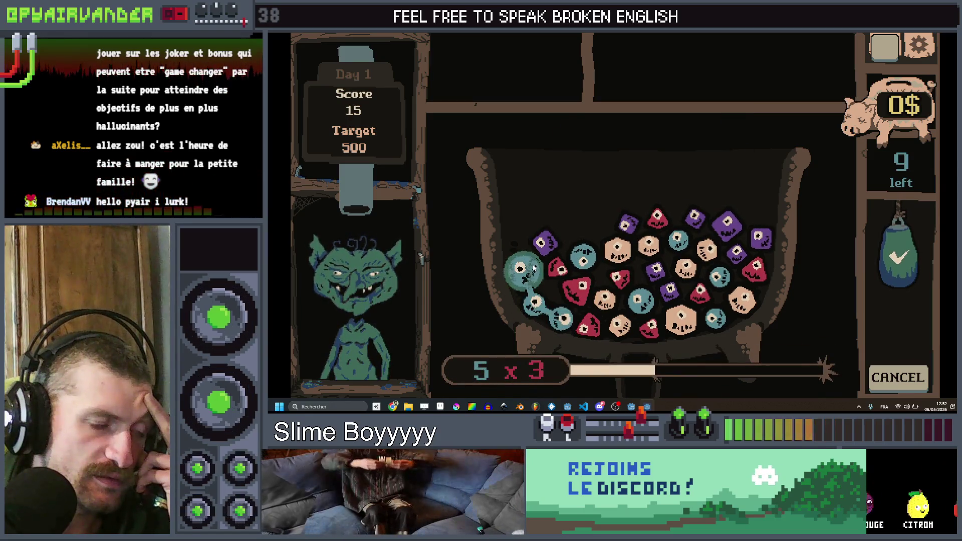
mouse_move(524, 304)
left_mouse_down()
mouse_move(524, 271)
mouse_move(534, 304)
mouse_move(576, 321)
mouse_move(534, 303)
mouse_move(532, 269)
left_mouse_up()
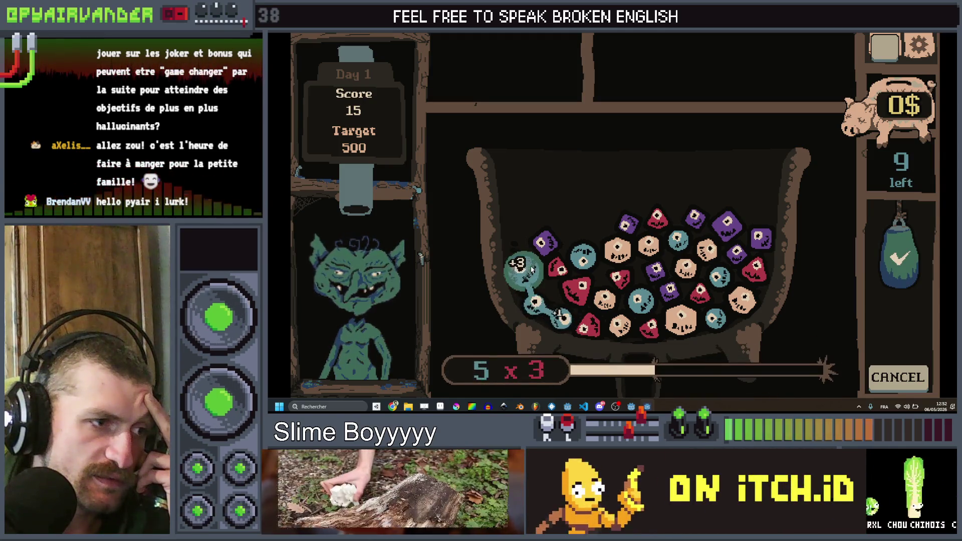
mouse_move(540, 303)
left_mouse_down()
mouse_move(563, 318)
mouse_move(535, 303)
mouse_move(528, 269)
left_mouse_up()
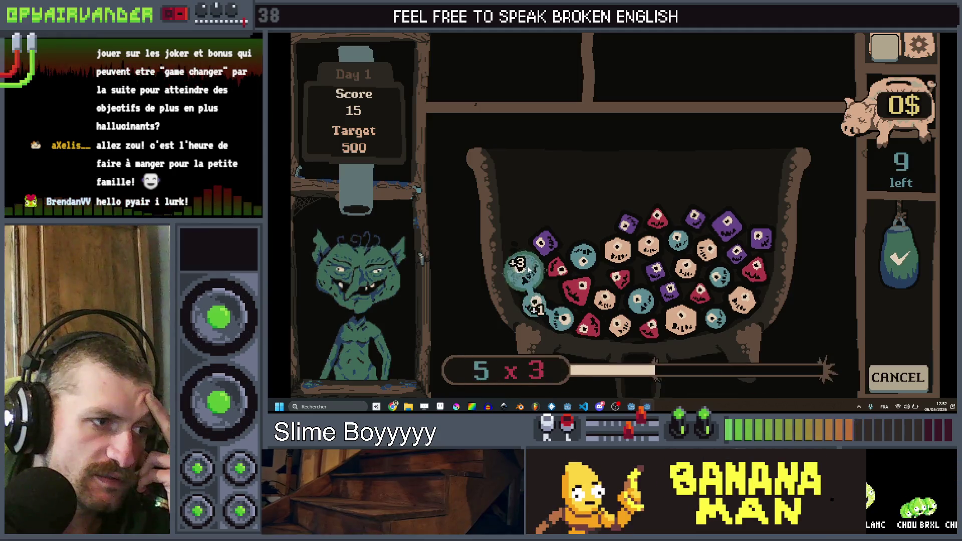
left_click_drag(545, 311, 554, 319)
mouse_move(520, 268)
left_mouse_down()
mouse_move(561, 316)
mouse_move(561, 270)
left_mouse_up()
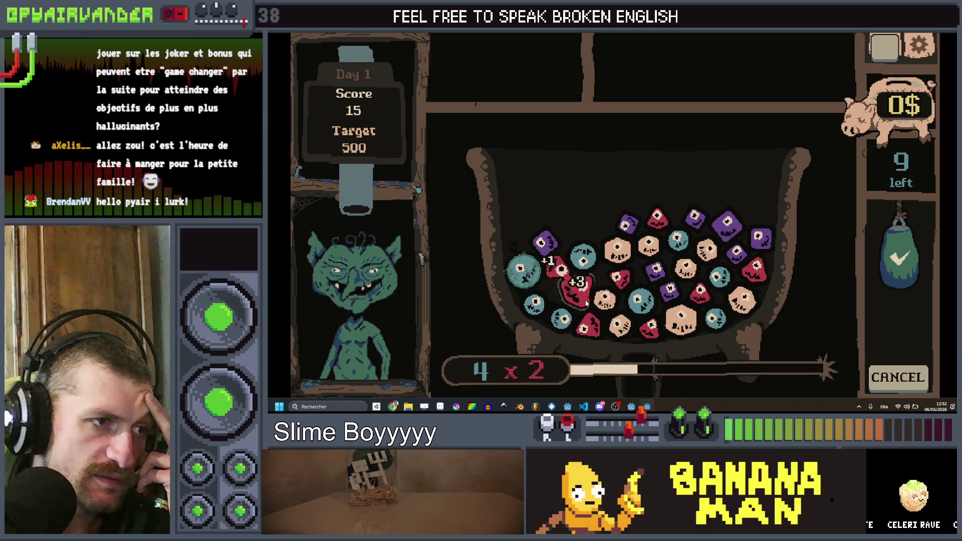